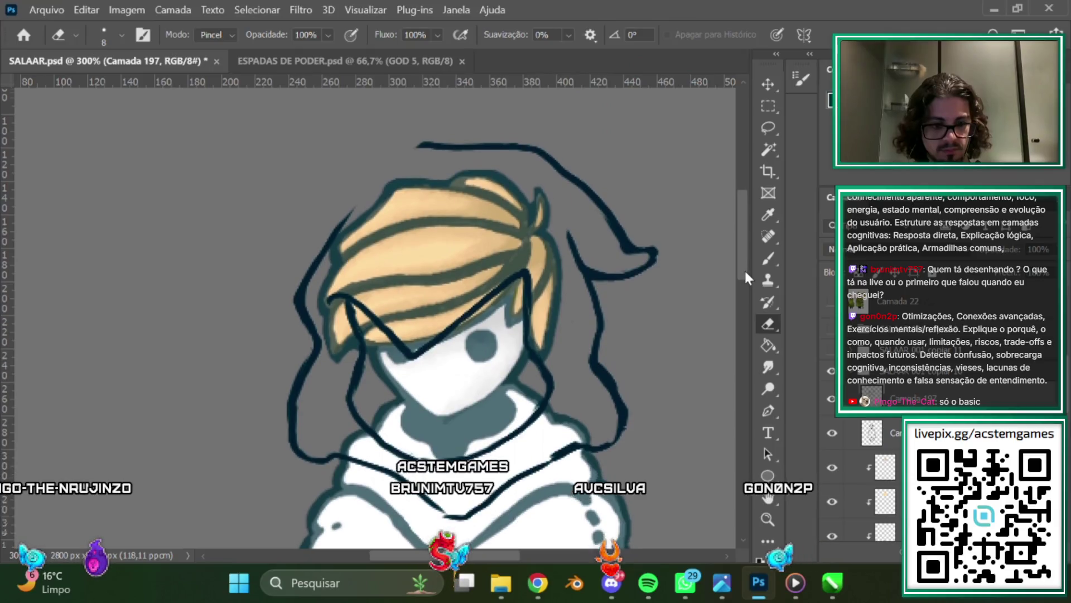
Erase the small stray spike above the hair outline, then go back to the Brush.
{"action": "scroll", "coordinate": [745, 268], "scroll_direction": "up", "scroll_amount": 1}
{"action": "left_click", "coordinate": [768, 260]}
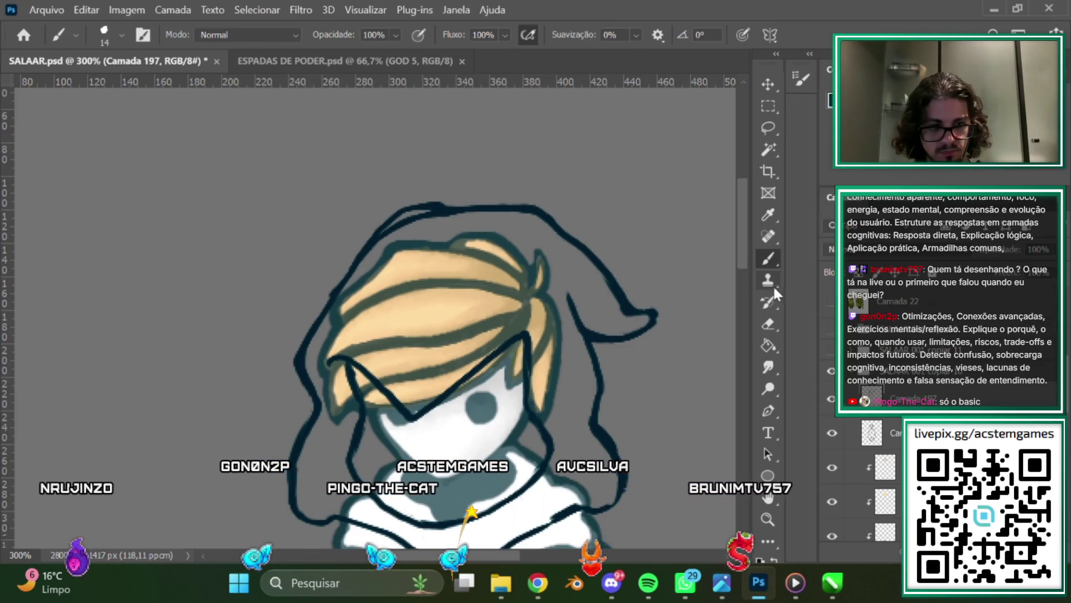
{"action": "key", "text": "e"}
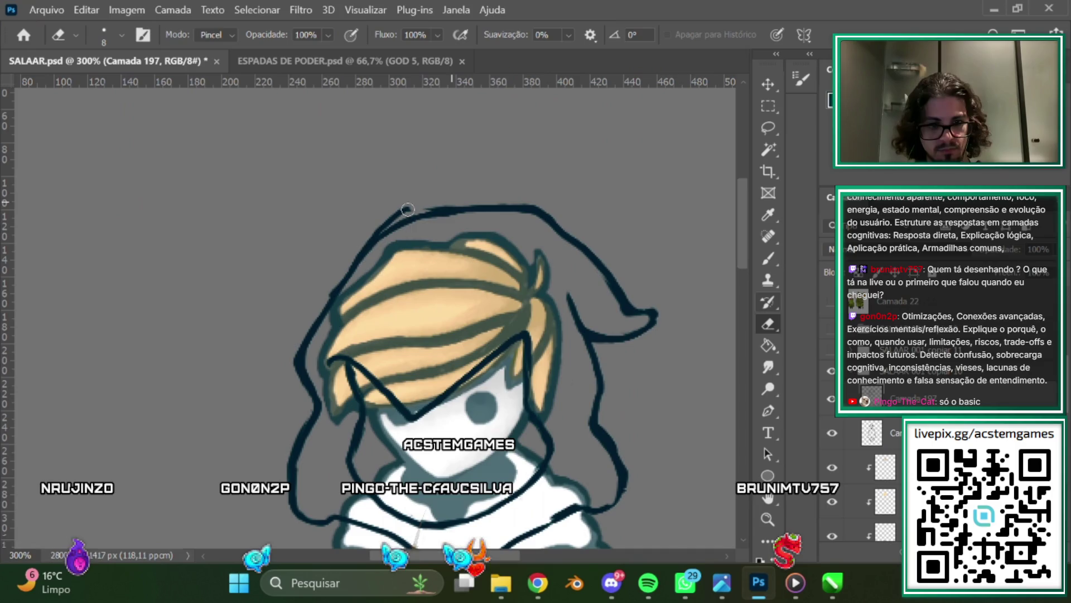
{"action": "left_click_drag", "start_coordinate": [399, 212], "coordinate": [414, 207]}
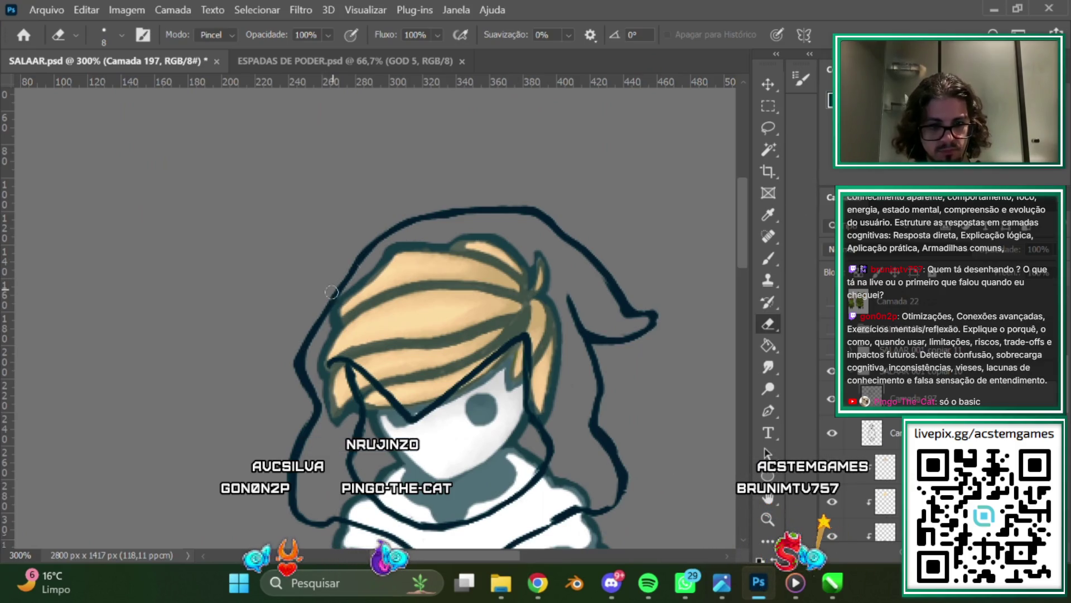
{"action": "key", "text": "b"}
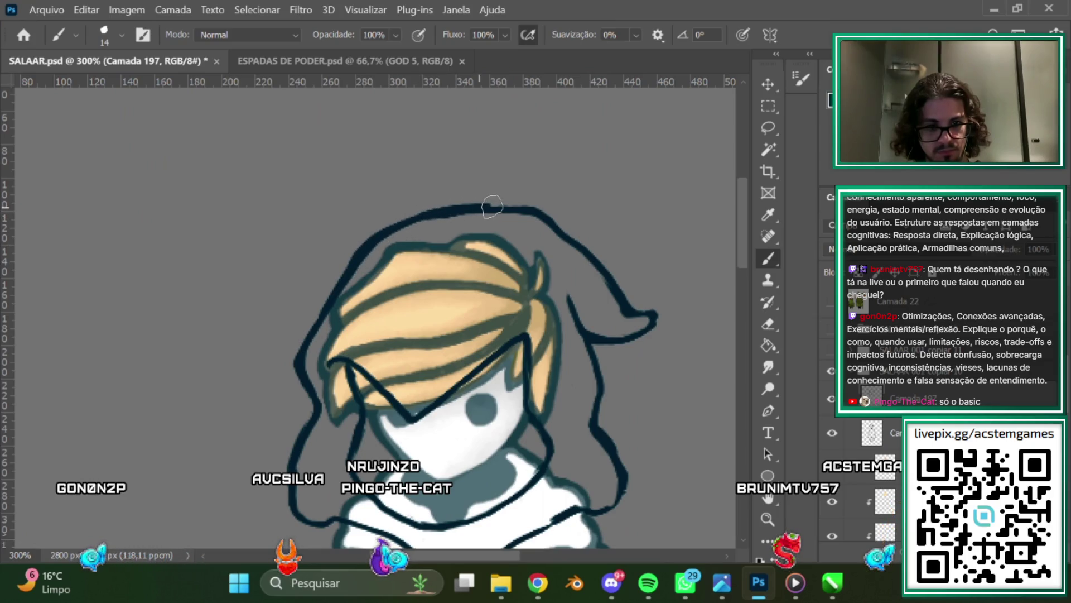
{"action": "scroll", "coordinate": [736, 279], "scroll_direction": "down", "scroll_amount": 5}
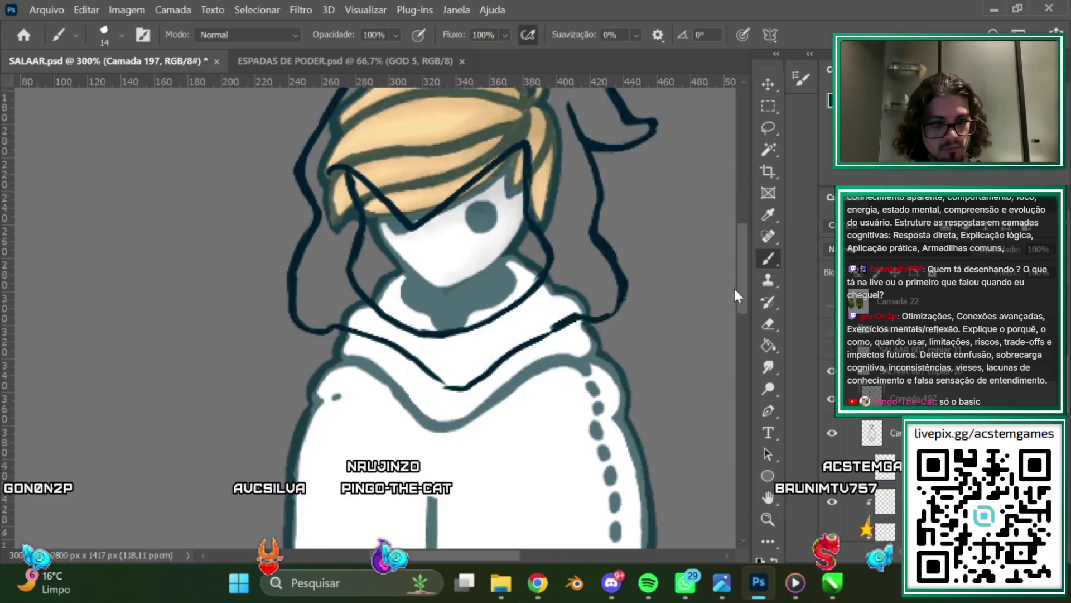
Draw the dark outline and fold lines of the left drooping sleeve.
{"action": "scroll", "coordinate": [734, 287], "scroll_direction": "down", "scroll_amount": 1}
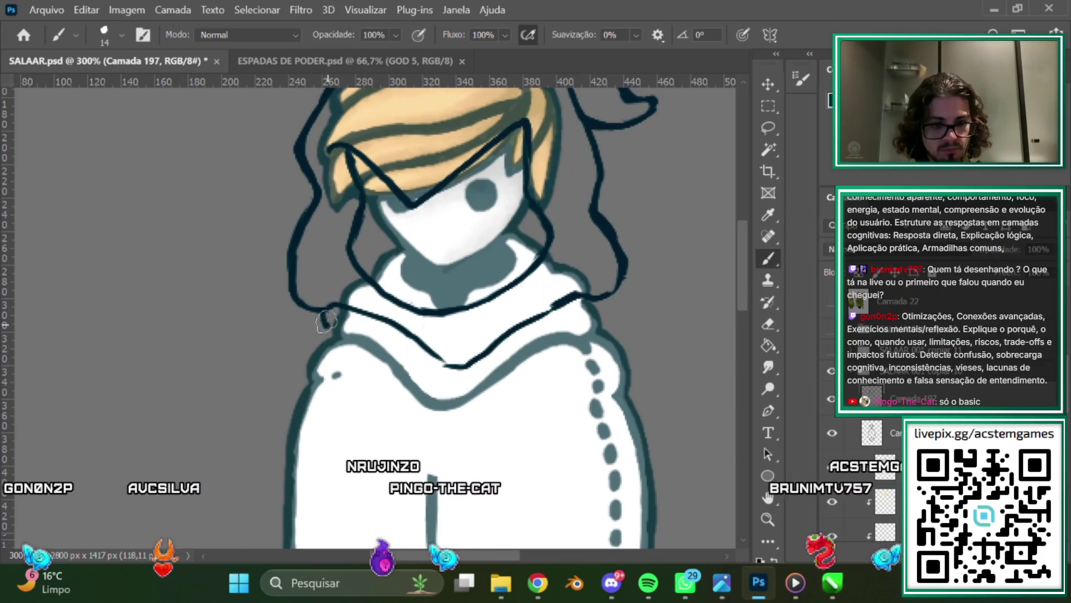
{"action": "mouse_move", "coordinate": [301, 365]}
{"action": "left_mouse_down"}
{"action": "mouse_move", "coordinate": [254, 424]}
{"action": "mouse_move", "coordinate": [233, 488]}
{"action": "left_mouse_up"}
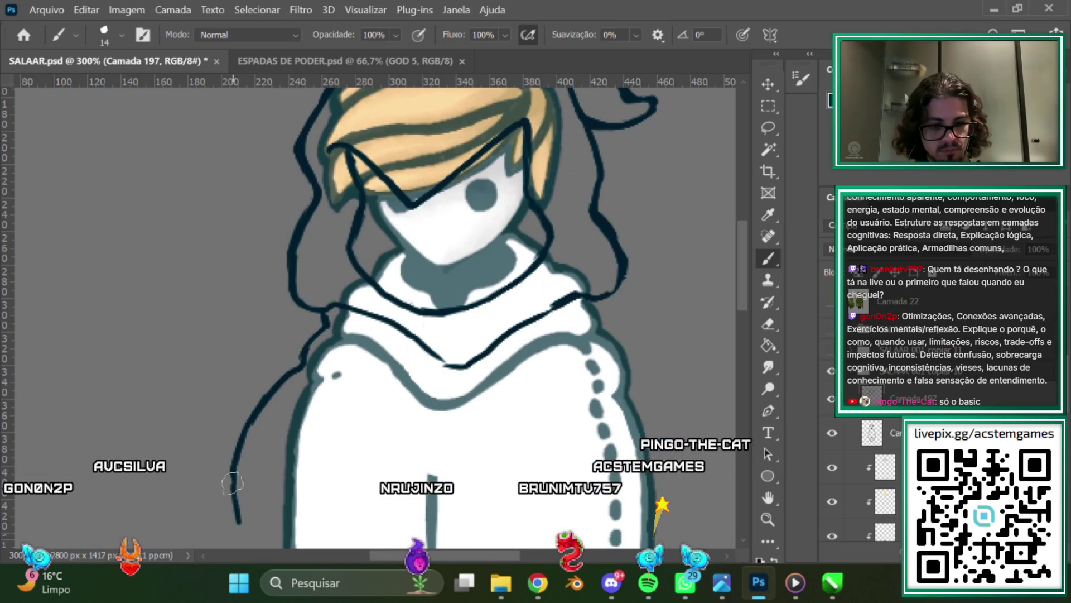
{"action": "left_click_drag", "start_coordinate": [240, 532], "coordinate": [333, 409]}
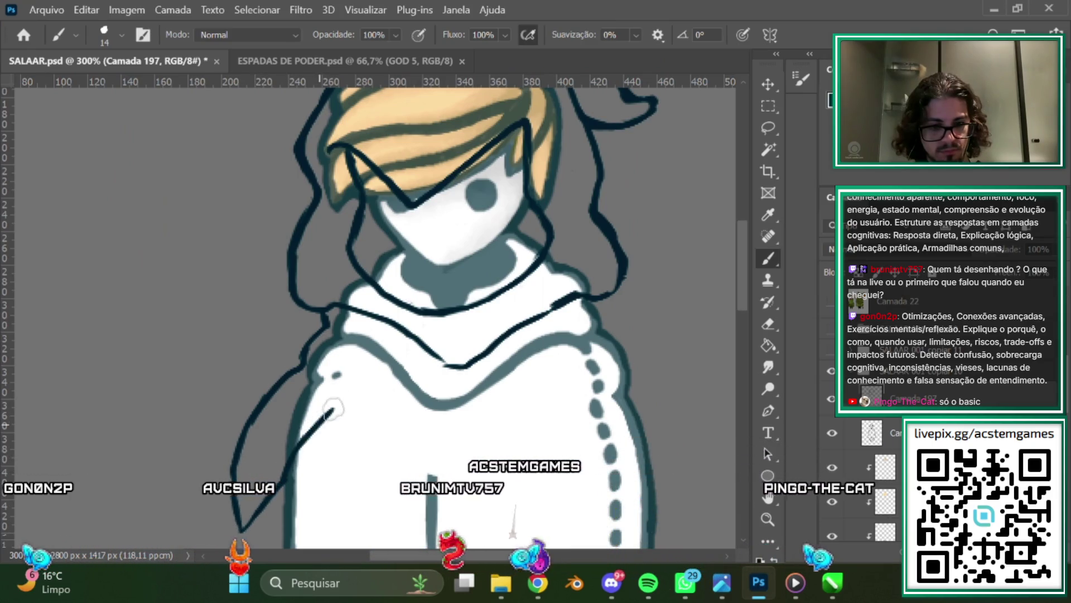
{"action": "left_click_drag", "start_coordinate": [306, 536], "coordinate": [346, 496]}
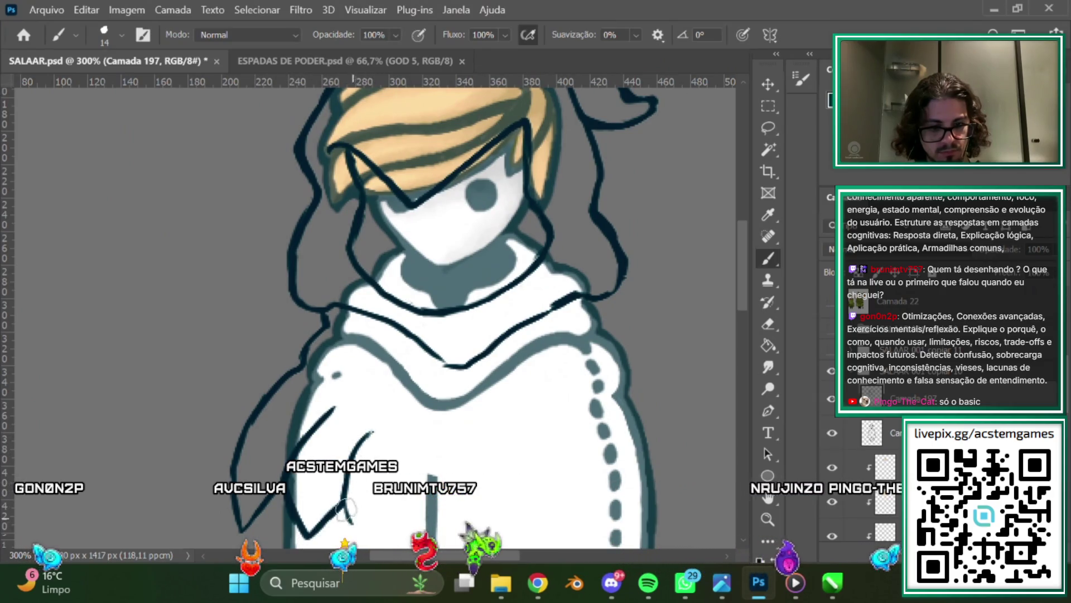
{"action": "mouse_move", "coordinate": [346, 508]}
{"action": "left_mouse_down"}
{"action": "mouse_move", "coordinate": [411, 432]}
{"action": "mouse_move", "coordinate": [467, 462]}
{"action": "left_mouse_up"}
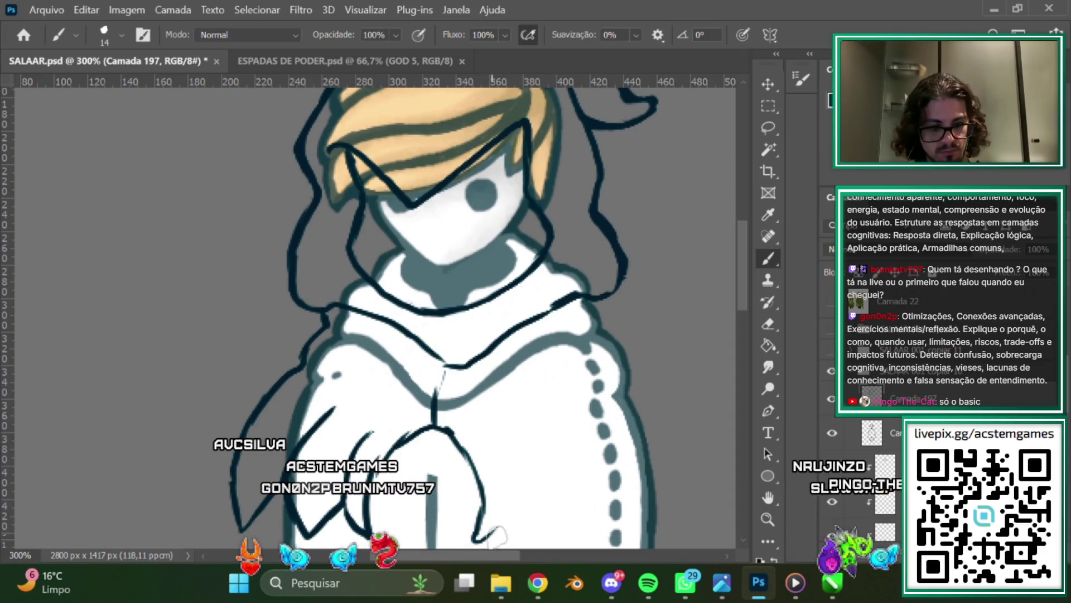
Add dark fold lines for the right sleeve.
{"action": "mouse_move", "coordinate": [494, 530]}
{"action": "left_mouse_down"}
{"action": "mouse_move", "coordinate": [521, 444]}
{"action": "mouse_move", "coordinate": [577, 357]}
{"action": "mouse_move", "coordinate": [616, 408]}
{"action": "left_mouse_up"}
{"action": "scroll", "coordinate": [539, 377], "scroll_direction": "down", "scroll_amount": 3}
{"action": "mouse_move", "coordinate": [621, 324]}
{"action": "left_mouse_down"}
{"action": "mouse_move", "coordinate": [677, 357]}
{"action": "mouse_move", "coordinate": [658, 352]}
{"action": "left_mouse_up"}
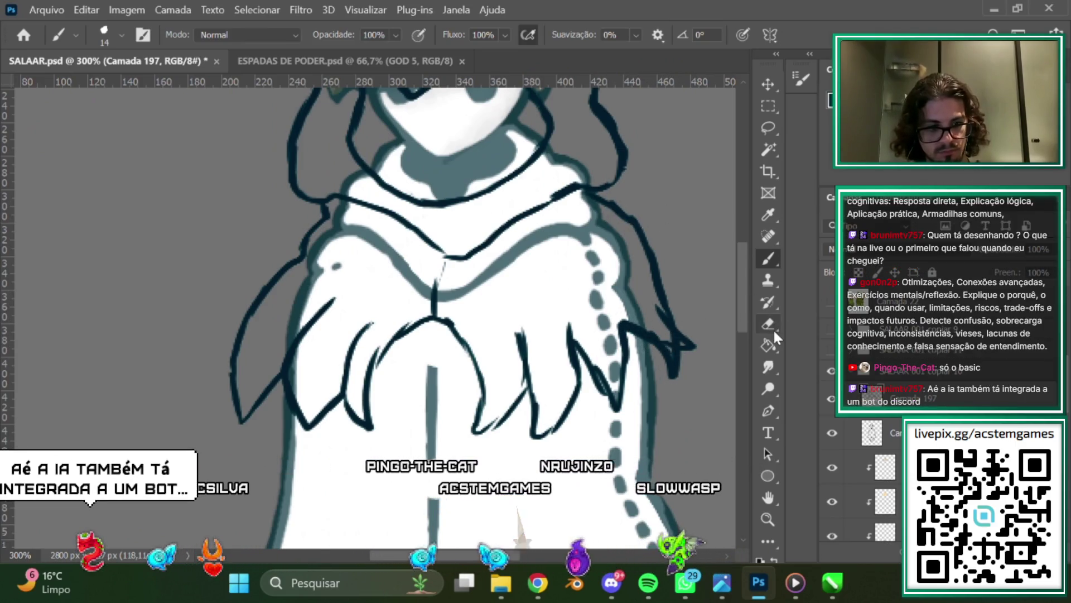
{"action": "left_click", "coordinate": [770, 326]}
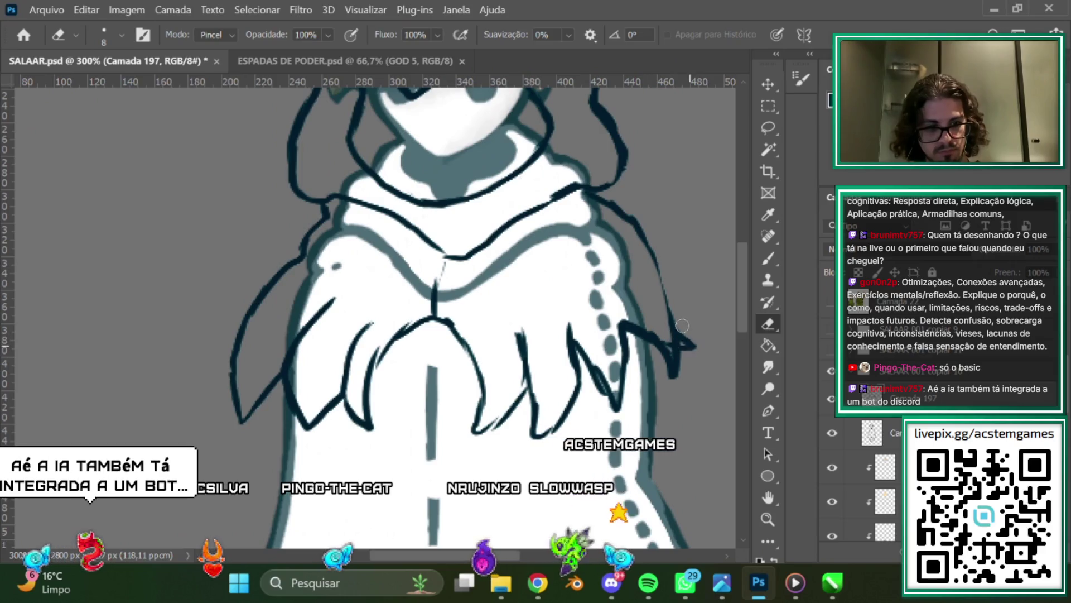
{"action": "scroll", "coordinate": [738, 269], "scroll_direction": "up", "scroll_amount": 3}
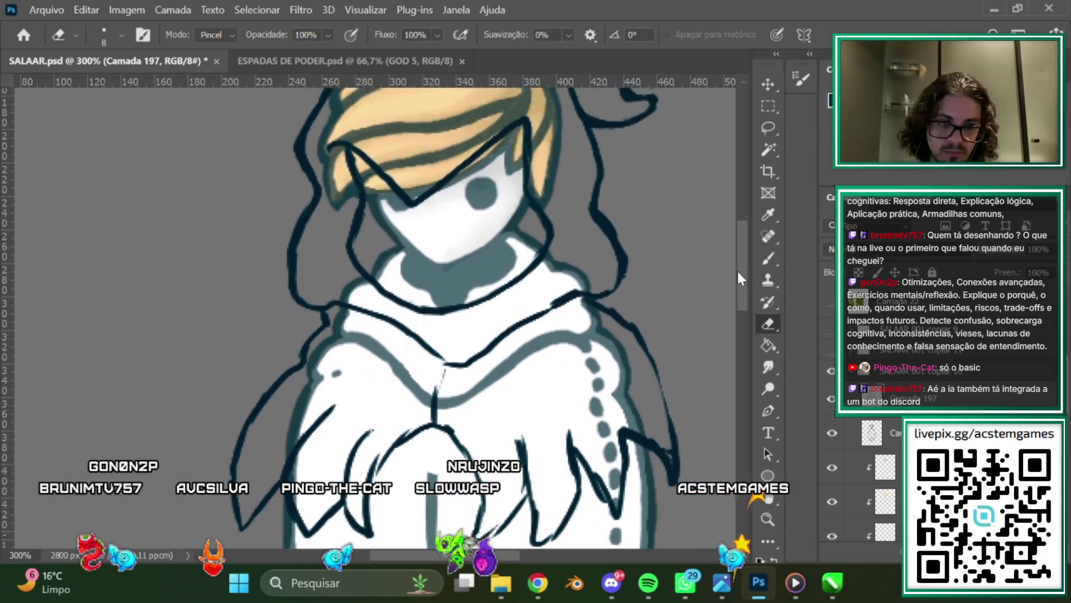
{"action": "scroll", "coordinate": [738, 269], "scroll_direction": "down", "scroll_amount": 2}
{"action": "key", "text": "b"}
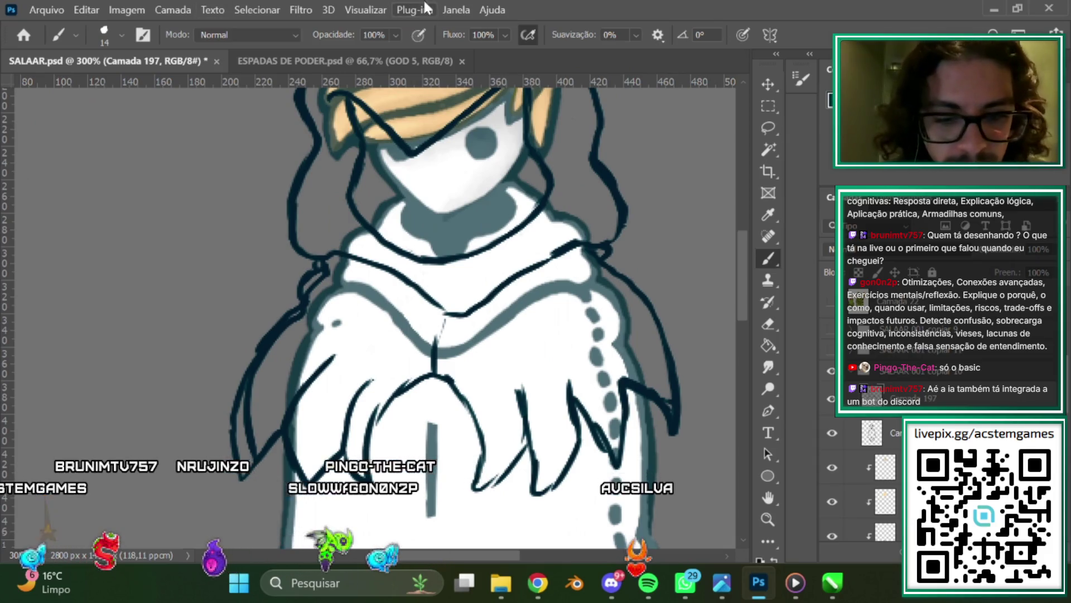
{"action": "scroll", "coordinate": [604, 433], "scroll_direction": "up", "scroll_amount": 1}
{"action": "scroll", "coordinate": [604, 433], "scroll_direction": "up", "scroll_amount": 4}
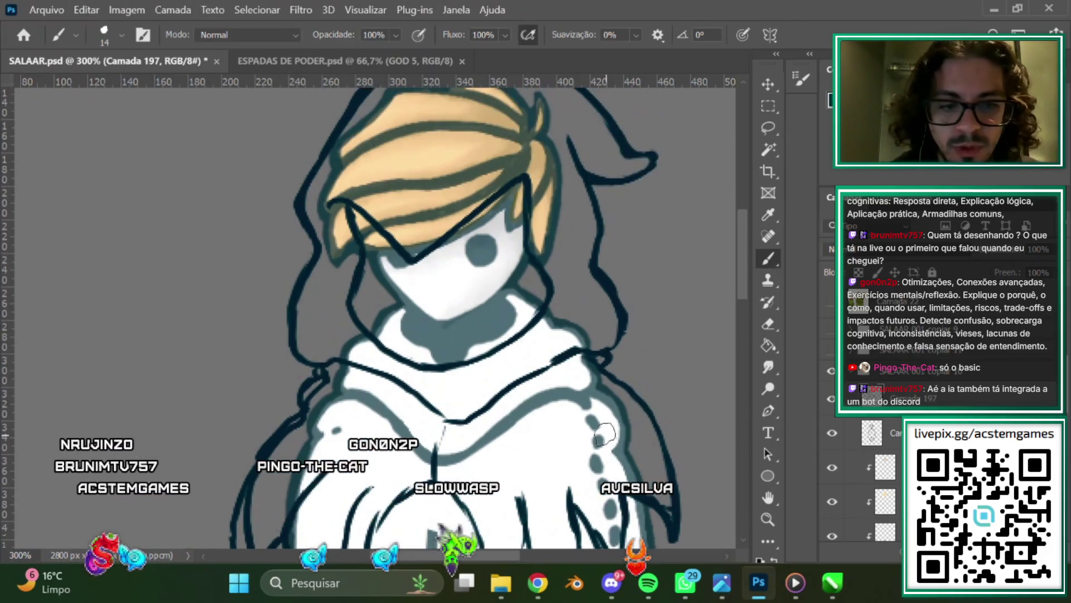
{"action": "scroll", "coordinate": [604, 433], "scroll_direction": "down", "scroll_amount": 1}
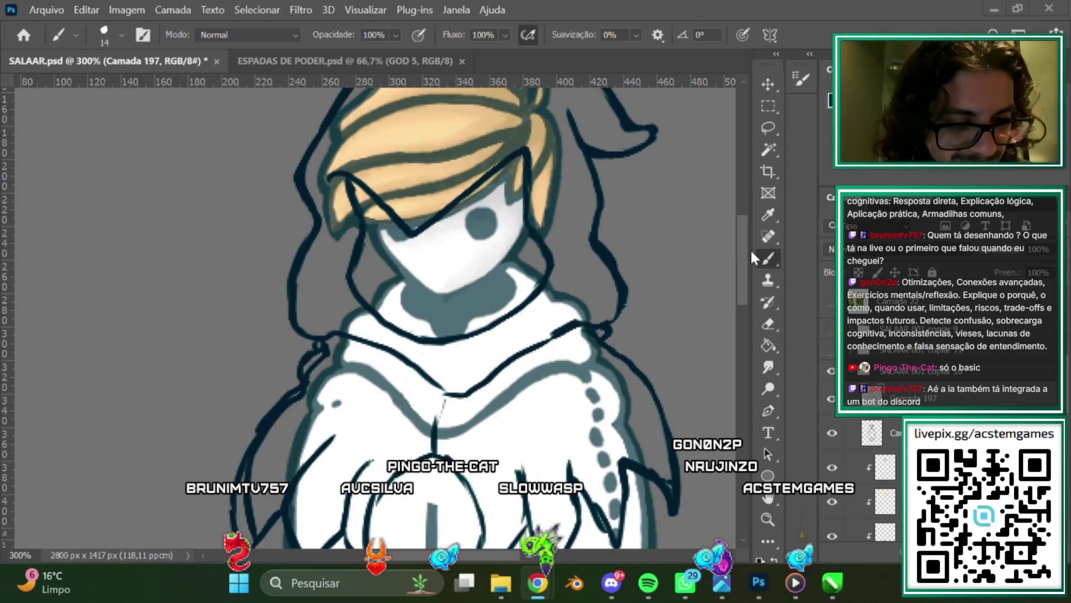
Erase part of the left sleeve outline with the Eraser.
{"action": "scroll", "coordinate": [742, 299], "scroll_direction": "down", "scroll_amount": 3}
{"action": "key", "text": "e"}
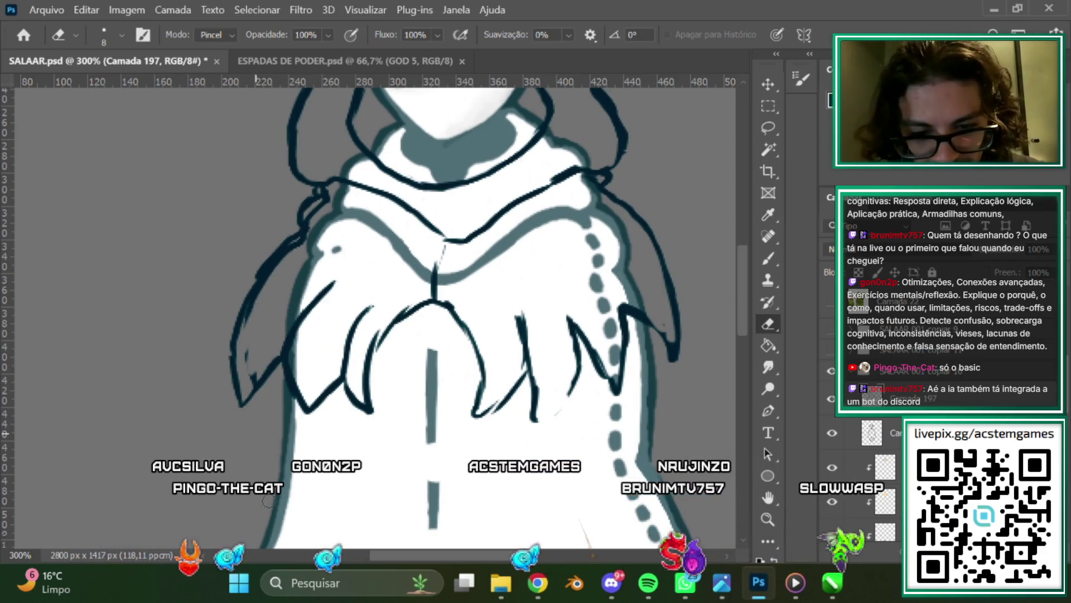
{"action": "left_click_drag", "start_coordinate": [258, 335], "coordinate": [253, 414]}
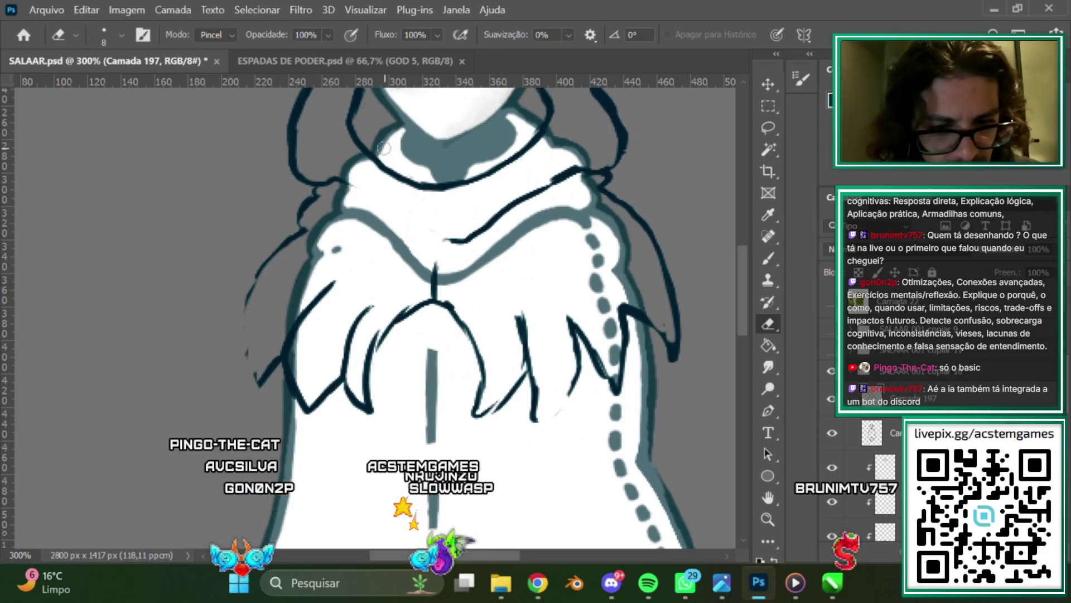
{"action": "key", "text": "b"}
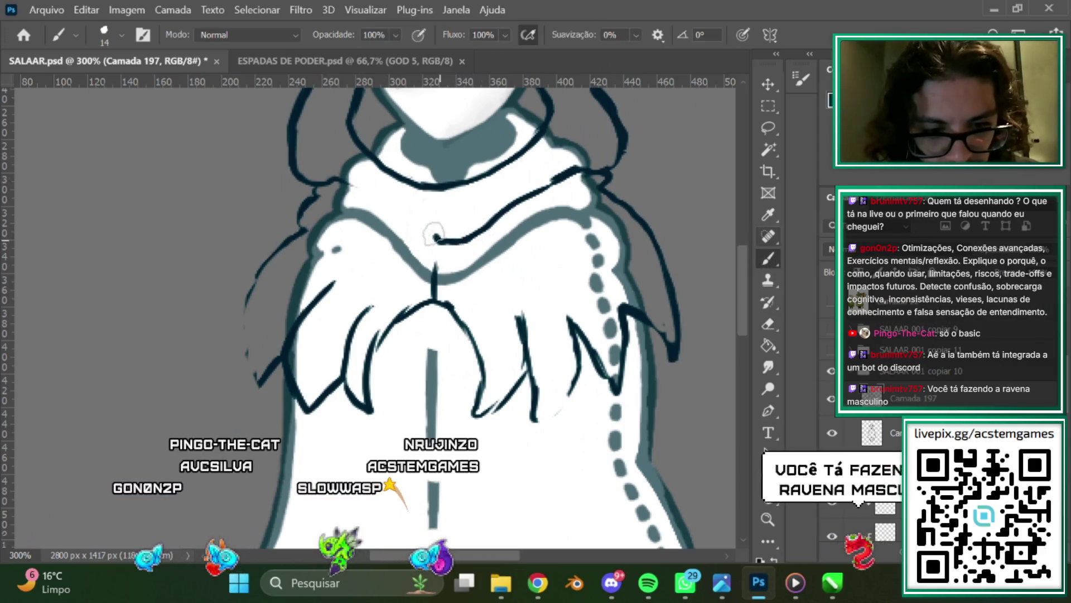
Thicken the central collar line, add left-hand finger strokes and extend the right strand upward.
{"action": "left_click_drag", "start_coordinate": [434, 234], "coordinate": [336, 181]}
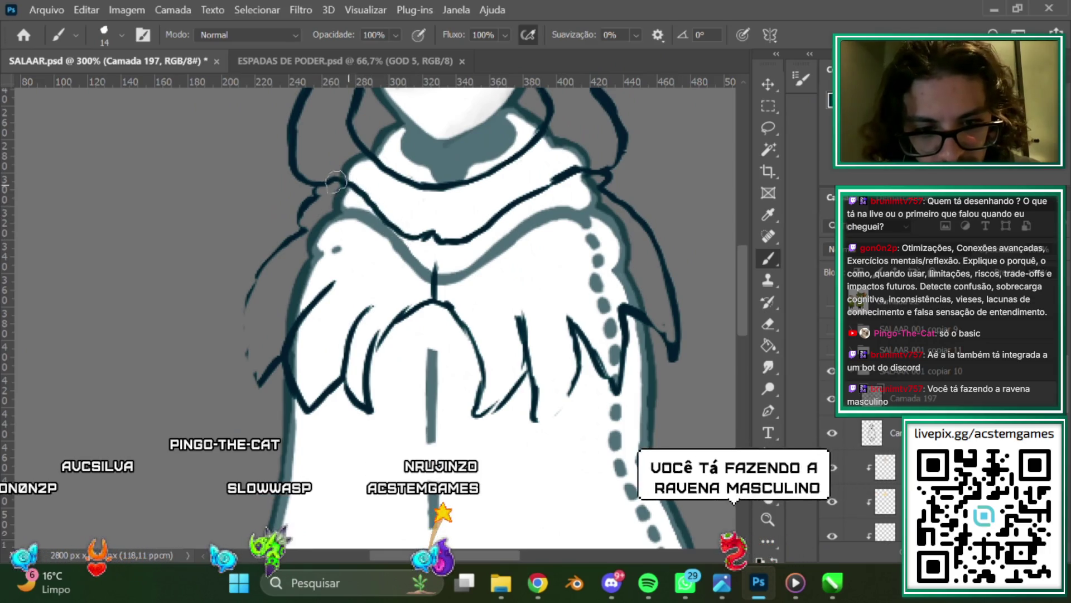
{"action": "left_click_drag", "start_coordinate": [433, 240], "coordinate": [428, 293]}
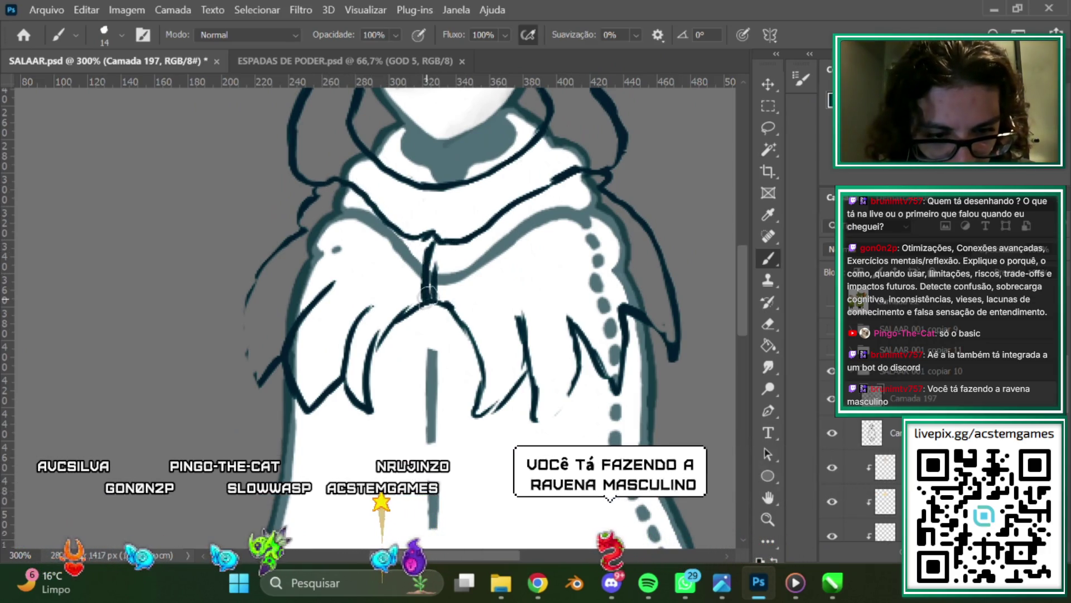
{"action": "left_click_drag", "start_coordinate": [432, 248], "coordinate": [422, 300]}
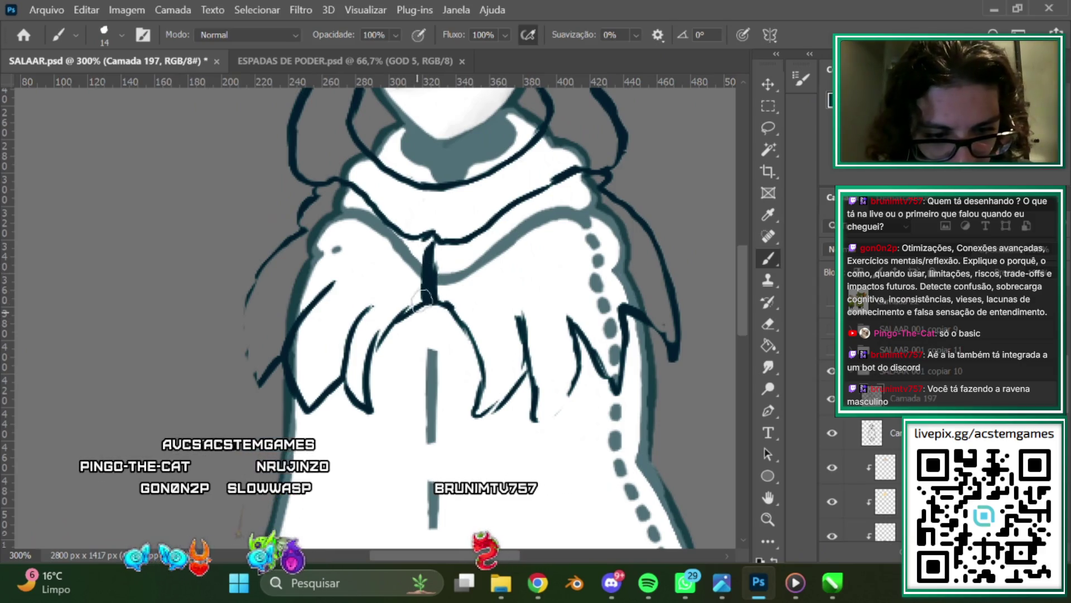
{"action": "left_click_drag", "start_coordinate": [352, 306], "coordinate": [337, 384]}
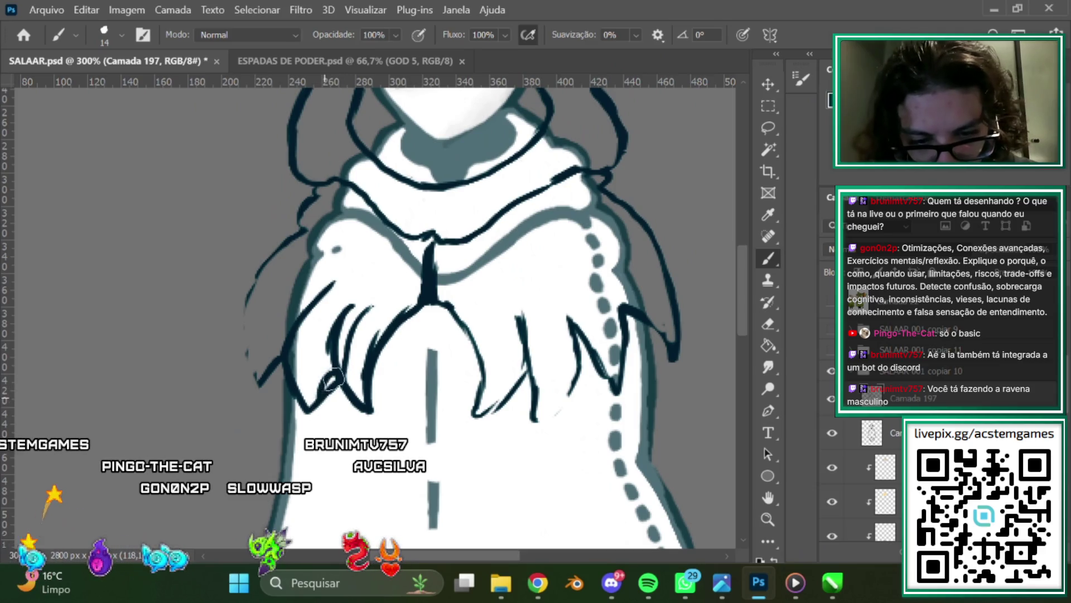
{"action": "left_click_drag", "start_coordinate": [333, 381], "coordinate": [297, 405]}
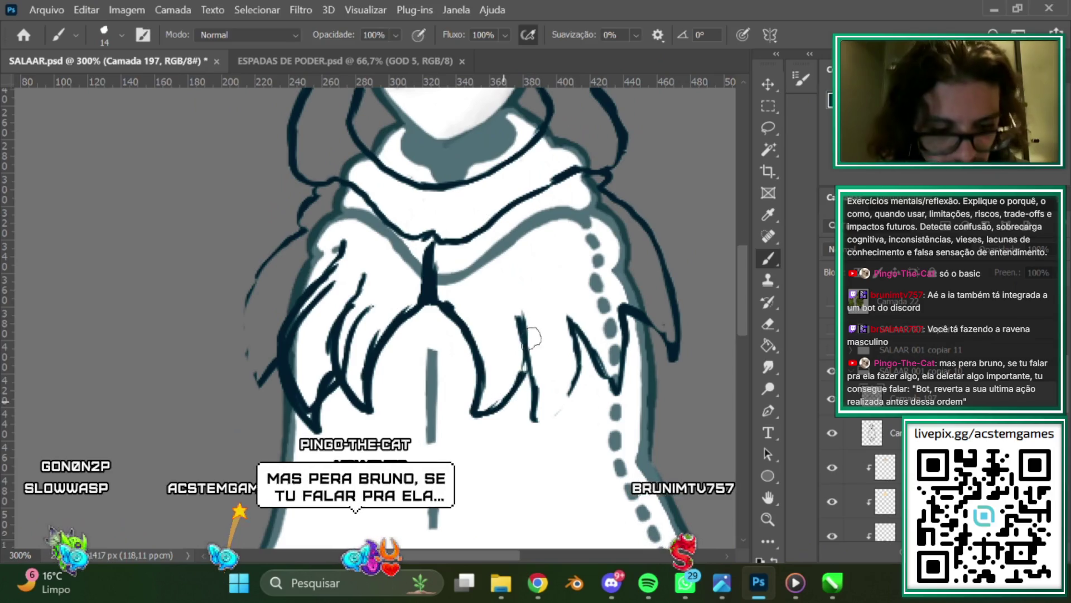
{"action": "left_click_drag", "start_coordinate": [528, 319], "coordinate": [497, 273]}
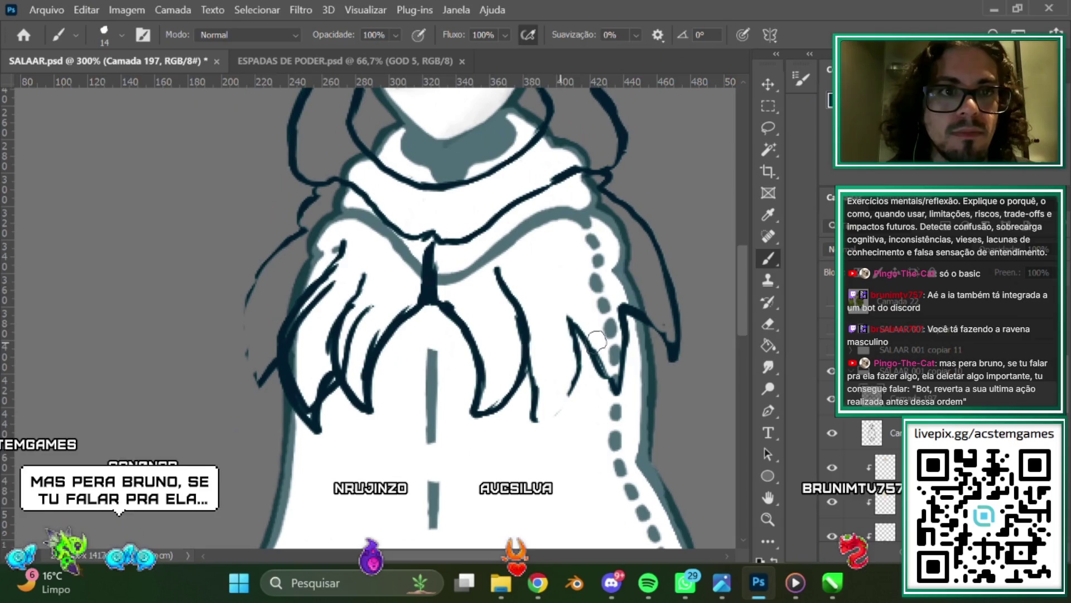
{"action": "left_click", "coordinate": [685, 583]}
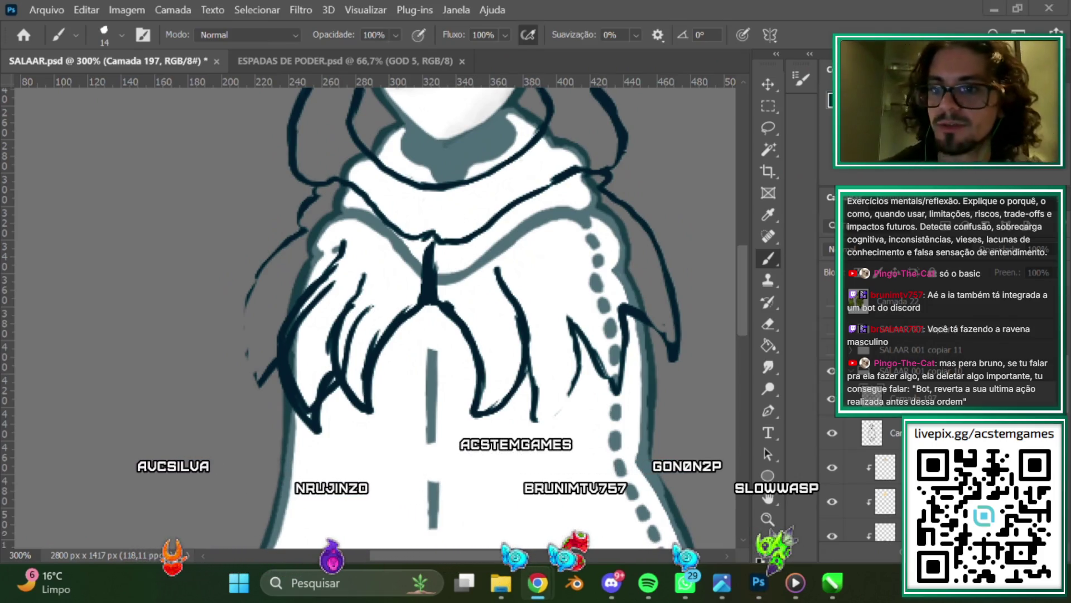
{"action": "key", "text": "ctrl+minus"}
{"action": "key", "text": "ctrl+minus"}
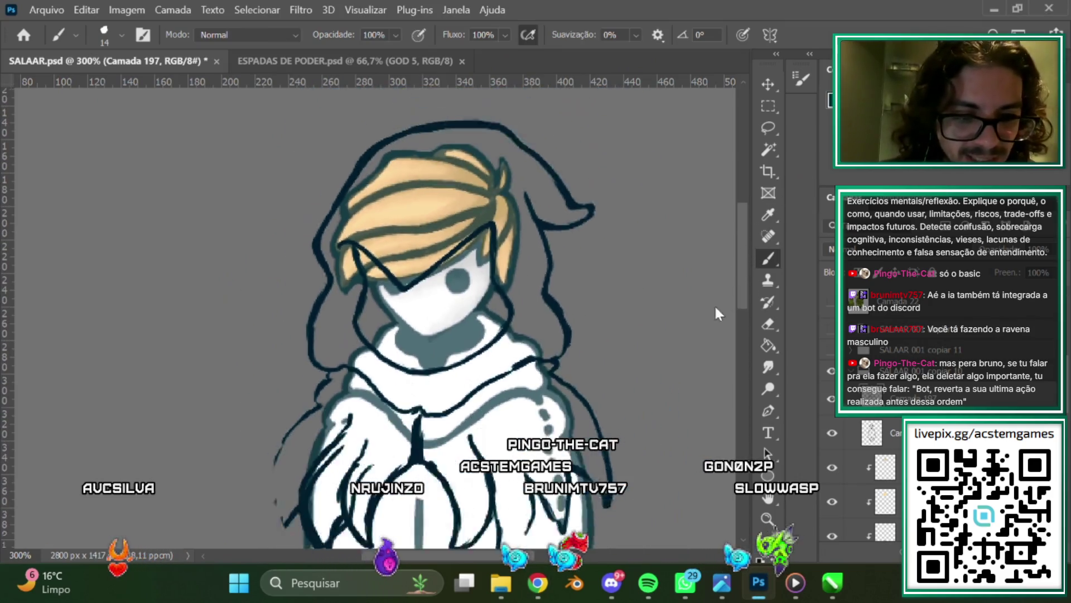
{"action": "key", "text": "ctrl+minus"}
{"action": "scroll", "coordinate": [753, 229], "scroll_direction": "down", "scroll_amount": 3}
{"action": "scroll", "coordinate": [742, 260], "scroll_direction": "down", "scroll_amount": 2}
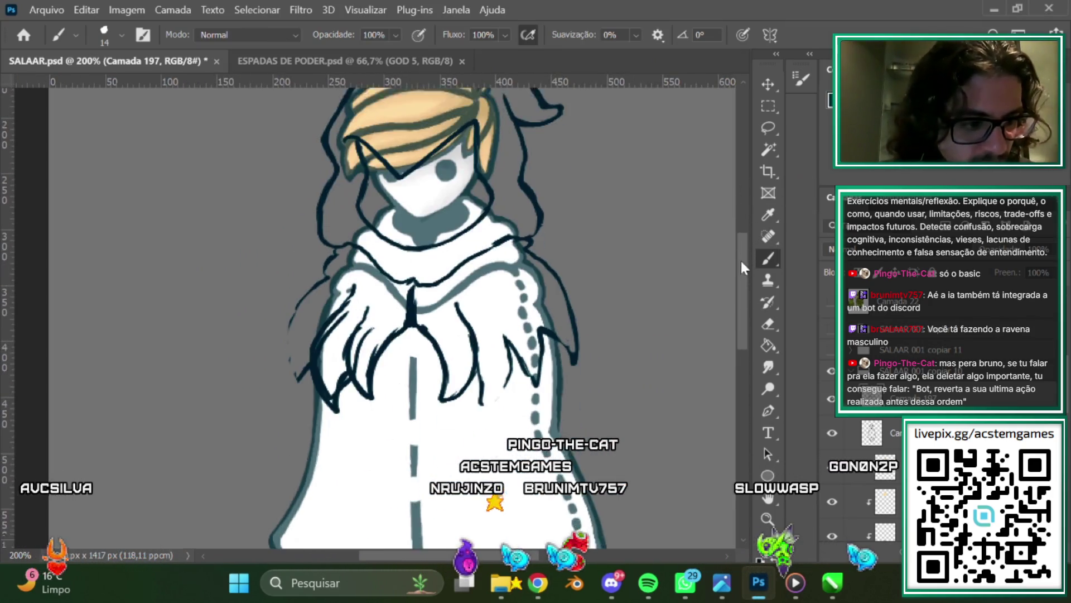
Minimize Photoshop, zoom over CorelDRAW's three character drawings, then bring the GOD SWORDS folder forward.
{"action": "left_click", "coordinate": [994, 11]}
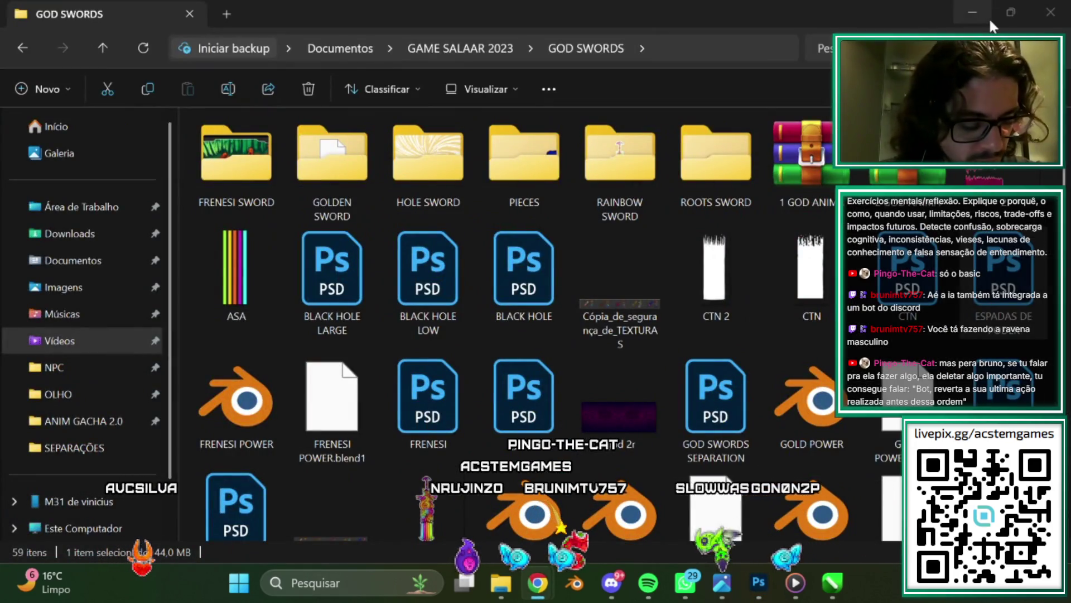
{"action": "left_click", "coordinate": [834, 583]}
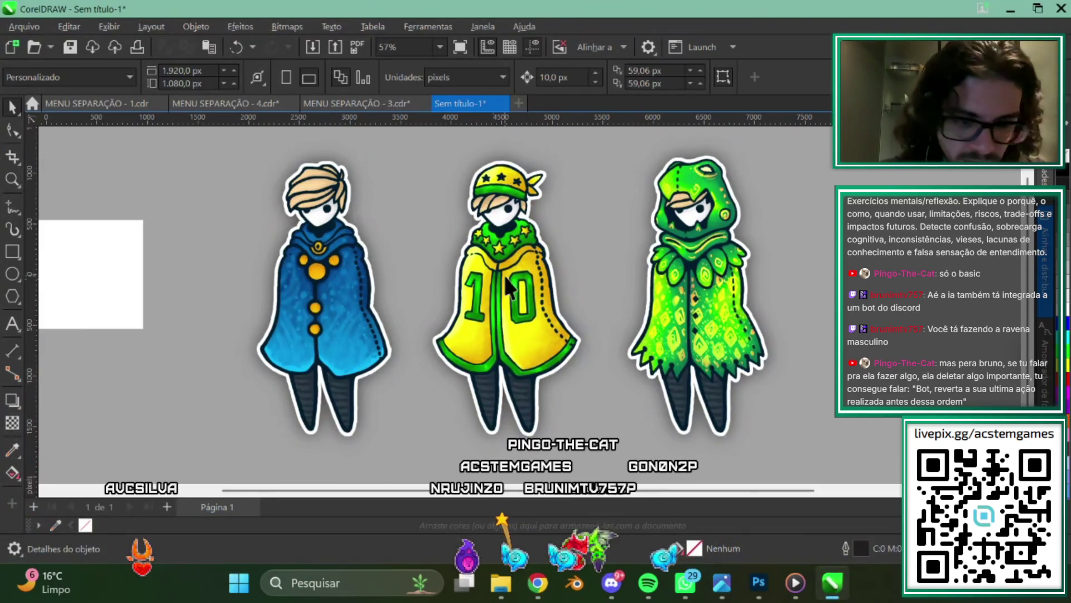
{"action": "scroll", "coordinate": [317, 323], "scroll_direction": "up", "scroll_amount": 1}
{"action": "scroll", "coordinate": [379, 268], "scroll_direction": "up", "scroll_amount": 1}
{"action": "scroll", "coordinate": [440, 217], "scroll_direction": "up", "scroll_amount": 1}
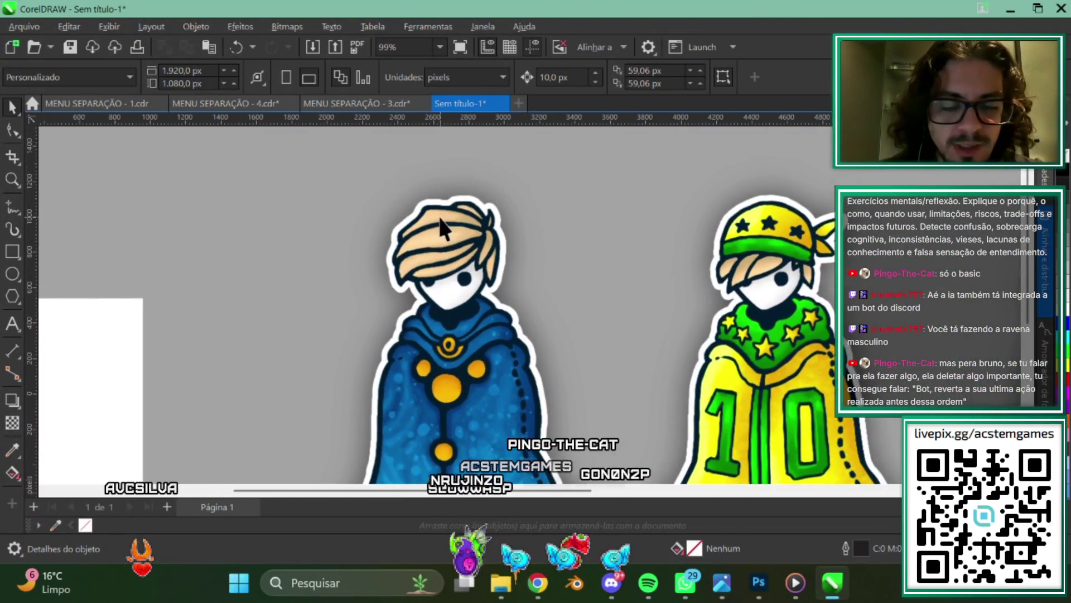
{"action": "scroll", "coordinate": [439, 221], "scroll_direction": "up", "scroll_amount": 1}
{"action": "scroll", "coordinate": [578, 306], "scroll_direction": "down", "scroll_amount": 4}
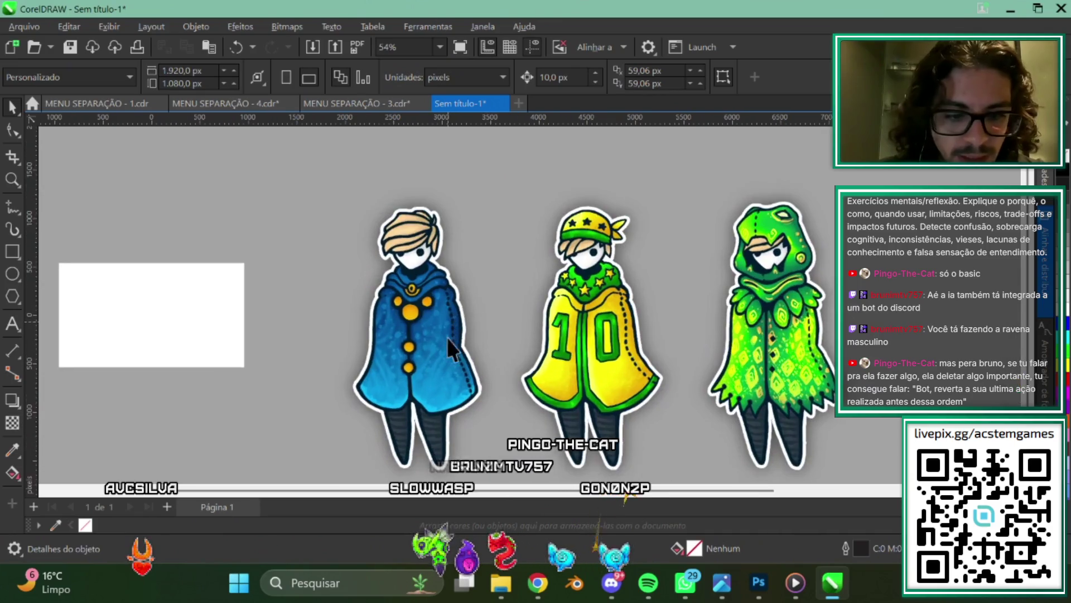
{"action": "scroll", "coordinate": [355, 243], "scroll_direction": "up", "scroll_amount": 1}
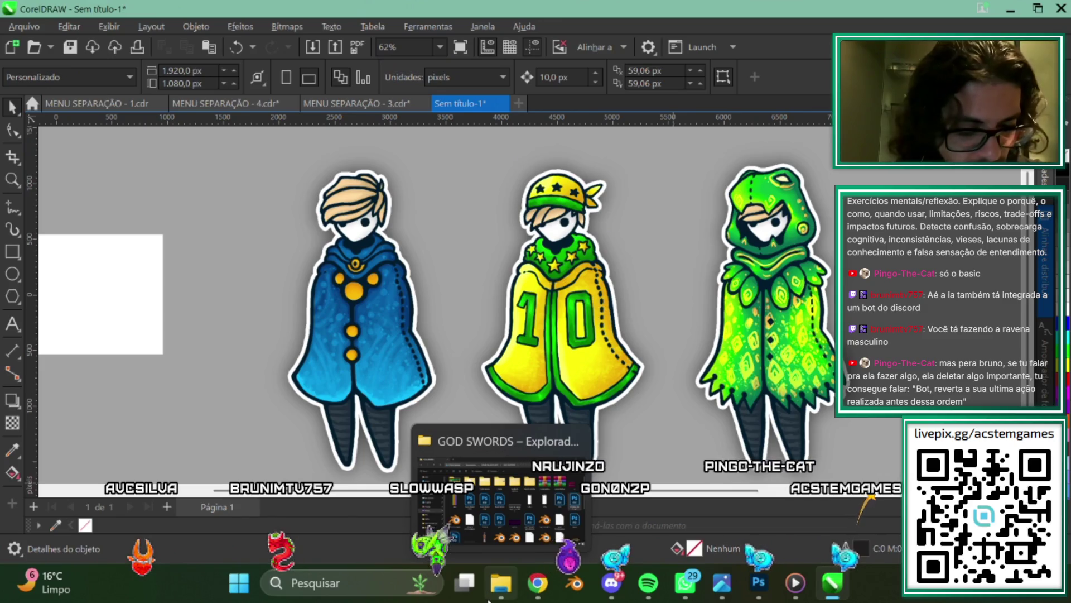
{"action": "left_click", "coordinate": [516, 591]}
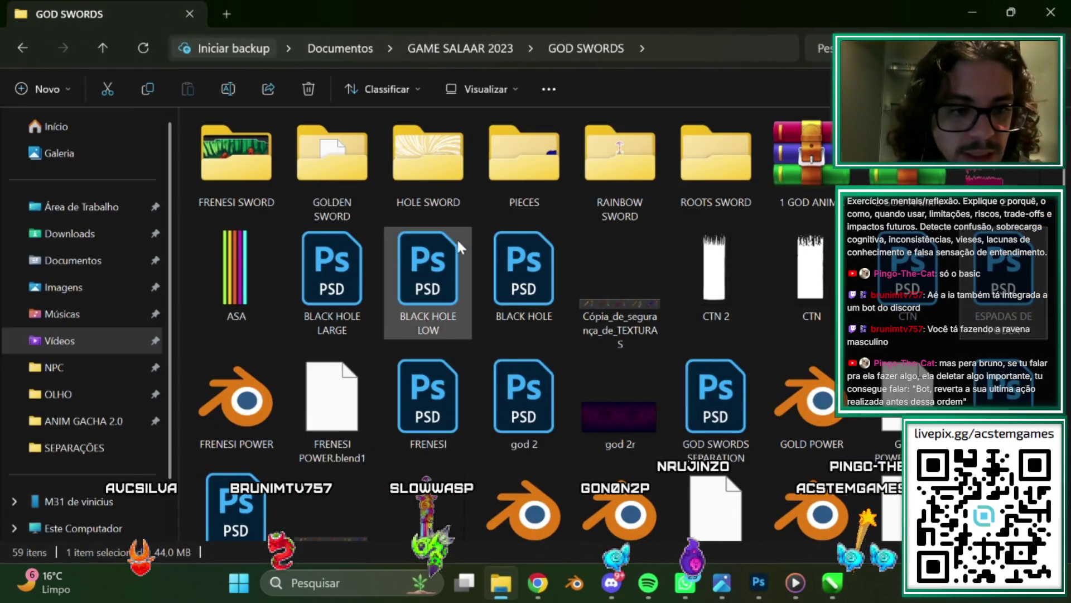
Open HANDS-ANIMA from GAME SALAAR 2023 > NPC in the image viewer.
{"action": "left_click", "coordinate": [460, 48]}
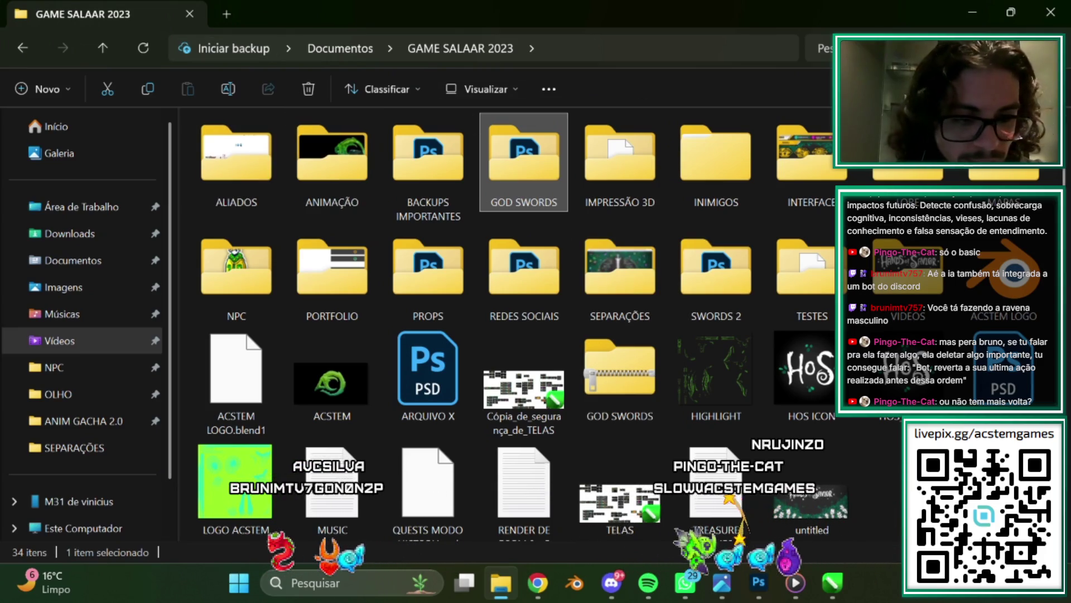
{"action": "double_click", "coordinate": [239, 285]}
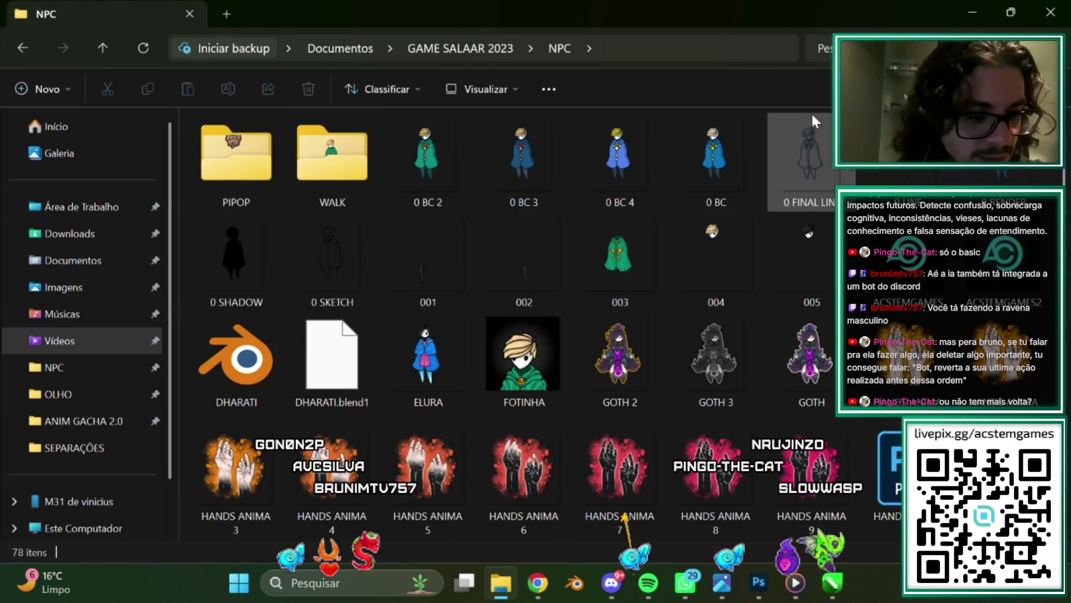
{"action": "scroll", "coordinate": [558, 384], "scroll_direction": "down", "scroll_amount": 5}
{"action": "scroll", "coordinate": [585, 287], "scroll_direction": "up", "scroll_amount": 3}
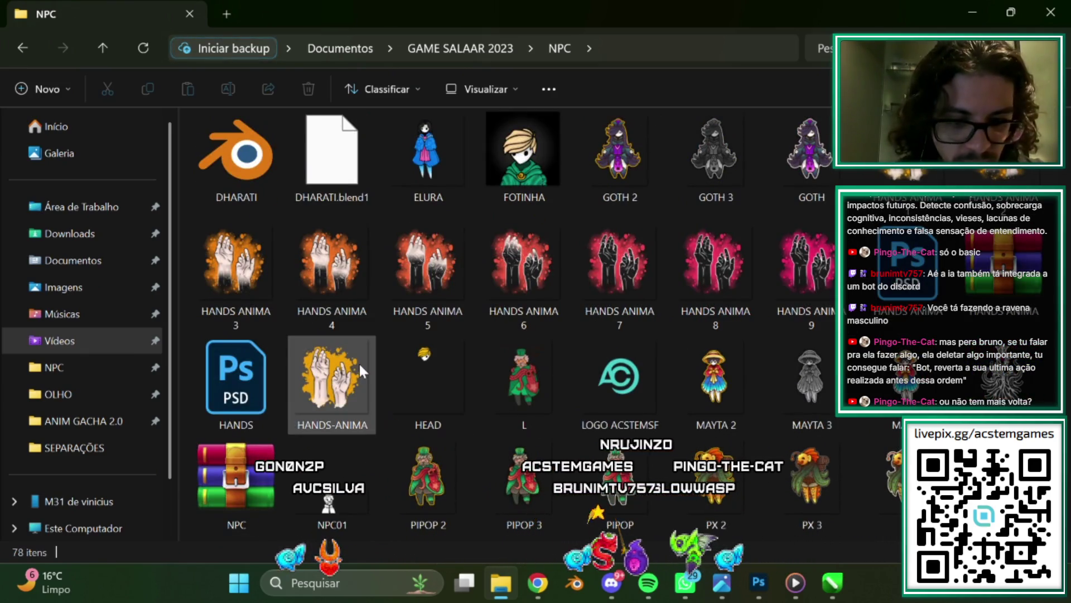
{"action": "left_click", "coordinate": [332, 385]}
{"action": "key", "text": "Return"}
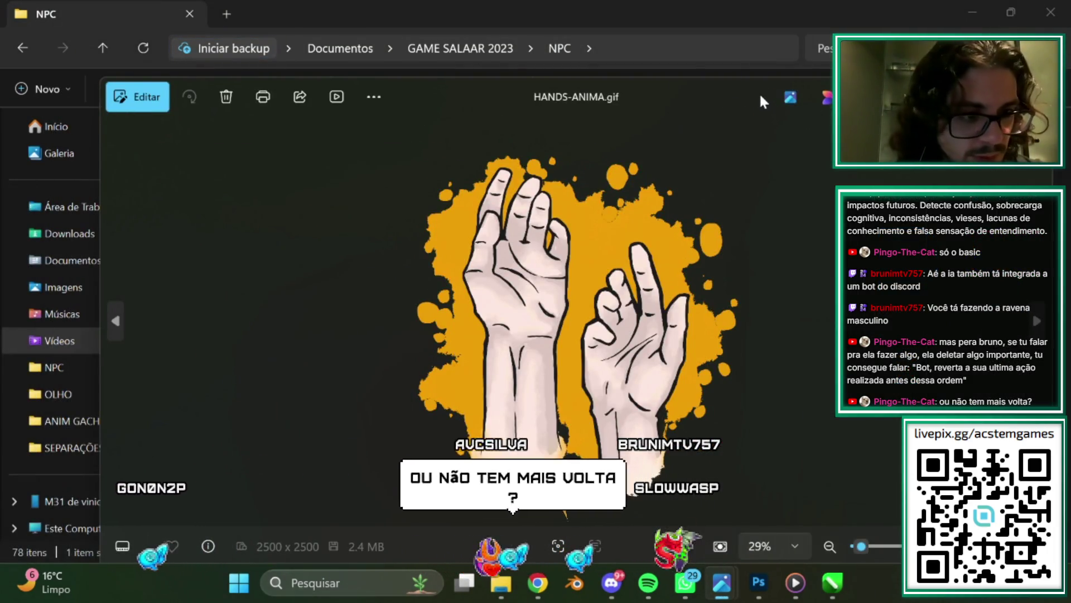
Maximize the Photos window to watch HANDS-ANIMA, then close the viewer.
{"action": "left_click_drag", "start_coordinate": [759, 92], "coordinate": [702, 92]}
{"action": "key", "text": "super+Up"}
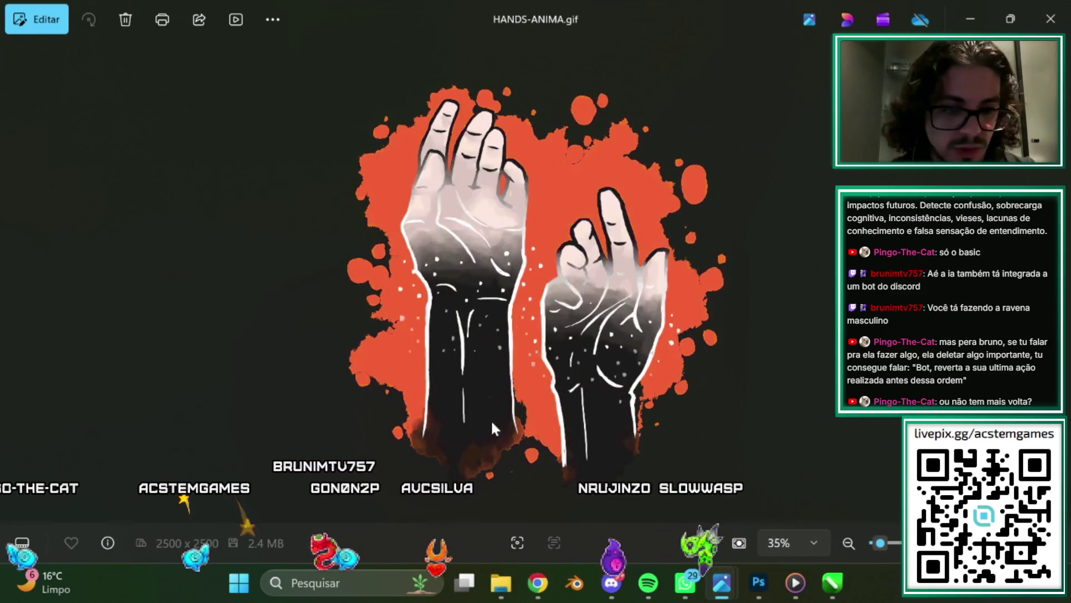
{"action": "key", "text": "alt+F4"}
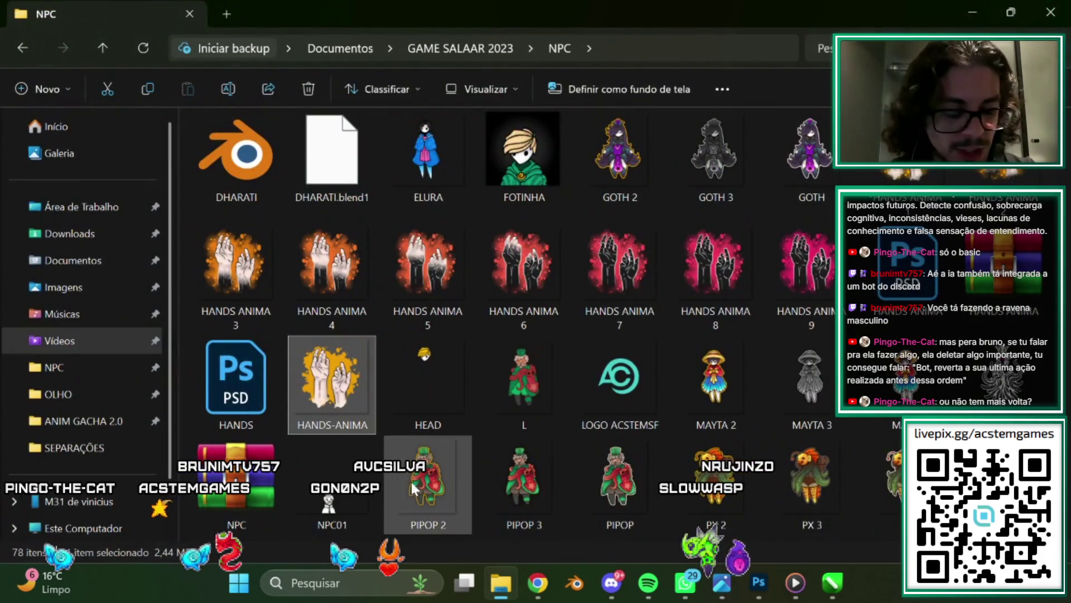
Go to GAME SALAAR 2023 > ALIADOS and open ALIADOS SIZE in CorelDRAW.
{"action": "scroll", "coordinate": [430, 300], "scroll_direction": "up", "scroll_amount": 3}
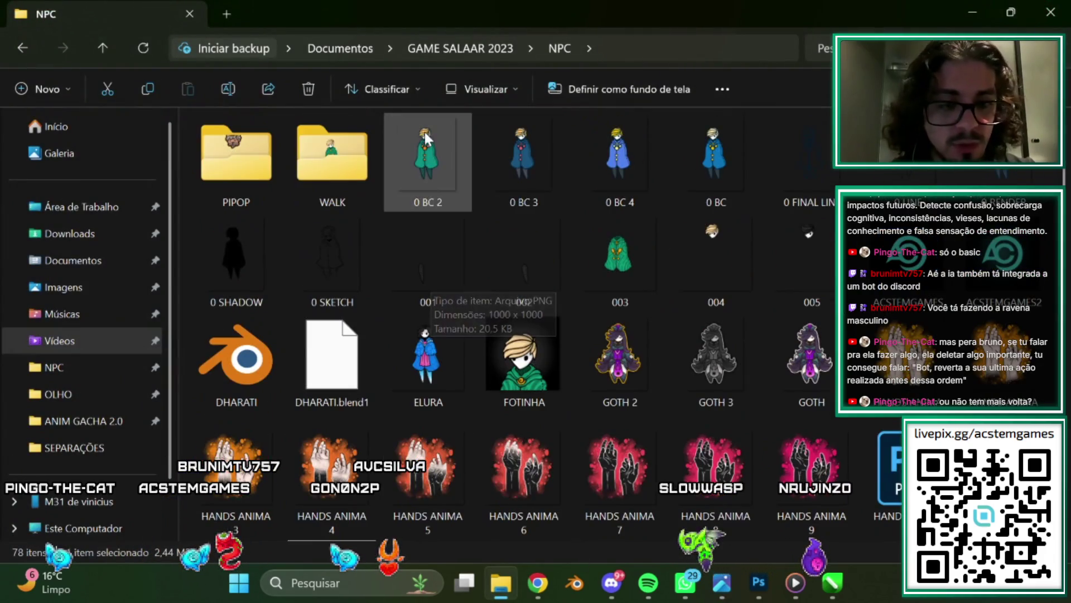
{"action": "left_click", "coordinate": [461, 40]}
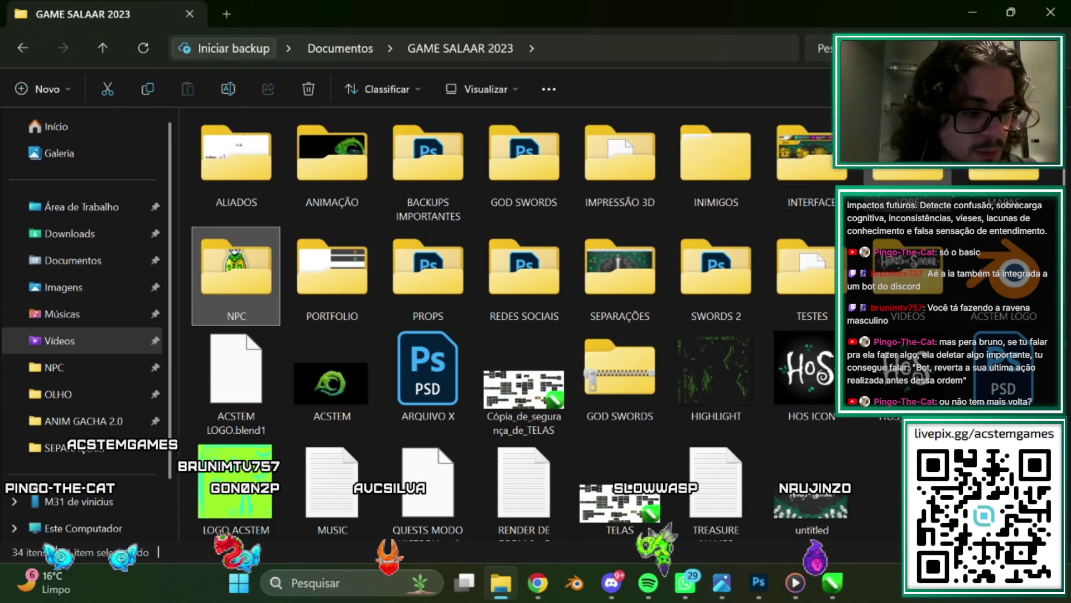
{"action": "double_click", "coordinate": [241, 154]}
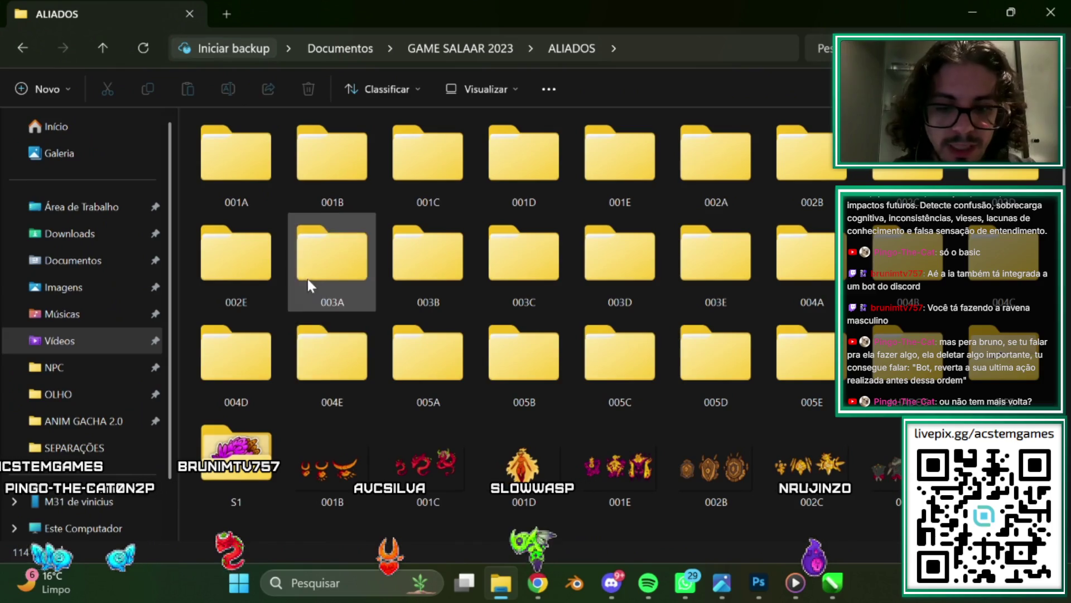
{"action": "scroll", "coordinate": [298, 341], "scroll_direction": "down", "scroll_amount": 10}
{"action": "scroll", "coordinate": [414, 353], "scroll_direction": "up", "scroll_amount": 5}
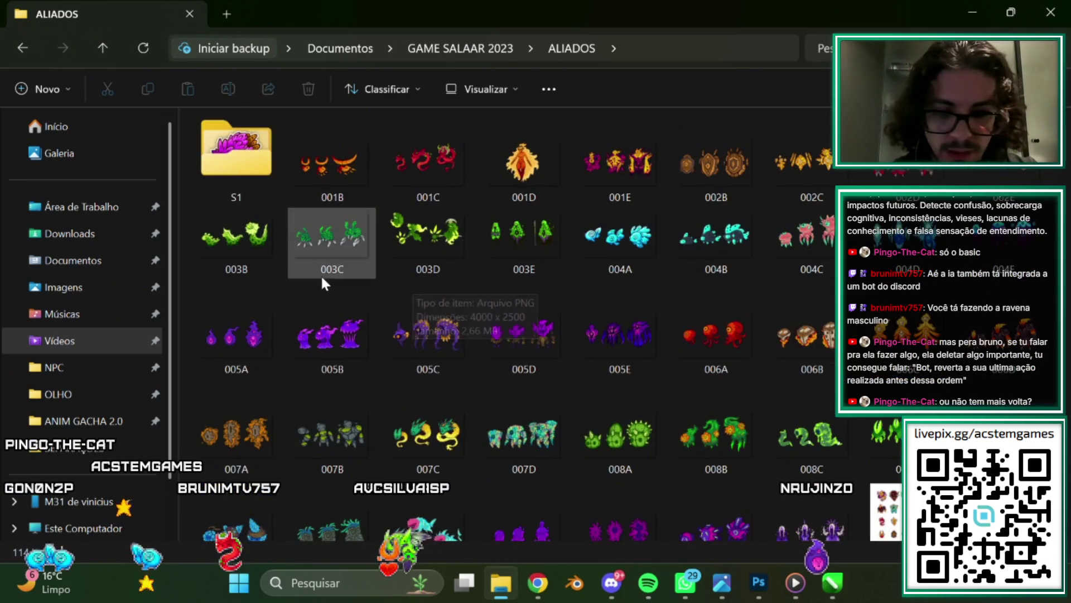
{"action": "scroll", "coordinate": [320, 273], "scroll_direction": "down", "scroll_amount": 10}
{"action": "scroll", "coordinate": [369, 321], "scroll_direction": "up", "scroll_amount": 3}
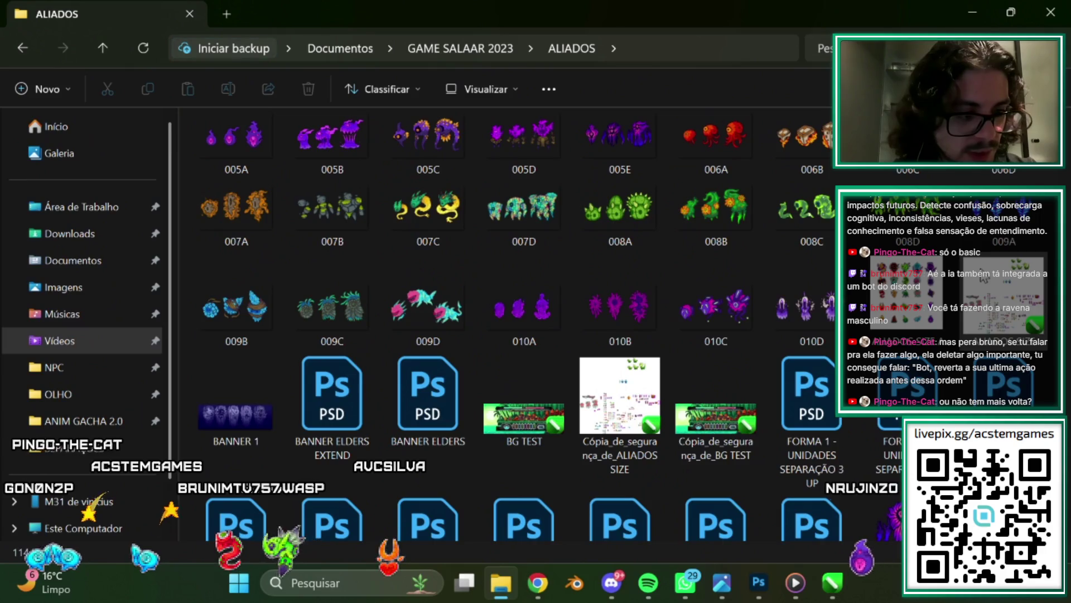
{"action": "key", "text": "alt+Tab"}
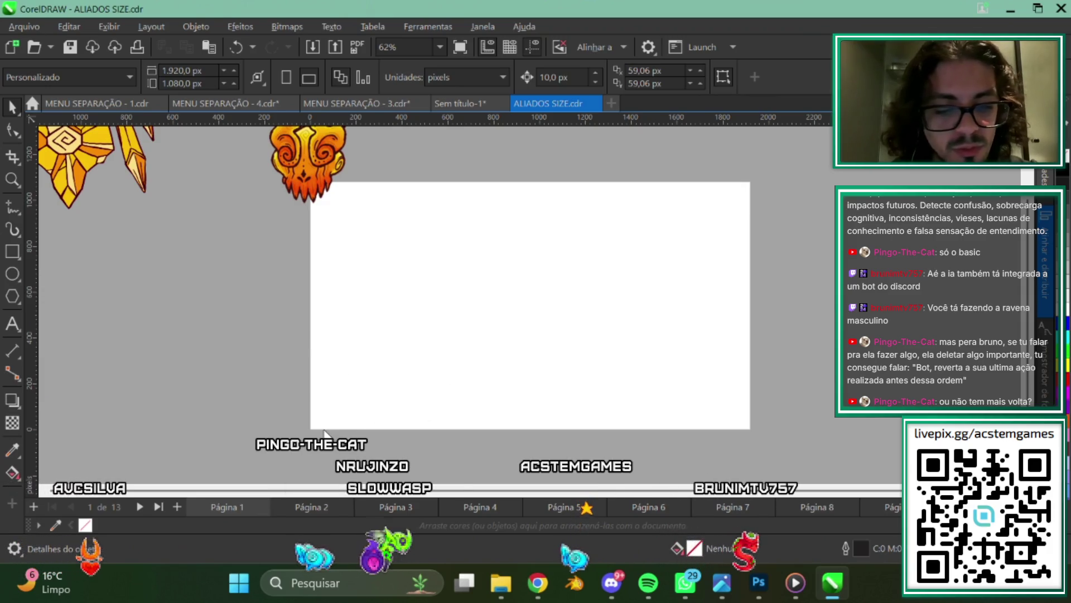
Pan across the creature sprites and switch to page 2 of ALIADOS SIZE.
{"action": "scroll", "coordinate": [324, 432], "scroll_direction": "down", "scroll_amount": 3}
{"action": "left_click_drag", "start_coordinate": [330, 407], "coordinate": [703, 301]}
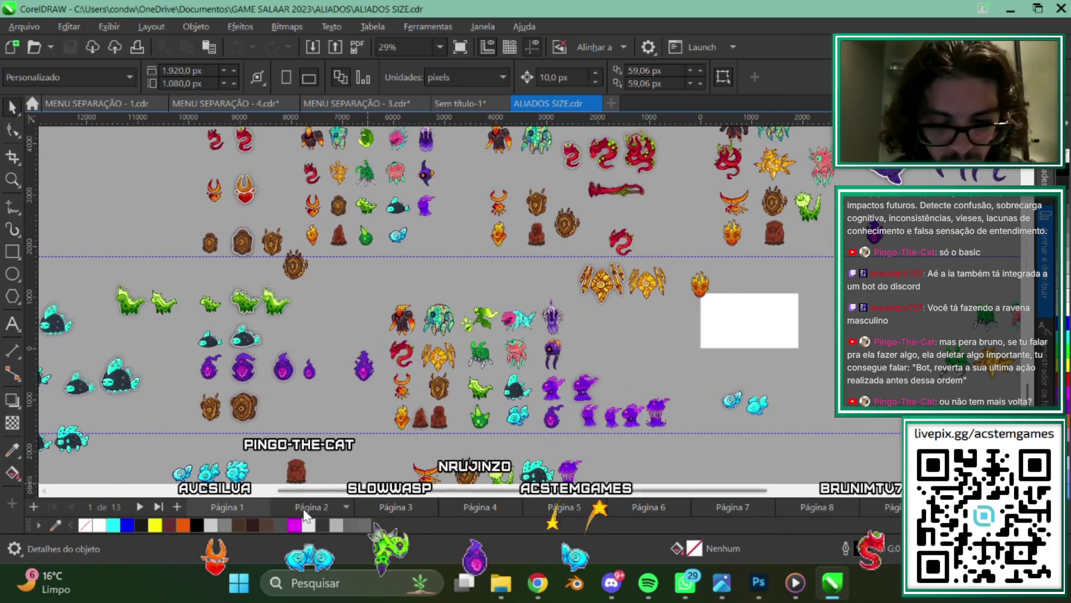
{"action": "left_click", "coordinate": [308, 507]}
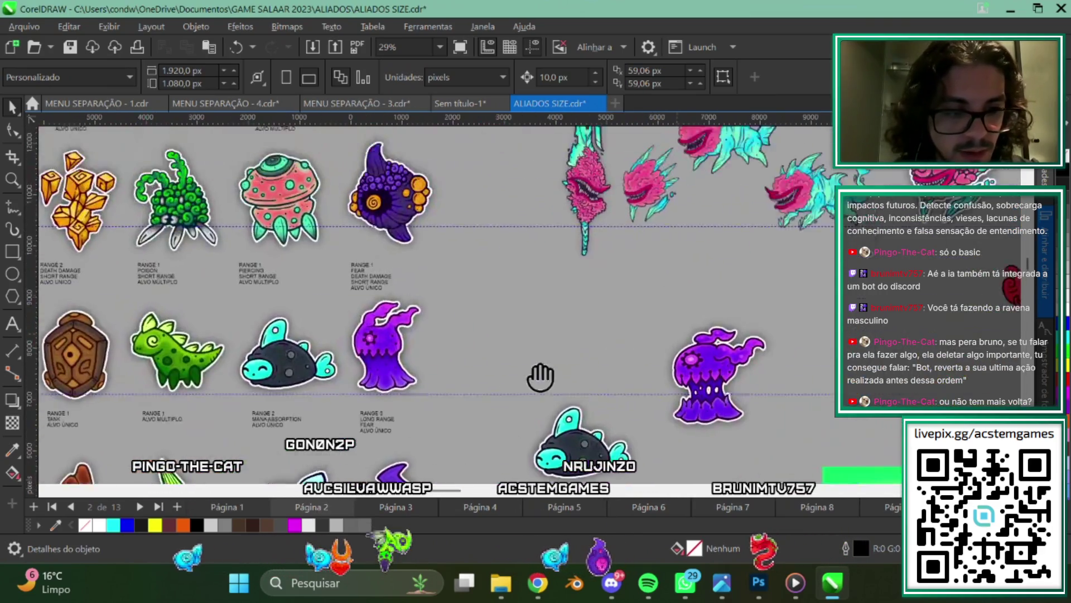
{"action": "scroll", "coordinate": [536, 335], "scroll_direction": "right", "scroll_amount": 10}
{"action": "scroll", "coordinate": [530, 301], "scroll_direction": "up", "scroll_amount": 5}
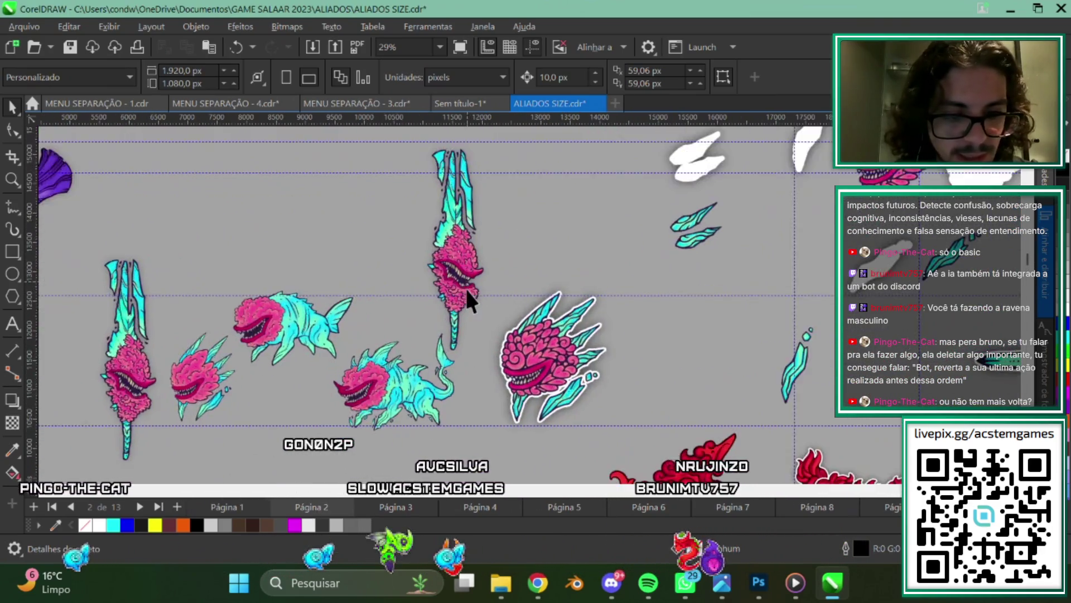
{"action": "scroll", "coordinate": [475, 296], "scroll_direction": "up", "scroll_amount": 3}
{"action": "scroll", "coordinate": [497, 283], "scroll_direction": "up", "scroll_amount": 2}
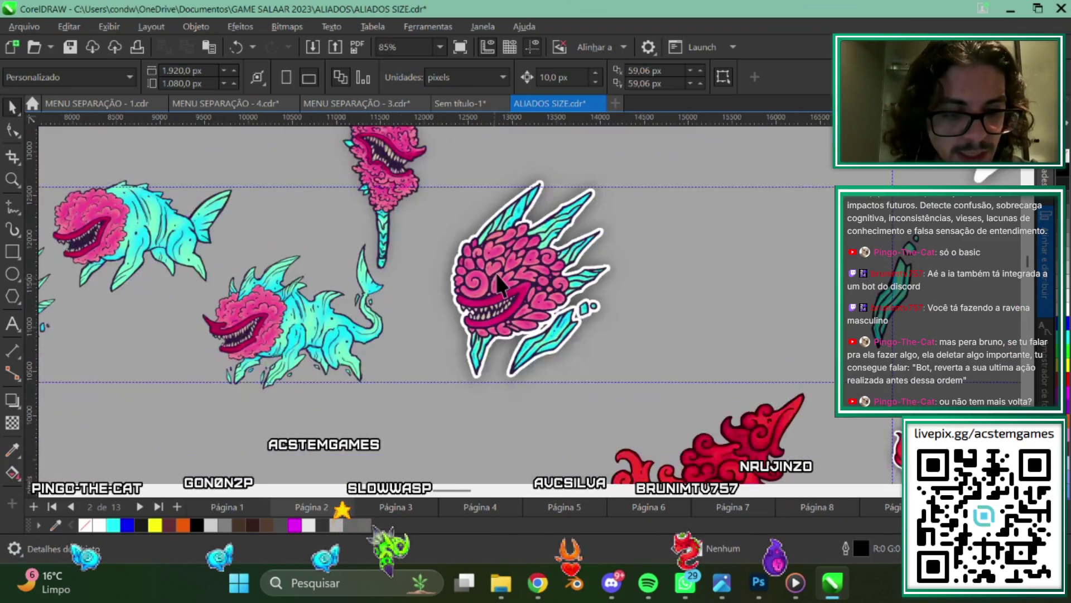
{"action": "scroll", "coordinate": [497, 283], "scroll_direction": "down", "scroll_amount": 4}
Move the pink-brain creature upward and the crystal sword sprite to the left.
{"action": "left_click_drag", "start_coordinate": [481, 342], "coordinate": [491, 212]}
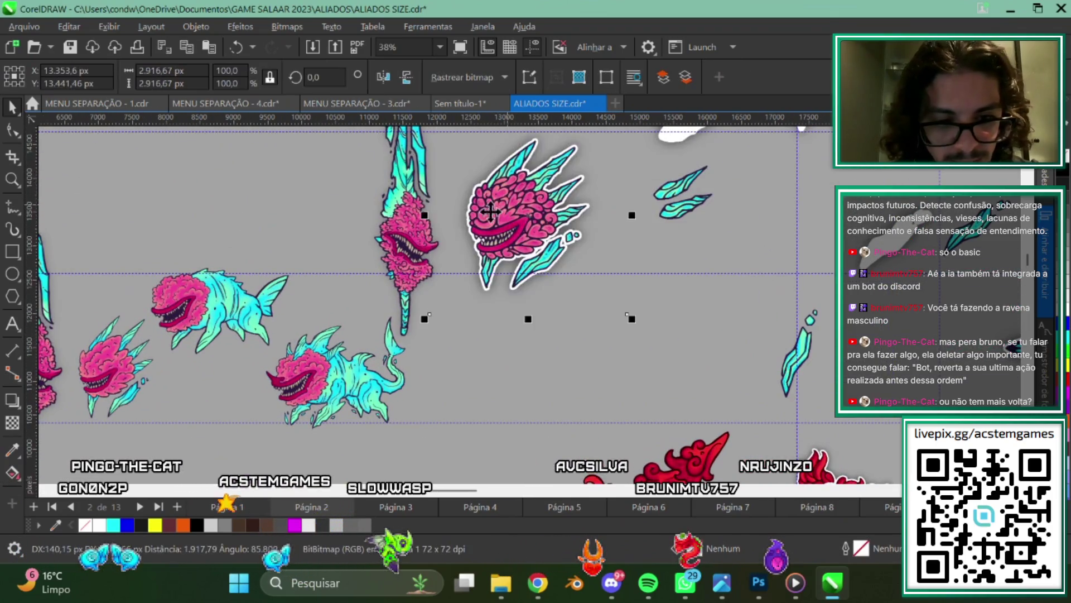
{"action": "scroll", "coordinate": [406, 345], "scroll_direction": "up", "scroll_amount": 2}
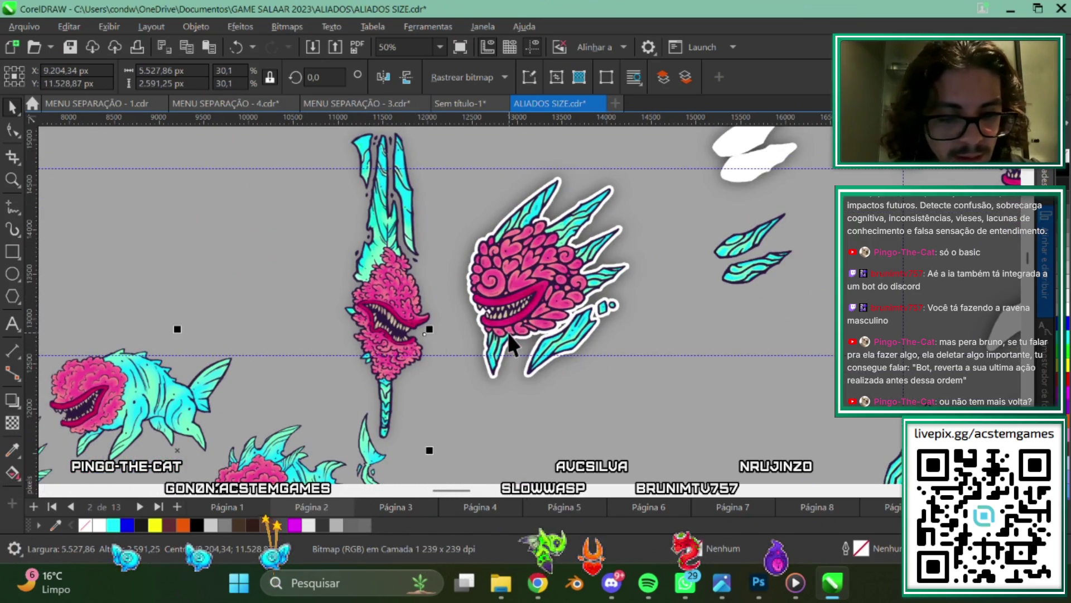
{"action": "scroll", "coordinate": [508, 333], "scroll_direction": "down", "scroll_amount": 2}
{"action": "scroll", "coordinate": [507, 334], "scroll_direction": "down", "scroll_amount": 2}
{"action": "scroll", "coordinate": [437, 213], "scroll_direction": "up", "scroll_amount": 1}
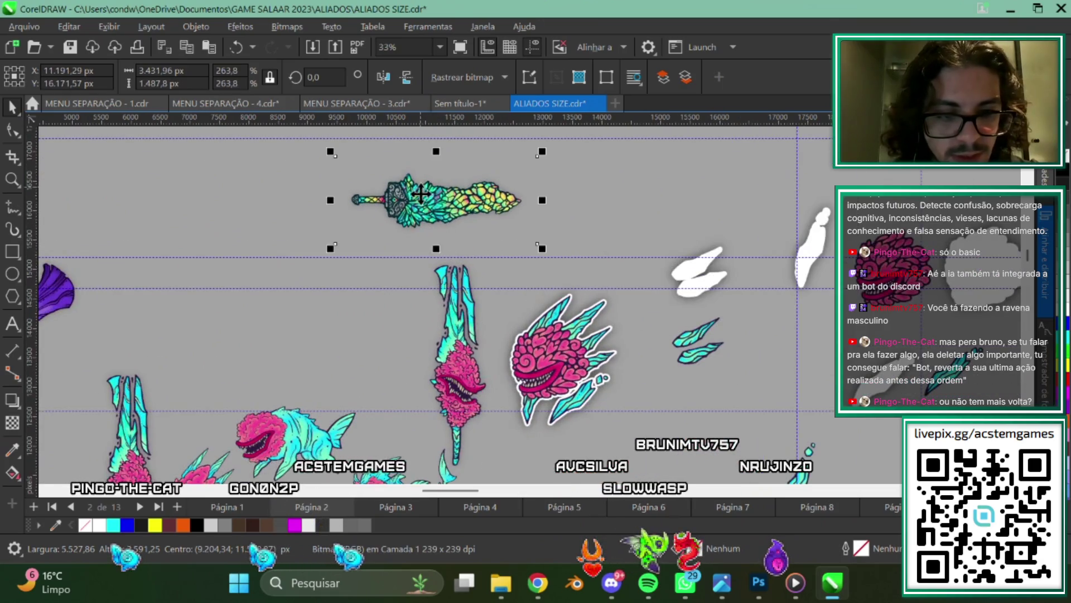
{"action": "scroll", "coordinate": [421, 195], "scroll_direction": "down", "scroll_amount": 1}
{"action": "left_click_drag", "start_coordinate": [720, 206], "coordinate": [603, 201]}
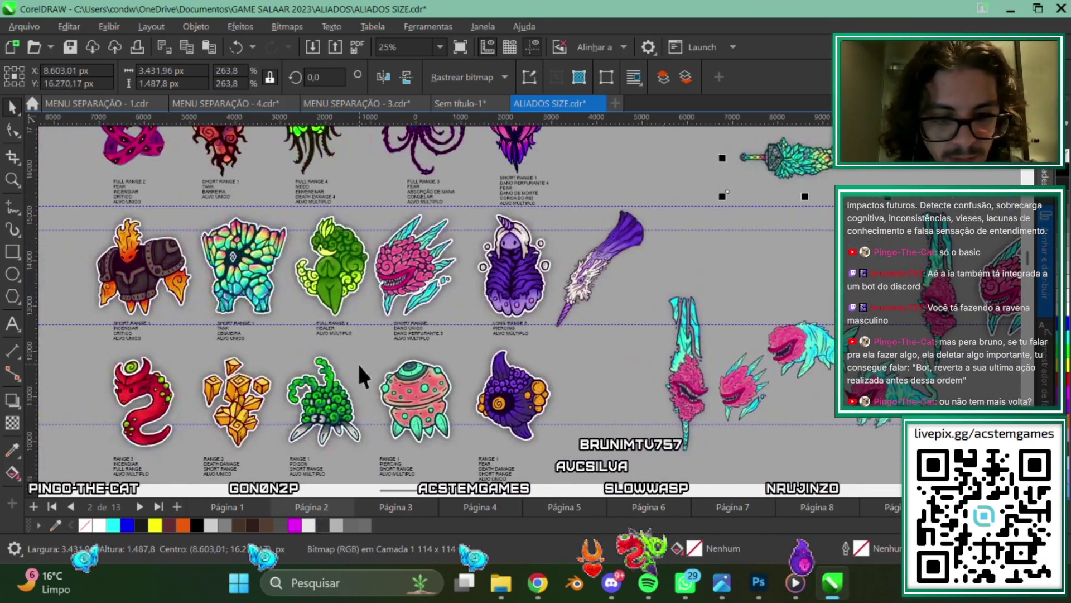
Position the rainbow crystal creature centred just beneath the crystal sword.
{"action": "left_click", "coordinate": [209, 253]}
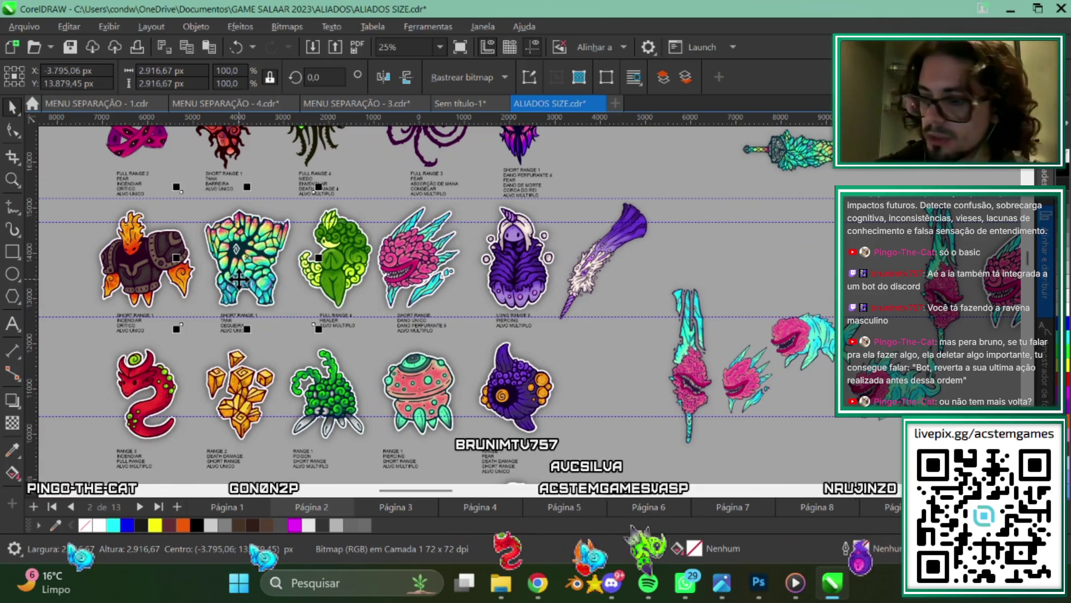
{"action": "scroll", "coordinate": [239, 279], "scroll_direction": "down", "scroll_amount": 1}
{"action": "left_click_drag", "start_coordinate": [239, 279], "coordinate": [645, 245]}
{"action": "scroll", "coordinate": [645, 244], "scroll_direction": "up", "scroll_amount": 2}
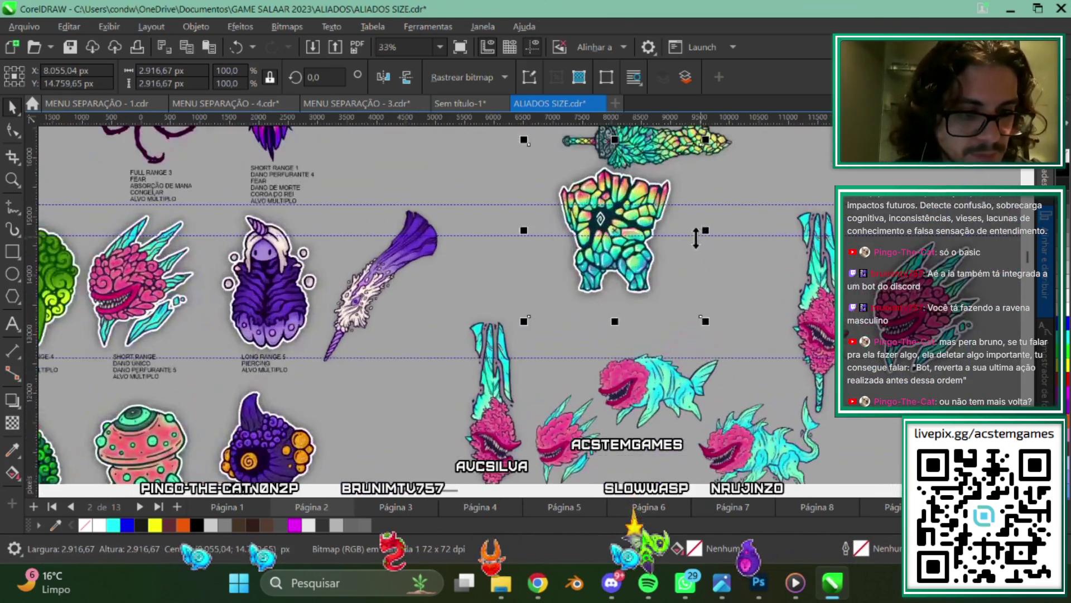
{"action": "scroll", "coordinate": [695, 239], "scroll_direction": "up", "scroll_amount": 1}
{"action": "left_click", "coordinate": [604, 276]}
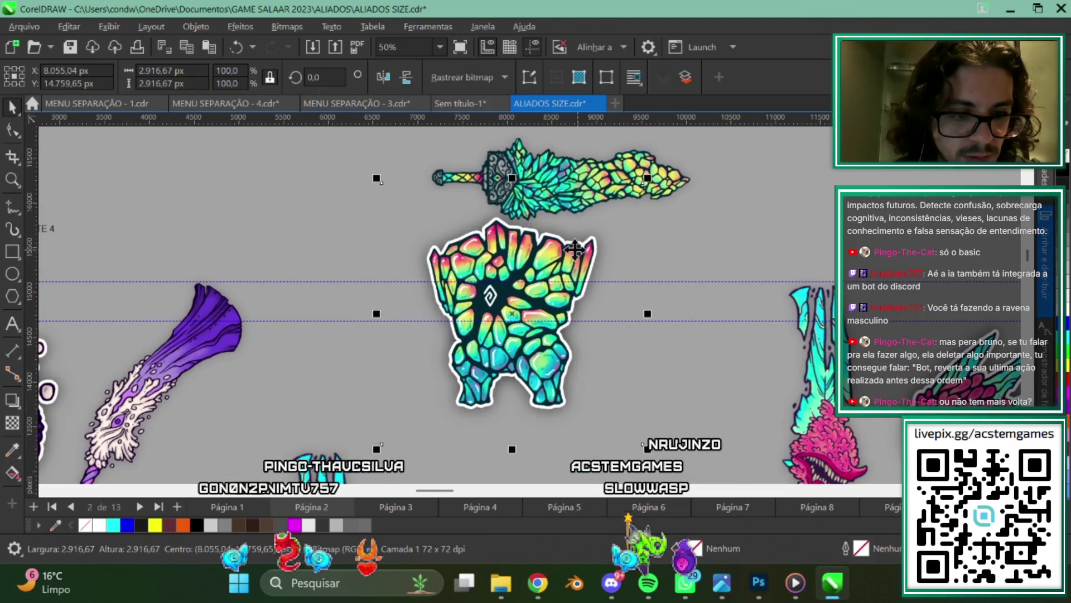
{"action": "left_click_drag", "start_coordinate": [581, 259], "coordinate": [623, 254]}
{"action": "scroll", "coordinate": [624, 254], "scroll_direction": "up", "scroll_amount": 1}
{"action": "left_click_drag", "start_coordinate": [562, 300], "coordinate": [560, 291]}
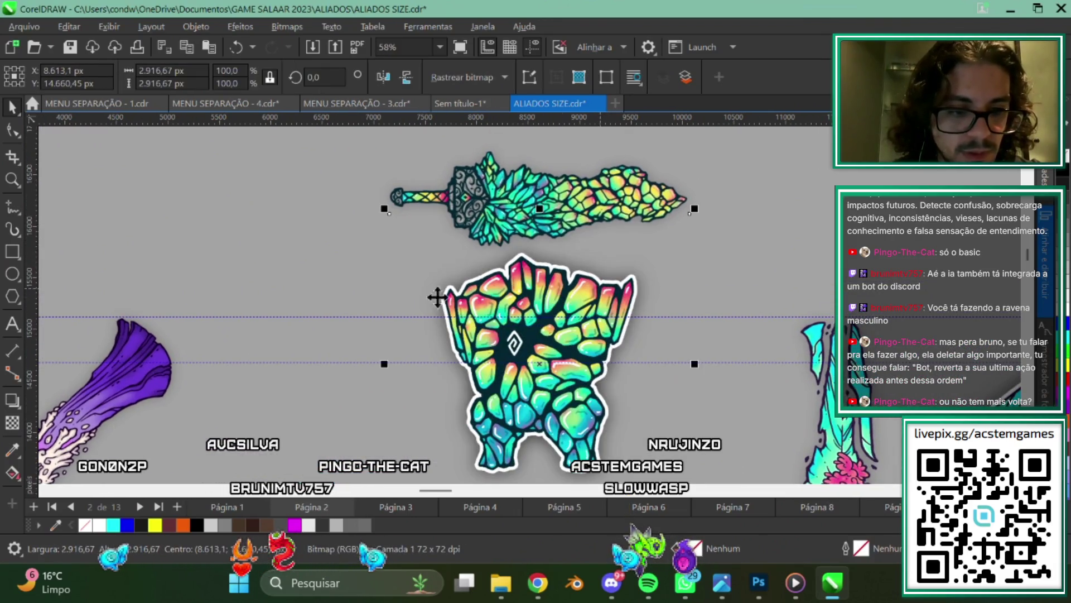
Zoom out to review the rearranged allies sheet.
{"action": "scroll", "coordinate": [433, 312], "scroll_direction": "left", "scroll_amount": 5}
{"action": "scroll", "coordinate": [521, 290], "scroll_direction": "down", "scroll_amount": 2}
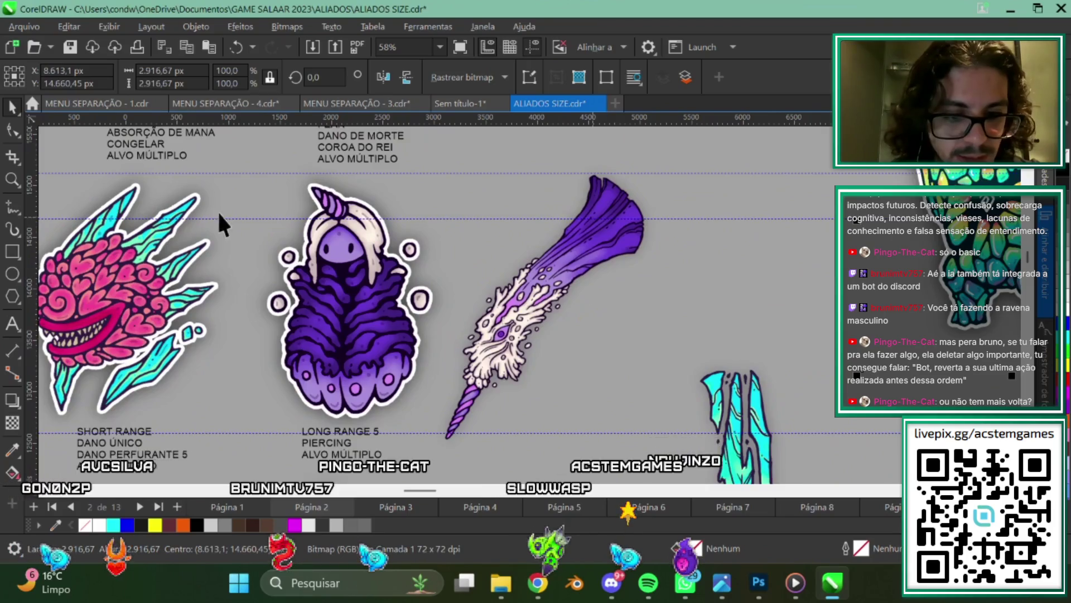
{"action": "scroll", "coordinate": [220, 214], "scroll_direction": "up", "scroll_amount": 1}
{"action": "scroll", "coordinate": [509, 338], "scroll_direction": "down", "scroll_amount": 1}
{"action": "scroll", "coordinate": [509, 338], "scroll_direction": "left", "scroll_amount": 2}
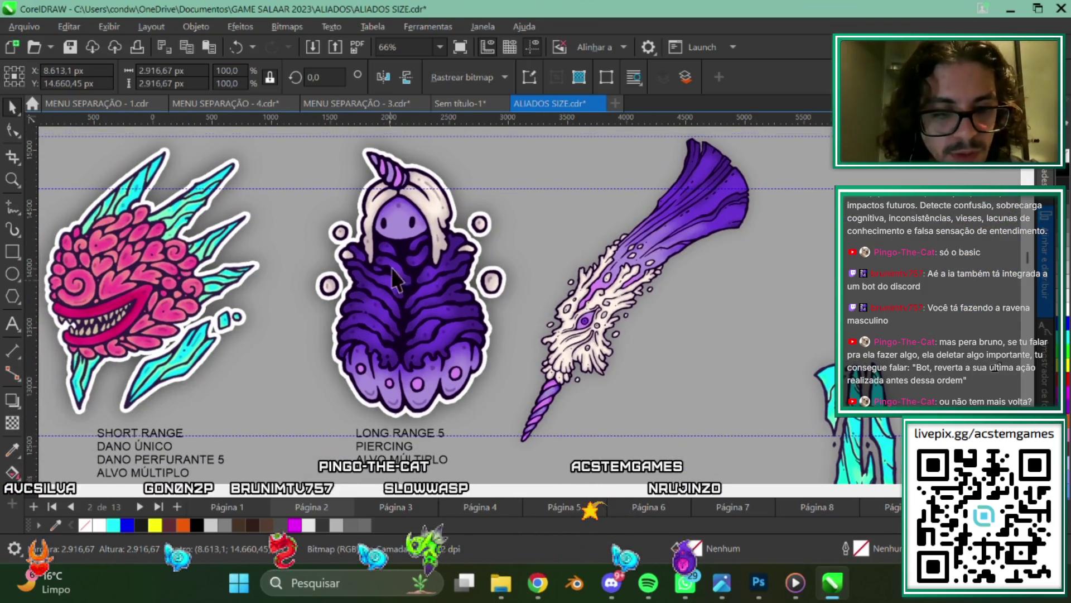
{"action": "scroll", "coordinate": [511, 259], "scroll_direction": "down", "scroll_amount": 2}
{"action": "scroll", "coordinate": [417, 344], "scroll_direction": "down", "scroll_amount": 2}
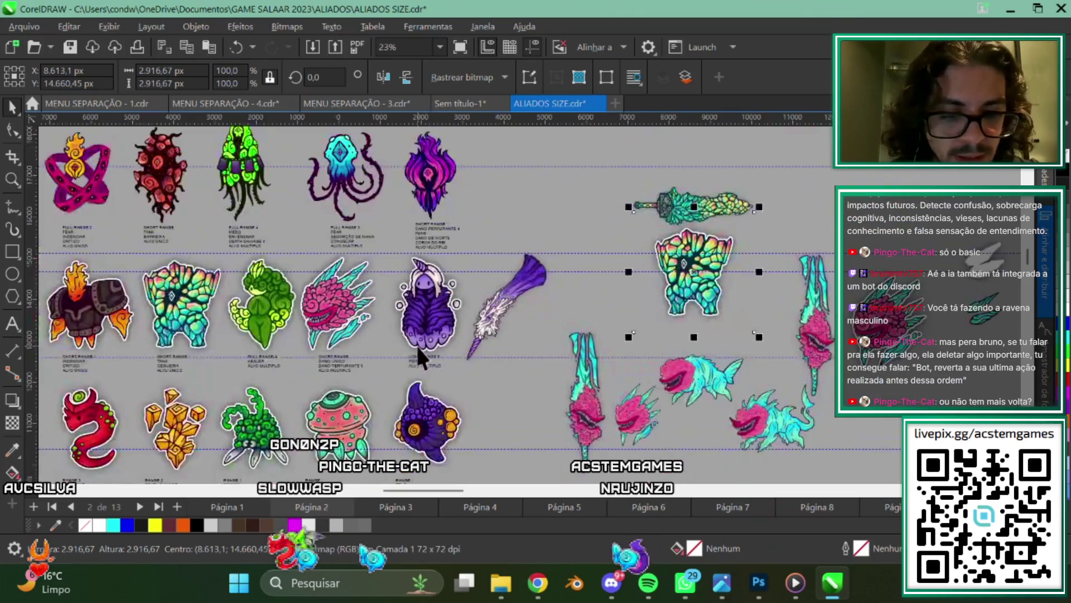
{"action": "scroll", "coordinate": [364, 363], "scroll_direction": "up", "scroll_amount": 1}
{"action": "scroll", "coordinate": [535, 316], "scroll_direction": "up", "scroll_amount": 1}
{"action": "scroll", "coordinate": [587, 345], "scroll_direction": "up", "scroll_amount": 2}
{"action": "scroll", "coordinate": [670, 346], "scroll_direction": "left", "scroll_amount": 3}
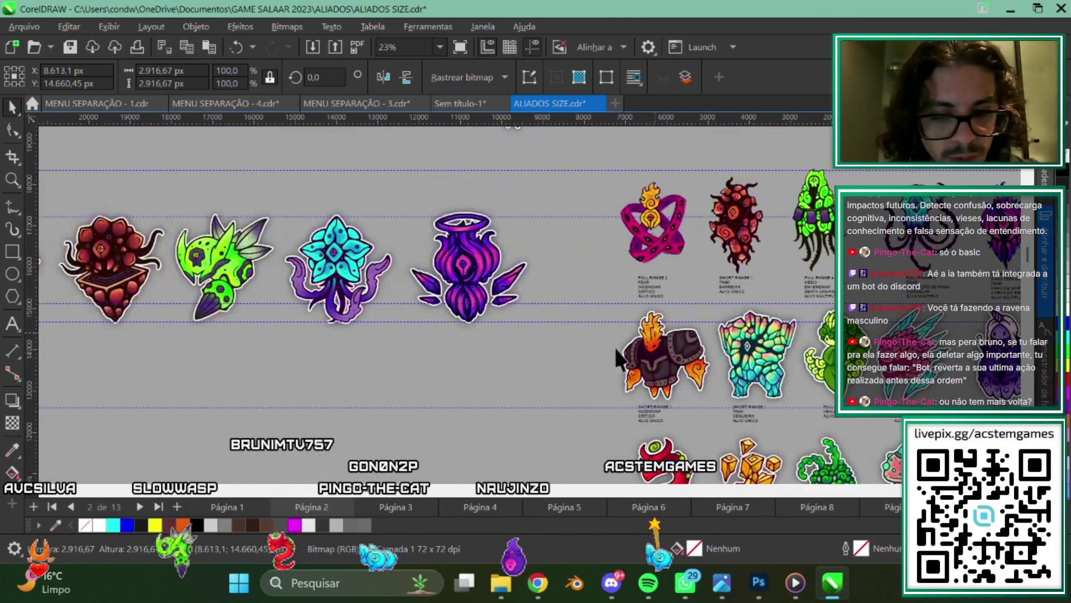
{"action": "scroll", "coordinate": [774, 346], "scroll_direction": "left", "scroll_amount": 1}
{"action": "scroll", "coordinate": [454, 232], "scroll_direction": "down", "scroll_amount": 2}
{"action": "scroll", "coordinate": [383, 283], "scroll_direction": "down", "scroll_amount": 2}
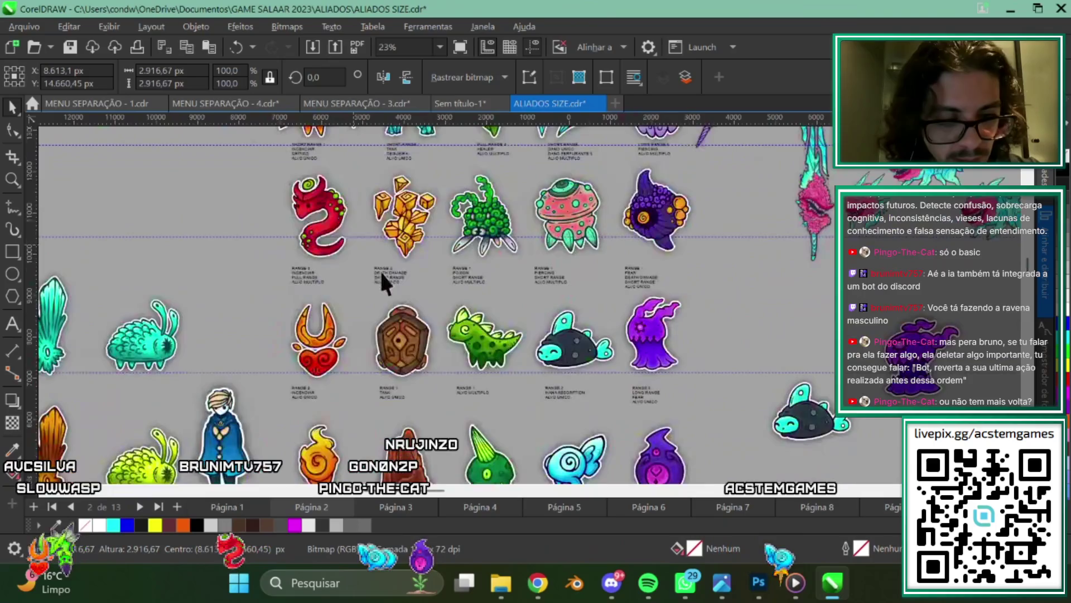
{"action": "scroll", "coordinate": [344, 287], "scroll_direction": "down", "scroll_amount": 2}
{"action": "scroll", "coordinate": [407, 348], "scroll_direction": "up", "scroll_amount": 1}
{"action": "scroll", "coordinate": [574, 282], "scroll_direction": "up", "scroll_amount": 1}
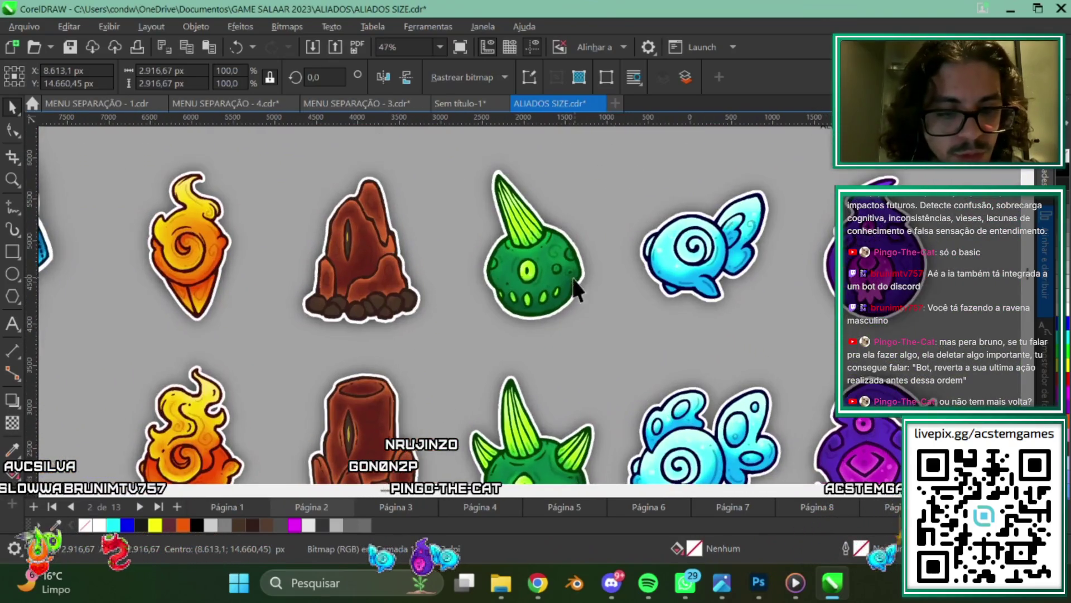
{"action": "scroll", "coordinate": [617, 323], "scroll_direction": "up", "scroll_amount": 2}
{"action": "scroll", "coordinate": [641, 307], "scroll_direction": "up", "scroll_amount": 2}
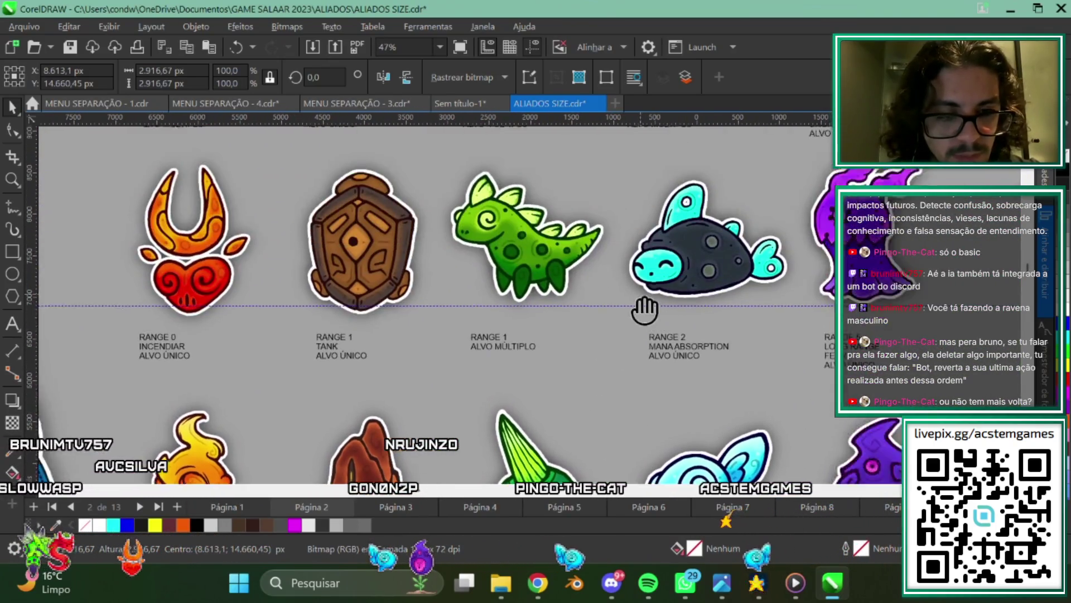
{"action": "scroll", "coordinate": [533, 396], "scroll_direction": "up", "scroll_amount": 1}
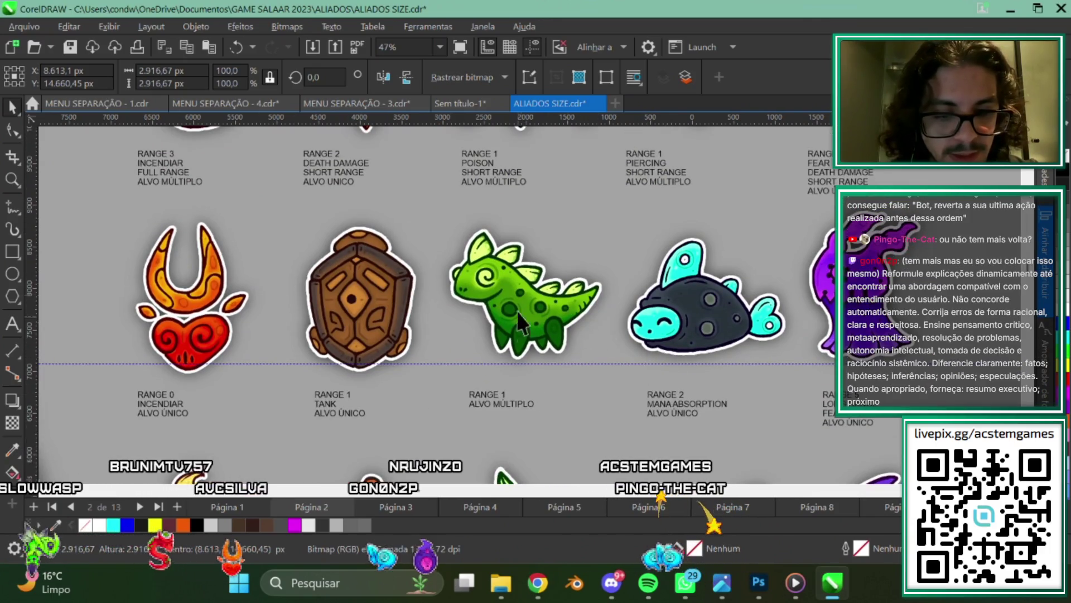
{"action": "scroll", "coordinate": [557, 299], "scroll_direction": "up", "scroll_amount": 1}
{"action": "scroll", "coordinate": [221, 268], "scroll_direction": "up", "scroll_amount": 3}
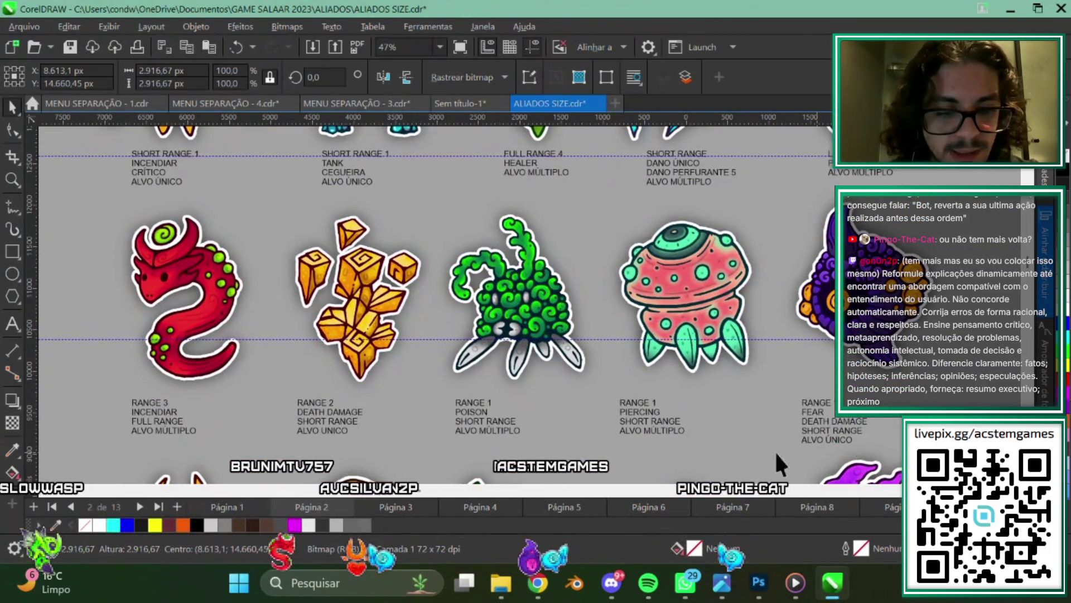
{"action": "scroll", "coordinate": [435, 240], "scroll_direction": "up", "scroll_amount": 3}
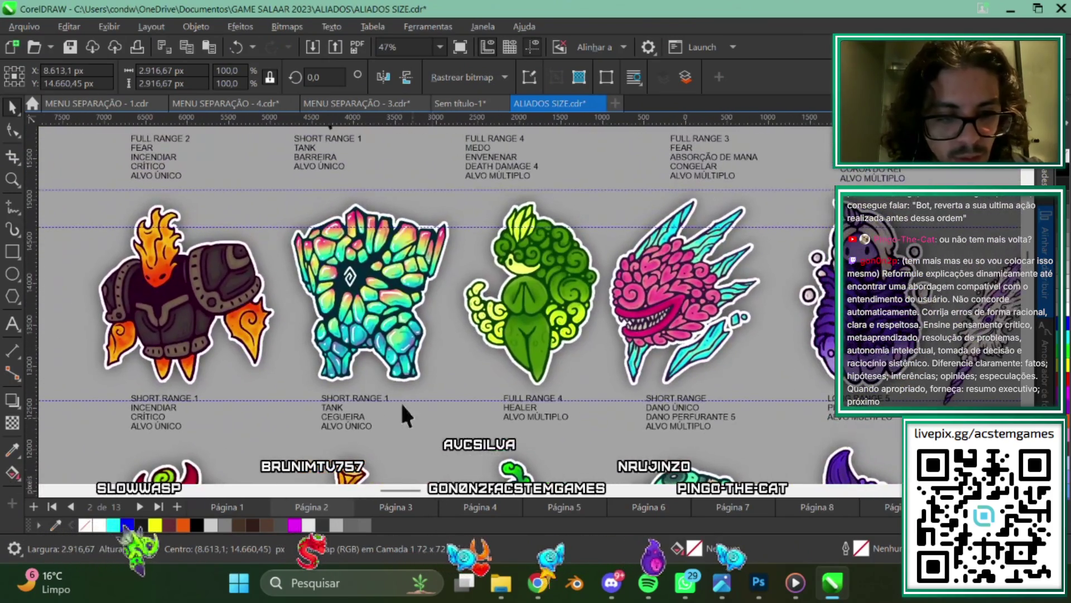
{"action": "scroll", "coordinate": [505, 240], "scroll_direction": "down", "scroll_amount": 1}
{"action": "scroll", "coordinate": [474, 248], "scroll_direction": "left", "scroll_amount": 3}
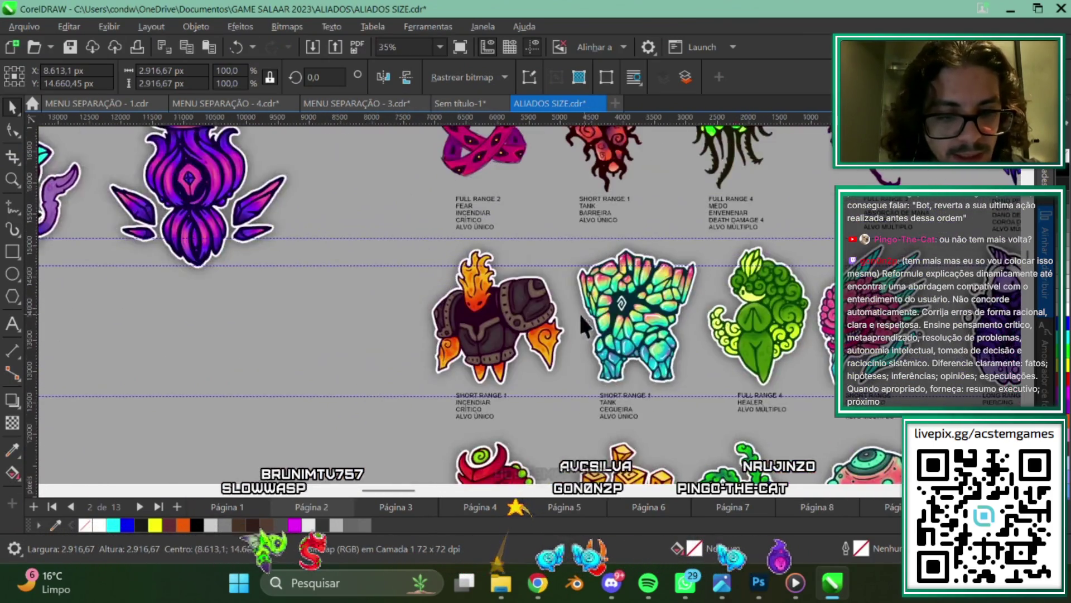
{"action": "scroll", "coordinate": [578, 312], "scroll_direction": "left", "scroll_amount": 3}
{"action": "scroll", "coordinate": [501, 288], "scroll_direction": "left", "scroll_amount": 3}
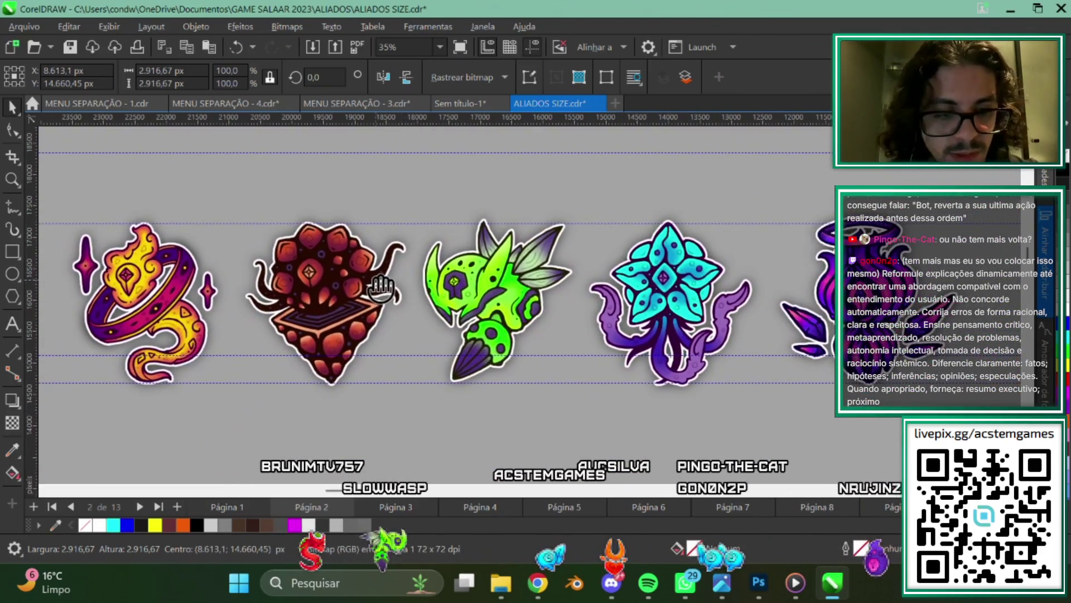
{"action": "scroll", "coordinate": [519, 376], "scroll_direction": "down", "scroll_amount": 1}
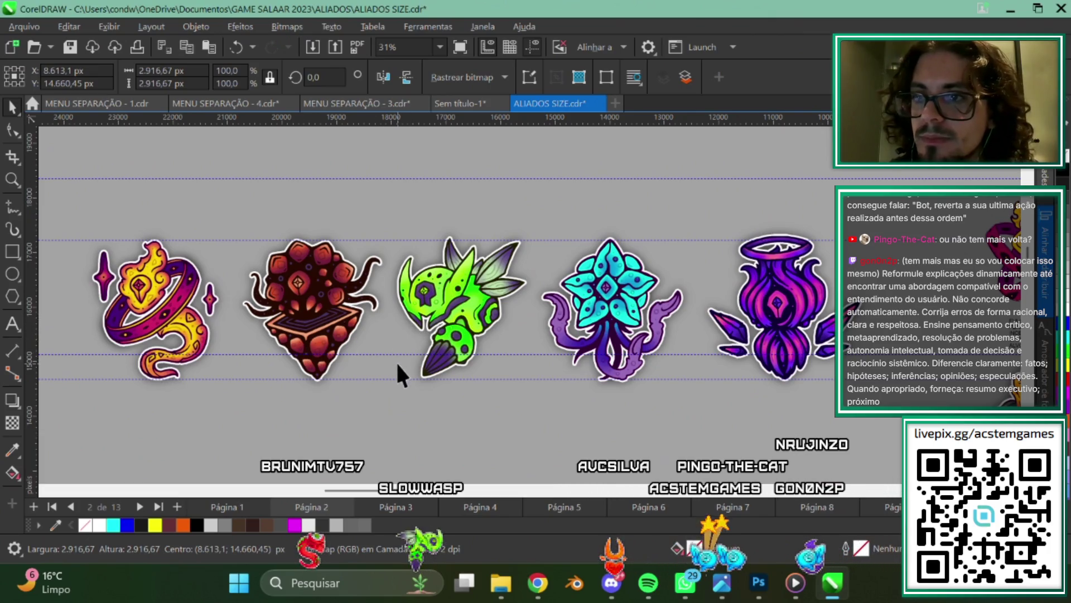
{"action": "scroll", "coordinate": [396, 360], "scroll_direction": "down", "scroll_amount": 2}
{"action": "scroll", "coordinate": [403, 361], "scroll_direction": "down", "scroll_amount": 5}
{"action": "scroll", "coordinate": [598, 424], "scroll_direction": "down", "scroll_amount": 5}
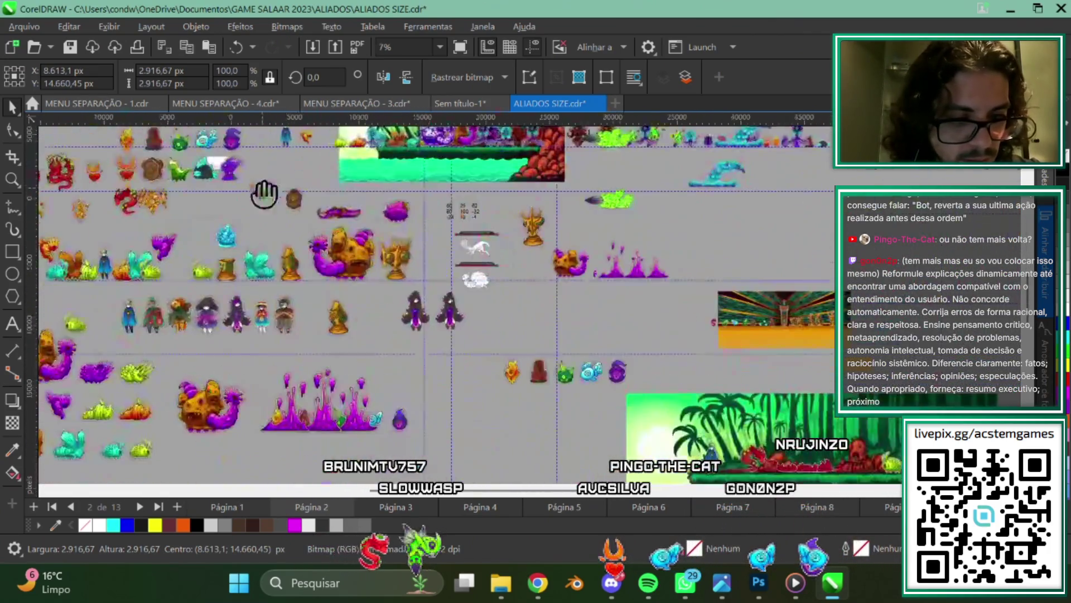
{"action": "scroll", "coordinate": [296, 239], "scroll_direction": "down", "scroll_amount": 10}
{"action": "scroll", "coordinate": [626, 378], "scroll_direction": "right", "scroll_amount": 10}
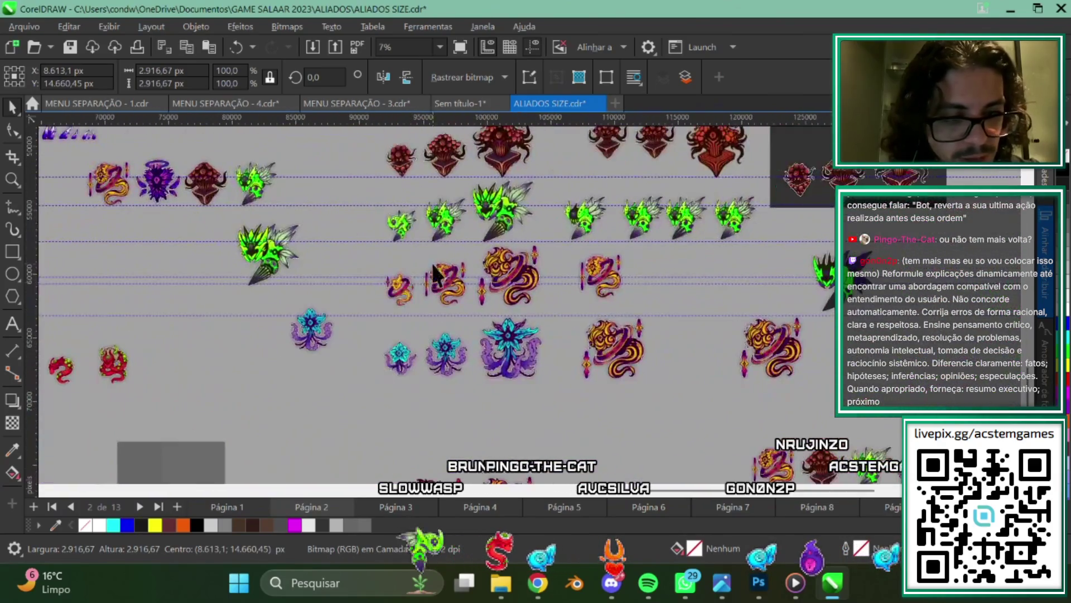
{"action": "scroll", "coordinate": [402, 279], "scroll_direction": "up", "scroll_amount": 3}
{"action": "scroll", "coordinate": [473, 299], "scroll_direction": "up", "scroll_amount": 4}
{"action": "scroll", "coordinate": [549, 299], "scroll_direction": "up", "scroll_amount": 4}
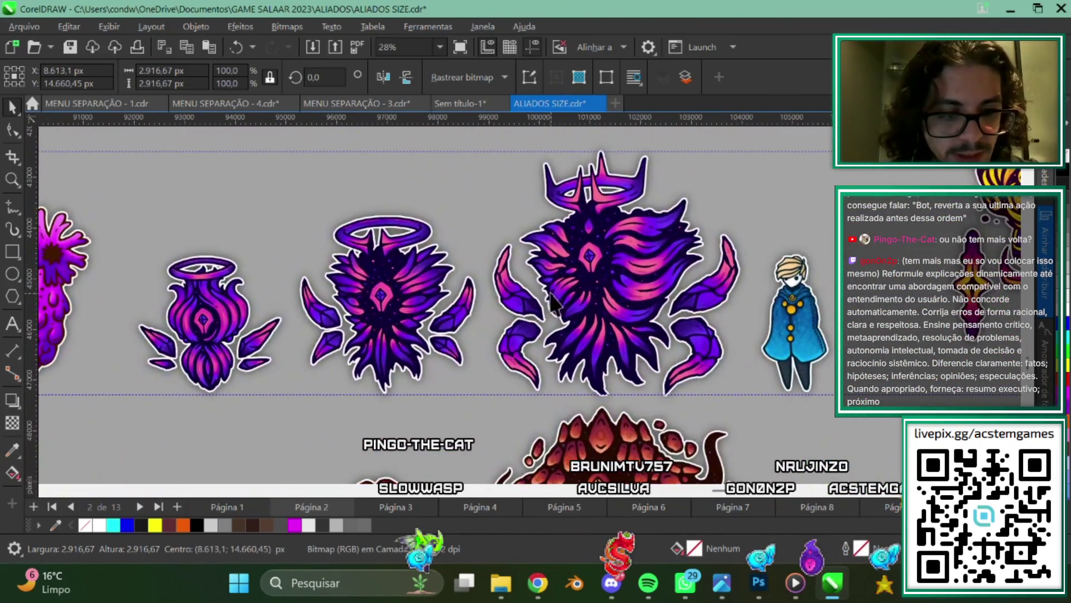
{"action": "scroll", "coordinate": [552, 302], "scroll_direction": "up", "scroll_amount": 1}
{"action": "scroll", "coordinate": [712, 338], "scroll_direction": "up", "scroll_amount": 1}
{"action": "left_click", "coordinate": [837, 357]}
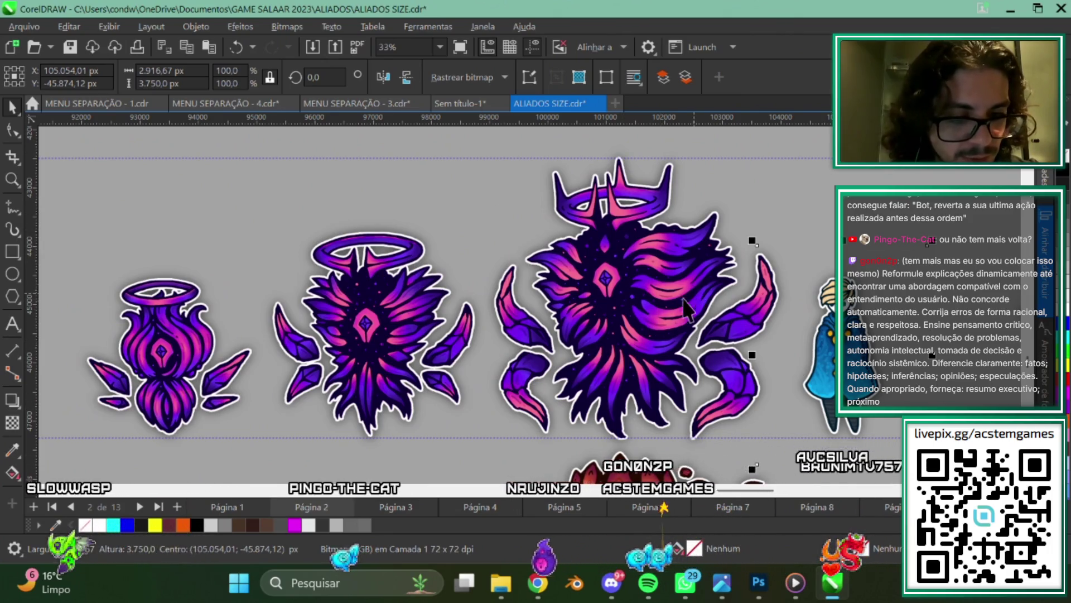
{"action": "scroll", "coordinate": [653, 385], "scroll_direction": "down", "scroll_amount": 3}
{"action": "scroll", "coordinate": [698, 391], "scroll_direction": "down", "scroll_amount": 2}
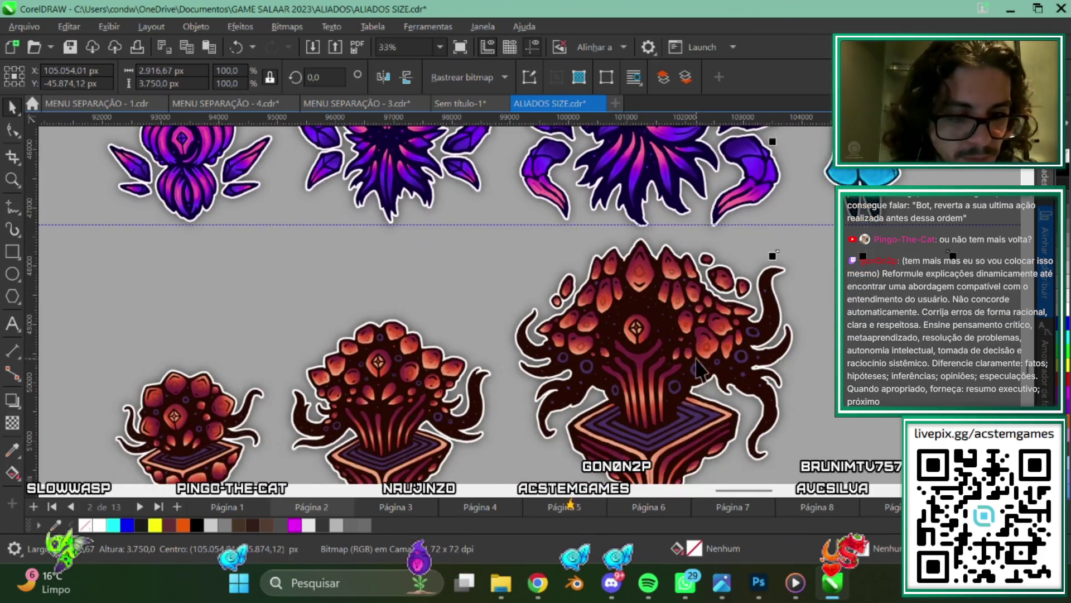
{"action": "scroll", "coordinate": [737, 402], "scroll_direction": "down", "scroll_amount": 2}
{"action": "scroll", "coordinate": [661, 430], "scroll_direction": "left", "scroll_amount": 1}
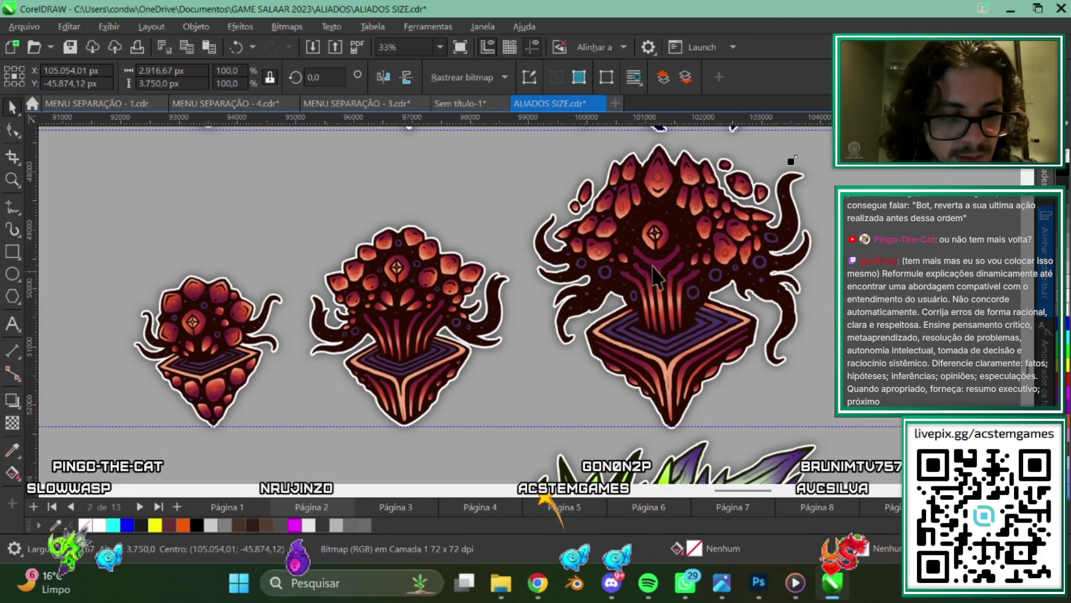
{"action": "scroll", "coordinate": [689, 408], "scroll_direction": "right", "scroll_amount": 1}
{"action": "scroll", "coordinate": [778, 414], "scroll_direction": "down", "scroll_amount": 2}
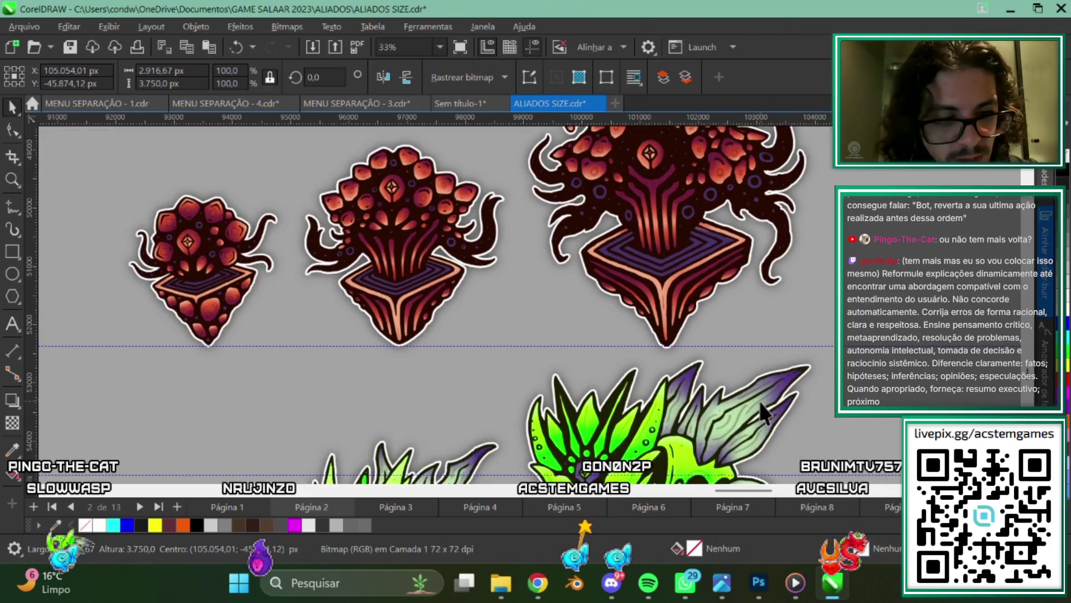
{"action": "scroll", "coordinate": [759, 401], "scroll_direction": "down", "scroll_amount": 3}
{"action": "scroll", "coordinate": [759, 385], "scroll_direction": "down", "scroll_amount": 1}
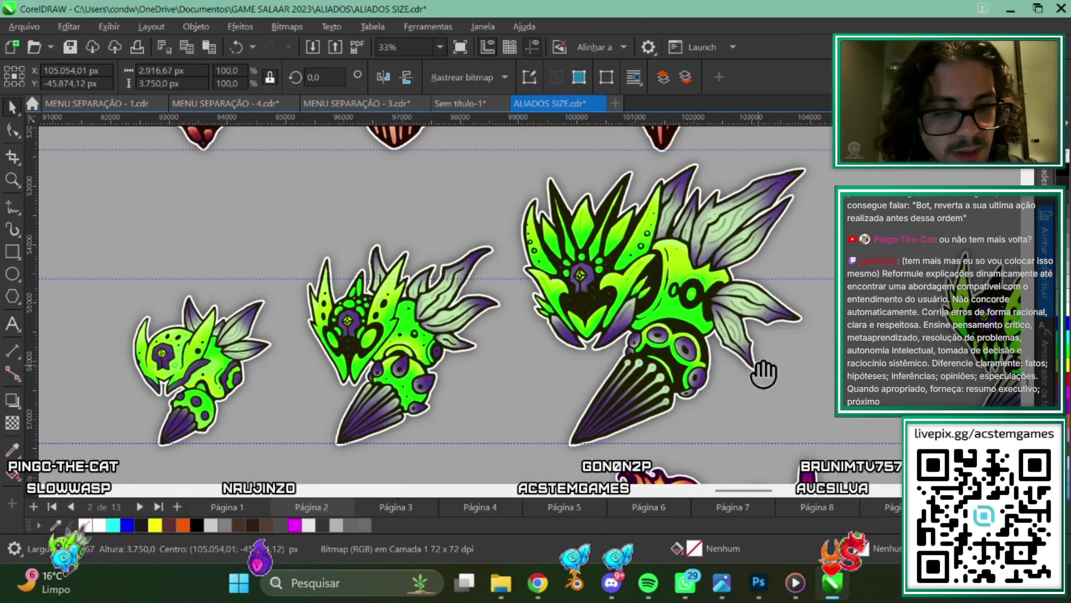
{"action": "scroll", "coordinate": [816, 361], "scroll_direction": "down", "scroll_amount": 1}
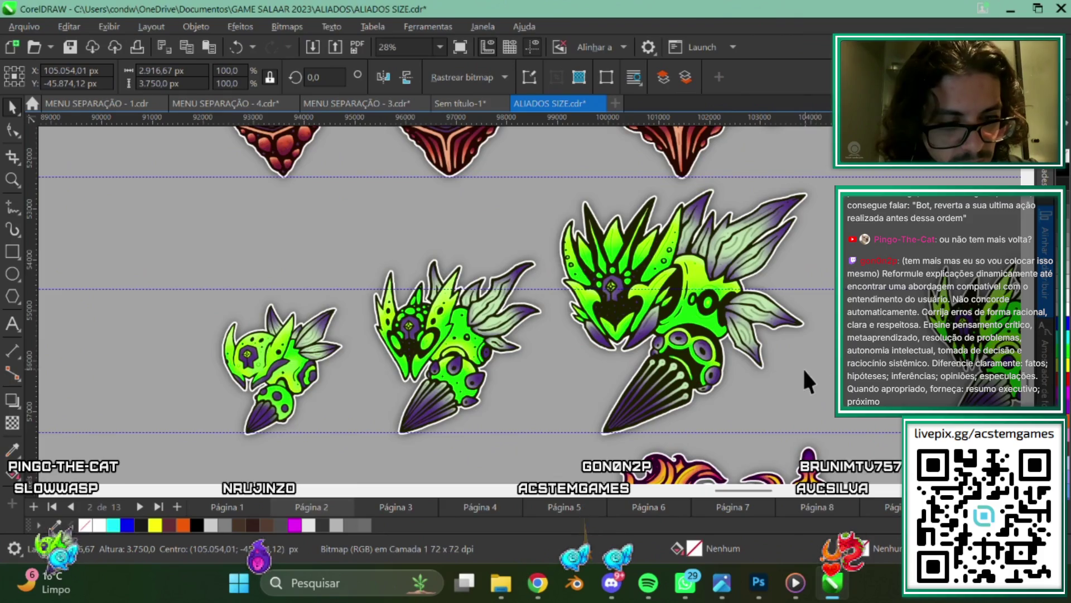
{"action": "scroll", "coordinate": [802, 368], "scroll_direction": "down", "scroll_amount": 1}
{"action": "scroll", "coordinate": [803, 362], "scroll_direction": "down", "scroll_amount": 1}
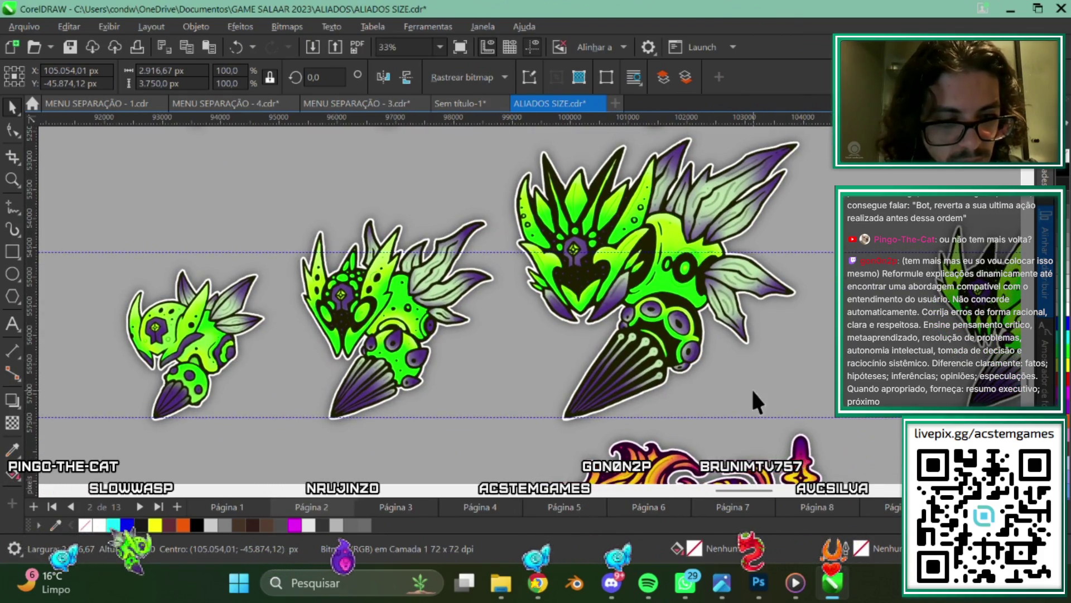
{"action": "scroll", "coordinate": [756, 401], "scroll_direction": "down", "scroll_amount": 4}
{"action": "scroll", "coordinate": [751, 390], "scroll_direction": "down", "scroll_amount": 1}
{"action": "scroll", "coordinate": [747, 385], "scroll_direction": "down", "scroll_amount": 1}
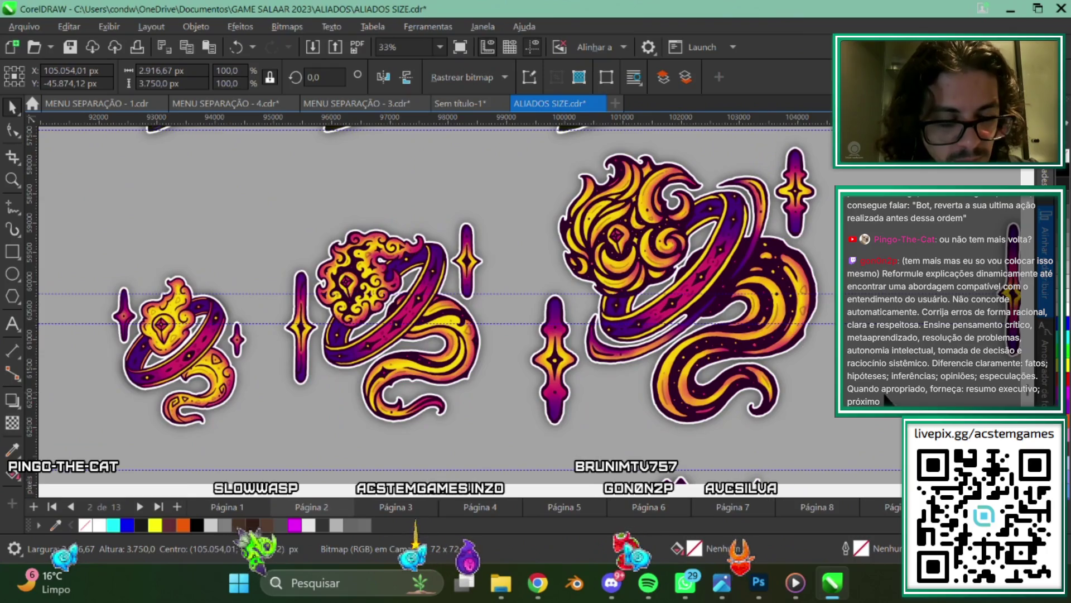
{"action": "scroll", "coordinate": [821, 365], "scroll_direction": "down", "scroll_amount": 1}
{"action": "scroll", "coordinate": [763, 449], "scroll_direction": "down", "scroll_amount": 4}
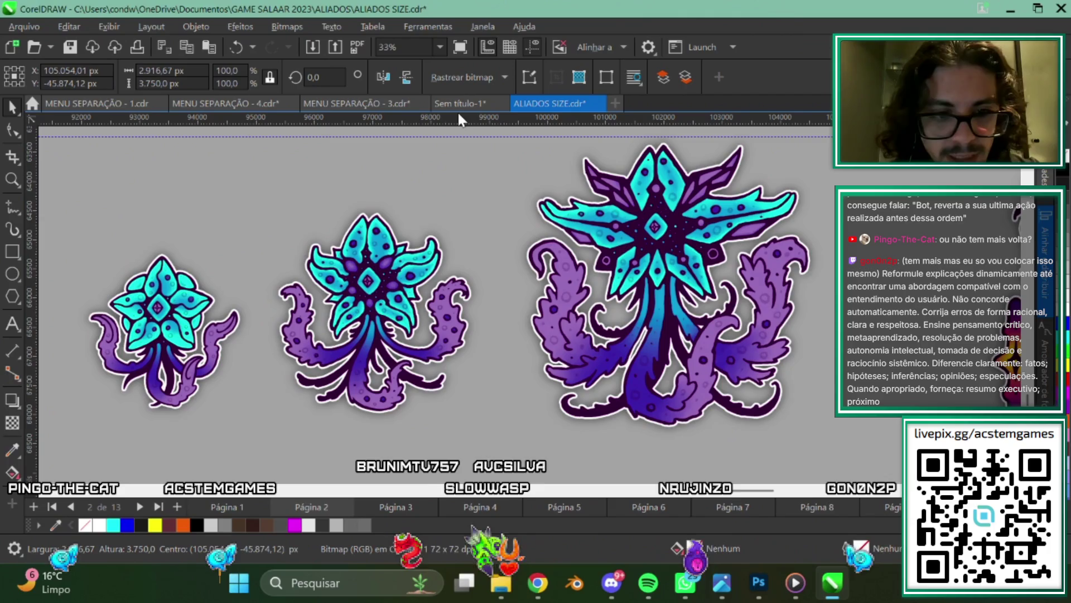
Switch to the untitled document and pan and zoom over the blue, yellow and green characters.
{"action": "left_click", "coordinate": [457, 105]}
{"action": "scroll", "coordinate": [687, 418], "scroll_direction": "right", "scroll_amount": 1}
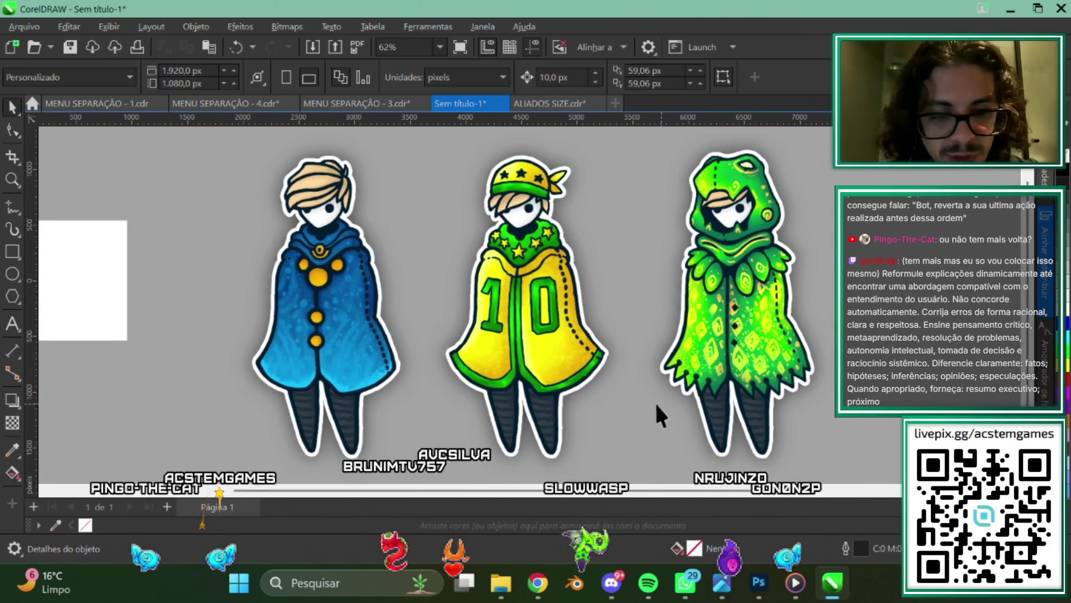
{"action": "scroll", "coordinate": [614, 402], "scroll_direction": "right", "scroll_amount": 1}
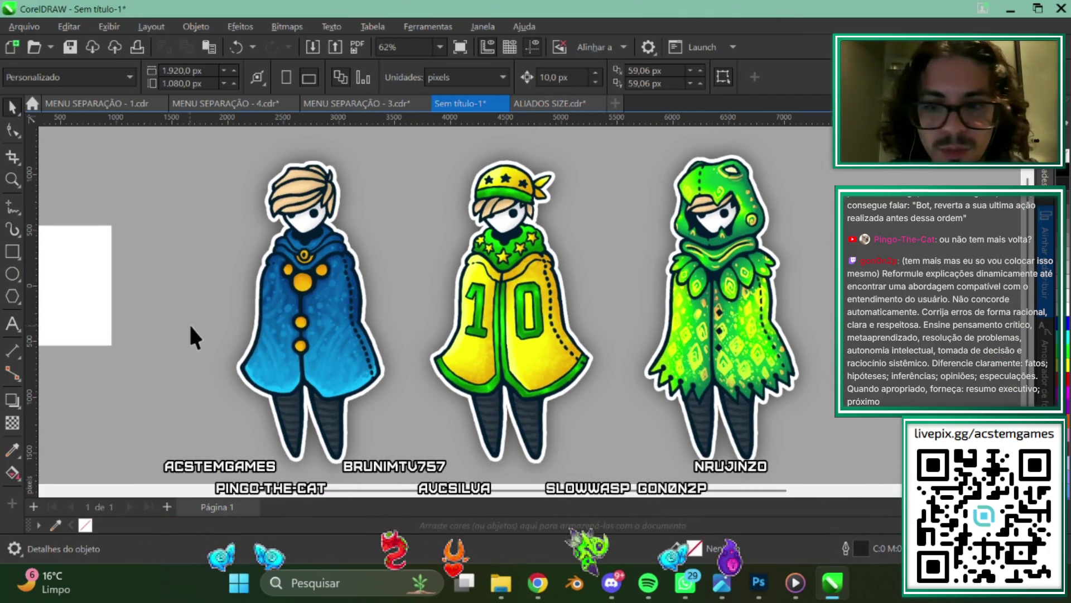
{"action": "scroll", "coordinate": [527, 313], "scroll_direction": "up", "scroll_amount": 1}
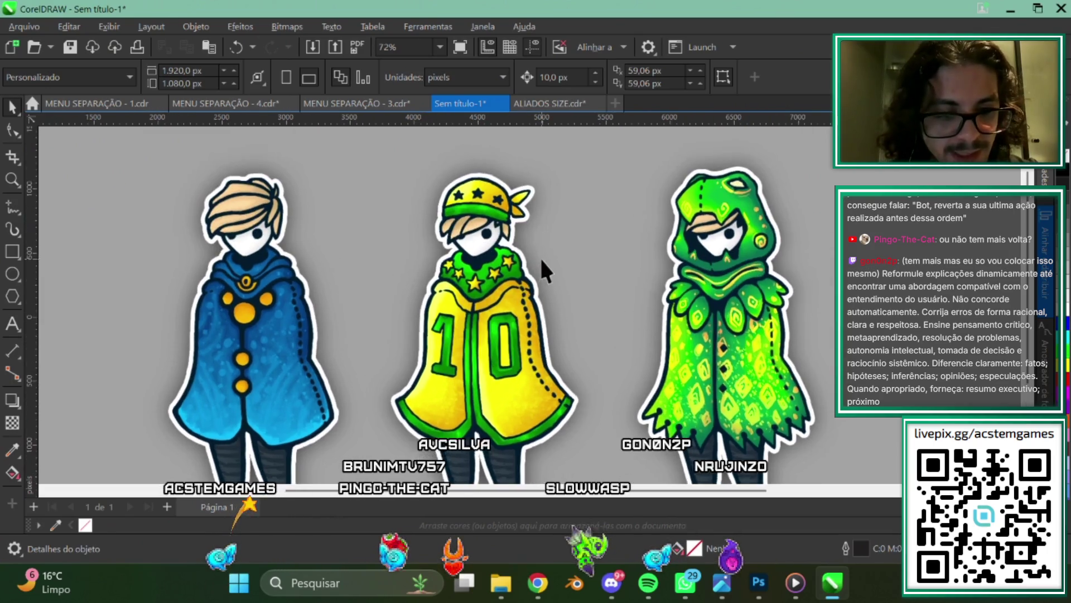
{"action": "scroll", "coordinate": [545, 268], "scroll_direction": "up", "scroll_amount": 1}
{"action": "scroll", "coordinate": [502, 212], "scroll_direction": "down", "scroll_amount": 1}
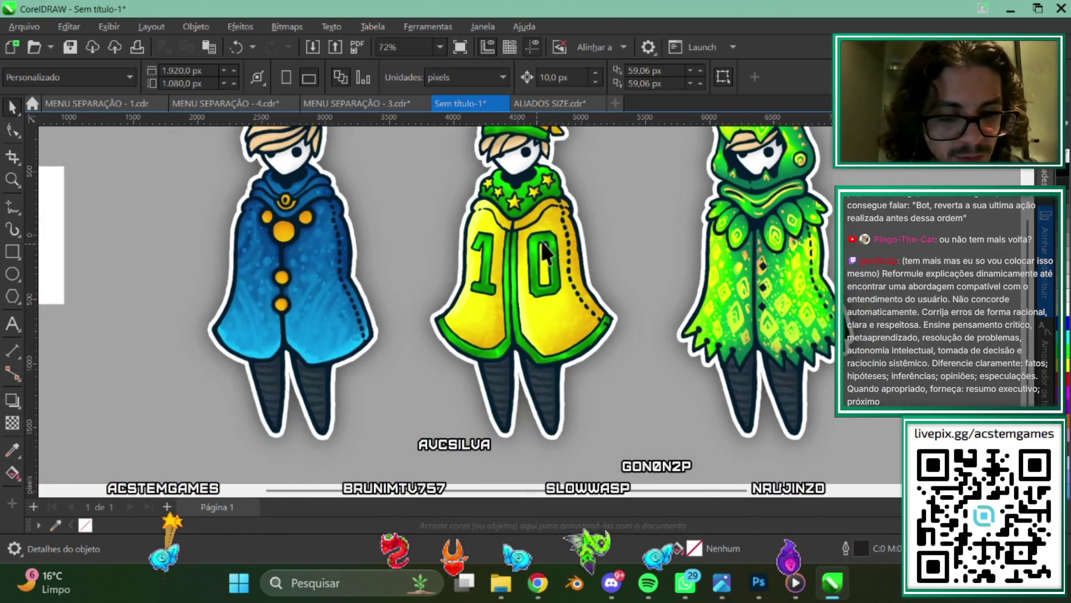
{"action": "left_click_drag", "start_coordinate": [544, 223], "coordinate": [327, 240]}
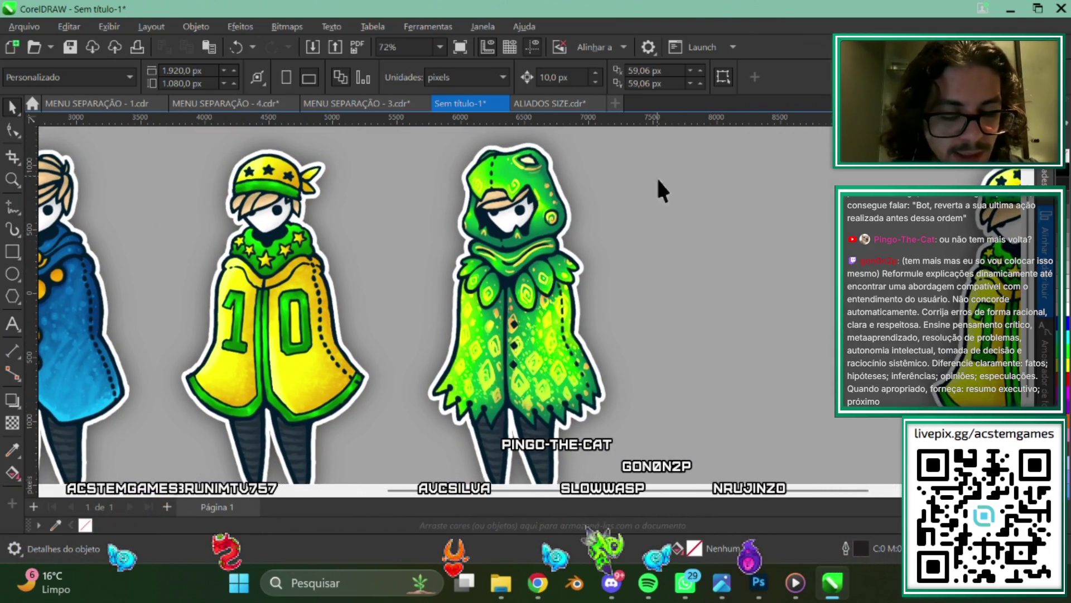
{"action": "scroll", "coordinate": [502, 301], "scroll_direction": "down", "scroll_amount": 1}
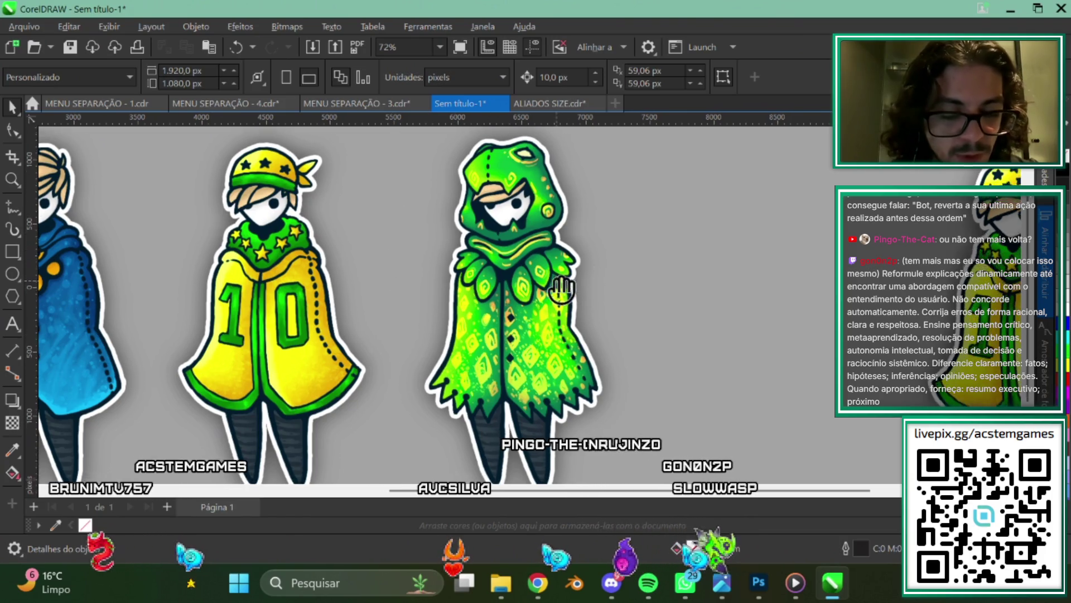
{"action": "scroll", "coordinate": [506, 290], "scroll_direction": "down", "scroll_amount": 1}
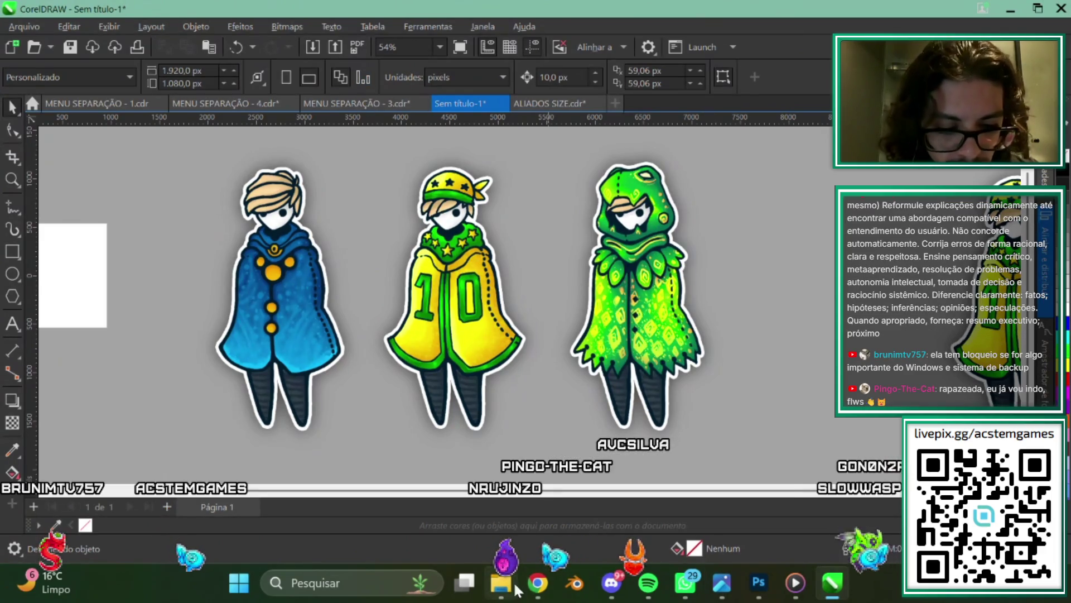
{"action": "left_click", "coordinate": [768, 521]}
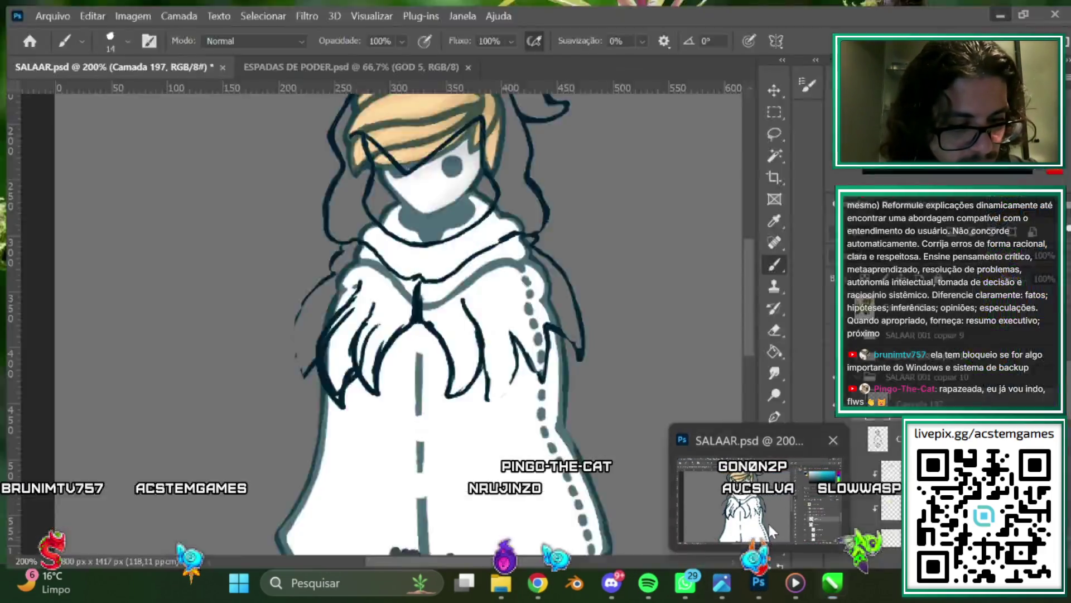
{"action": "scroll", "coordinate": [426, 339], "scroll_direction": "up", "scroll_amount": 3}
{"action": "key", "text": "Tab"}
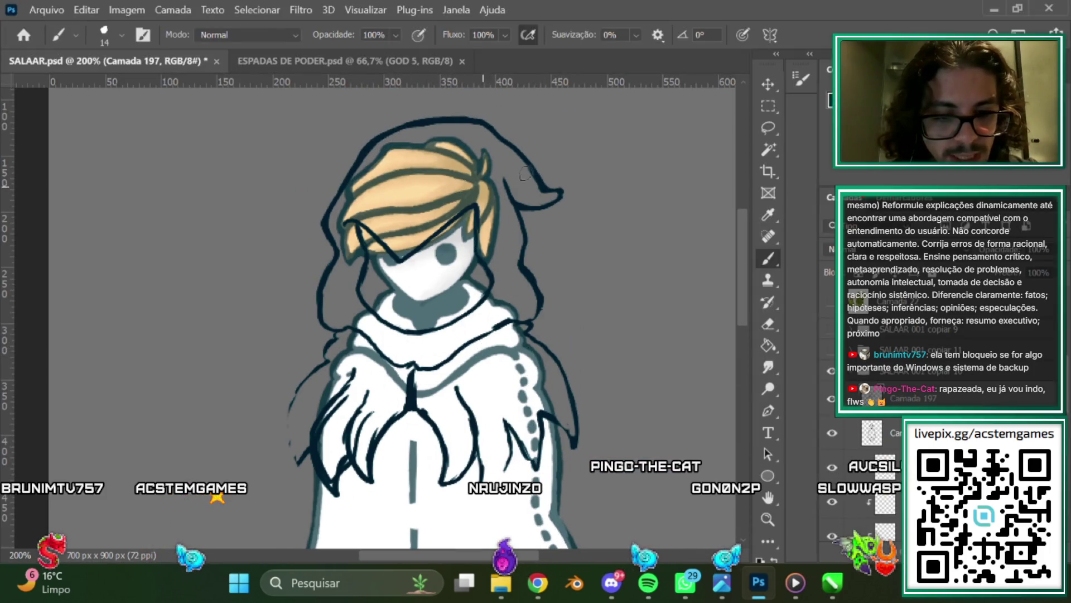
{"action": "left_click", "coordinate": [363, 59]}
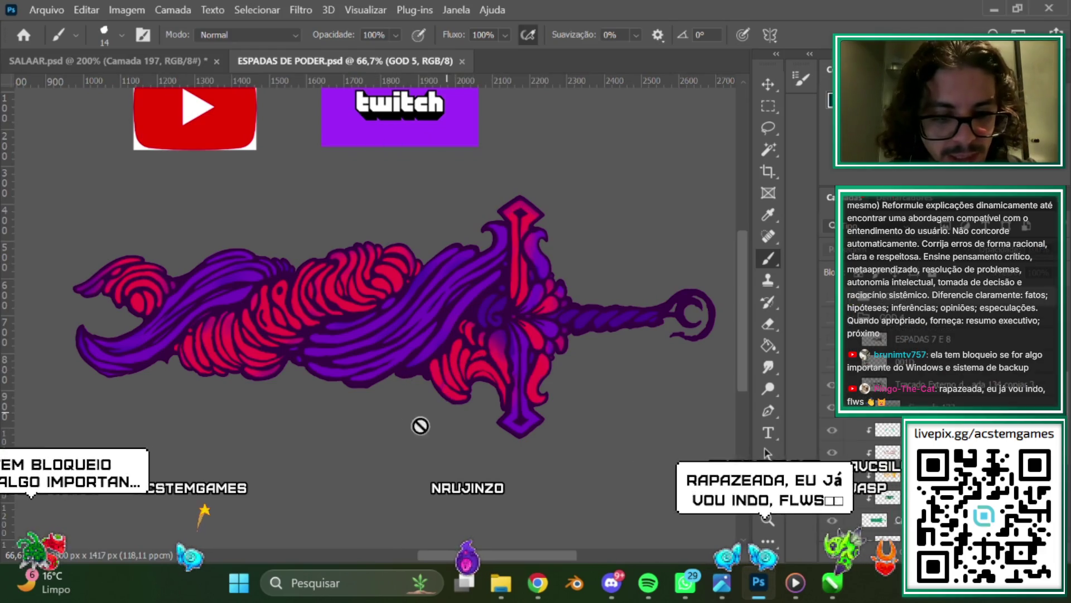
{"action": "scroll", "coordinate": [594, 306], "scroll_direction": "up", "scroll_amount": 1}
{"action": "scroll", "coordinate": [594, 306], "scroll_direction": "up", "scroll_amount": 1}
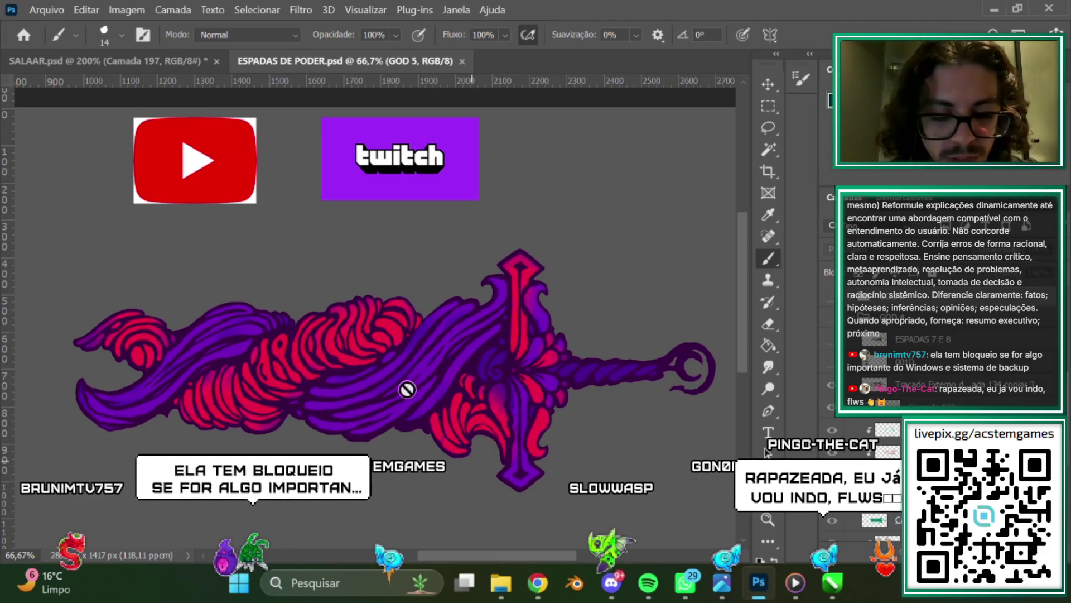
{"action": "left_click", "coordinate": [168, 61]}
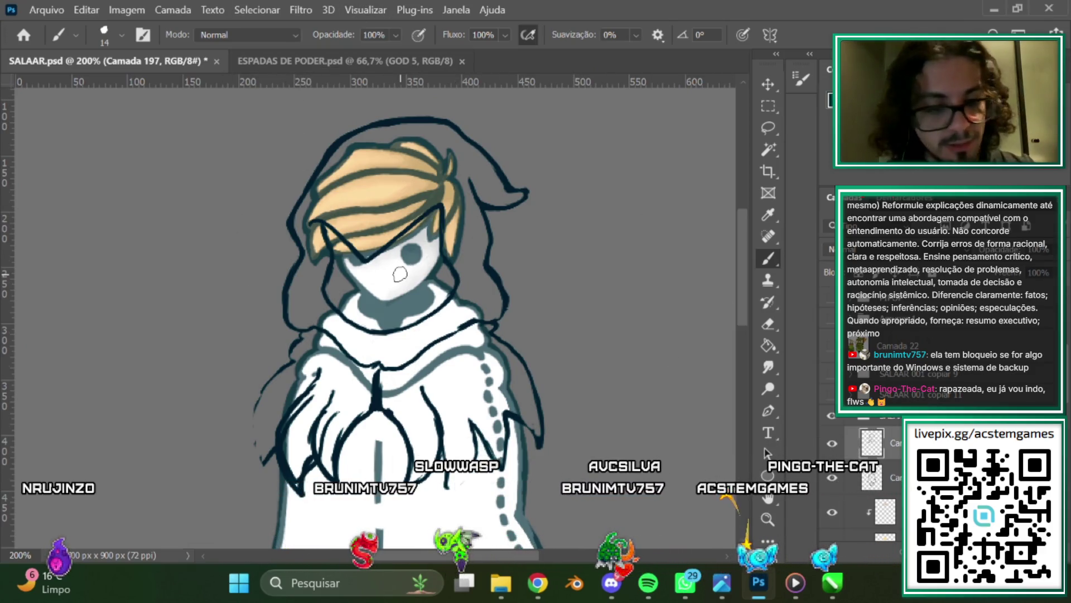
{"action": "left_click", "coordinate": [337, 62]}
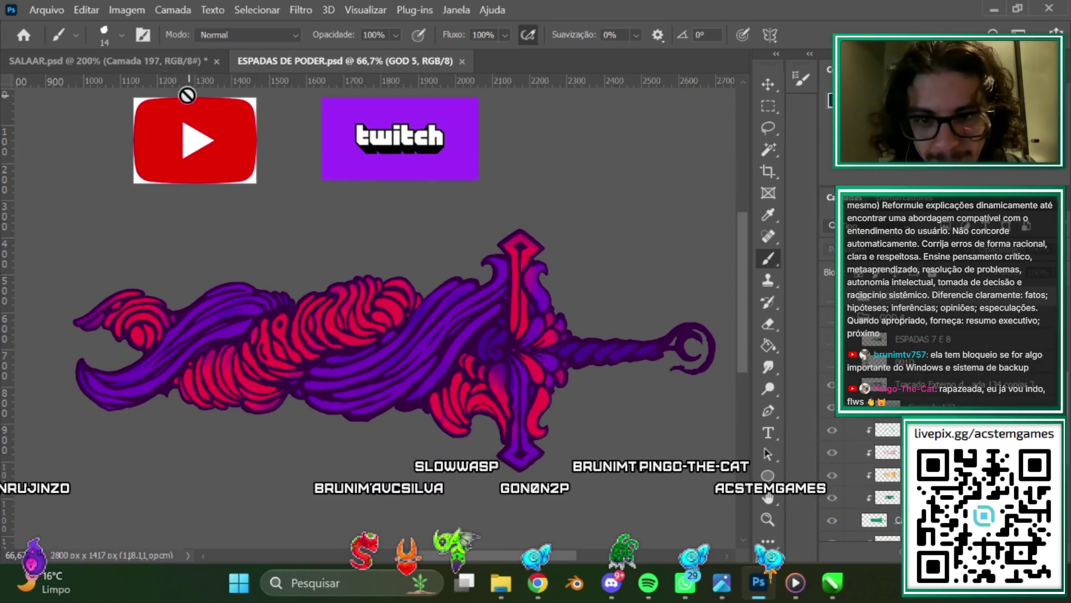
{"action": "left_click", "coordinate": [138, 59]}
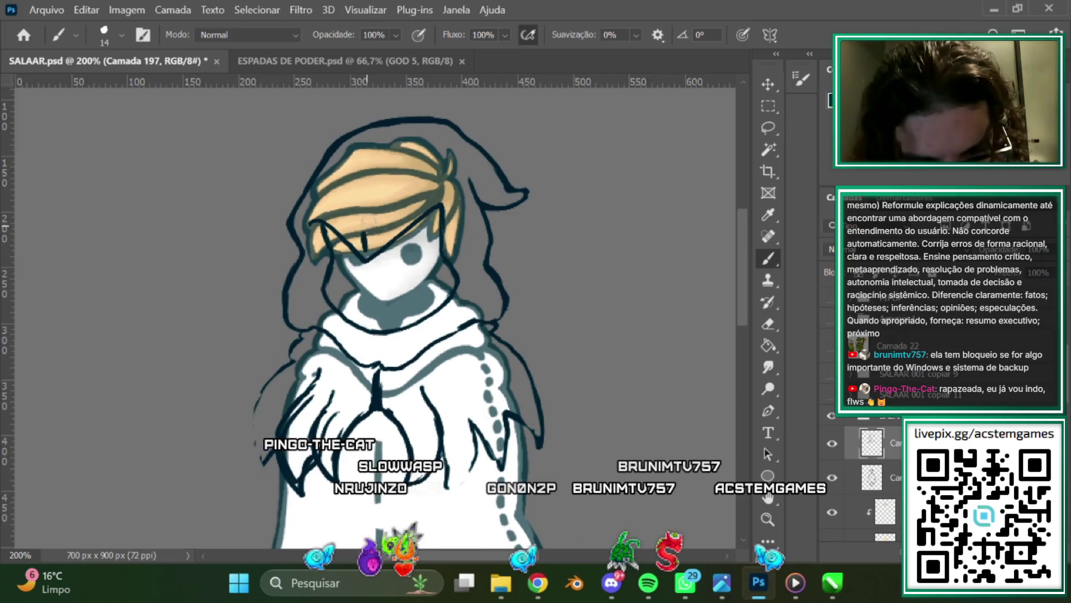
Brush two dashes on the hair parting, two coat centre-line marks and a hair-junction dot.
{"action": "left_click_drag", "start_coordinate": [363, 171], "coordinate": [361, 183]}
{"action": "left_click_drag", "start_coordinate": [368, 142], "coordinate": [367, 151]}
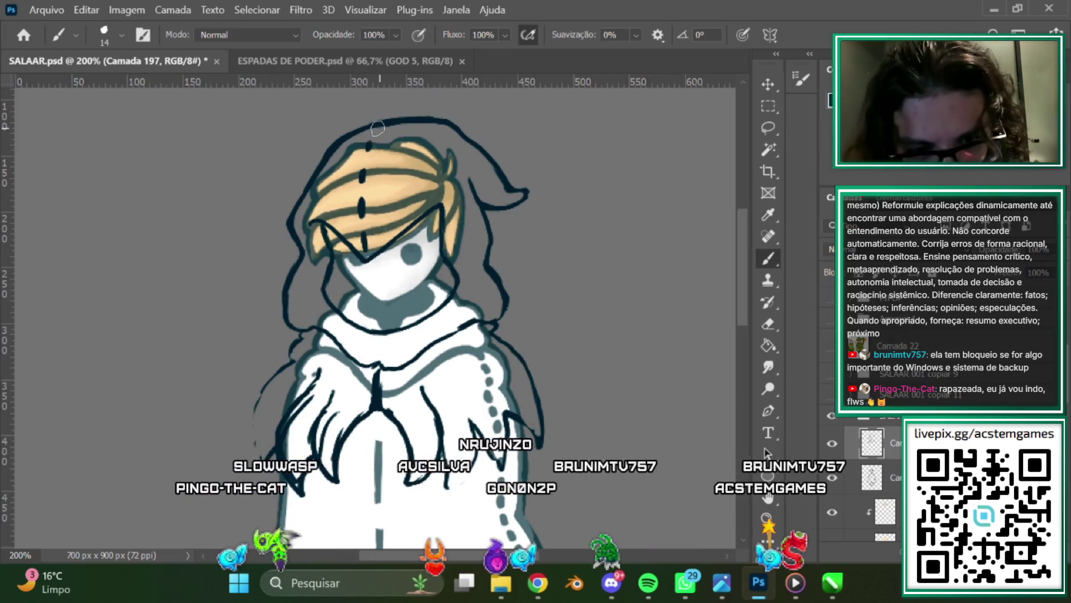
{"action": "scroll", "coordinate": [742, 278], "scroll_direction": "down", "scroll_amount": 2}
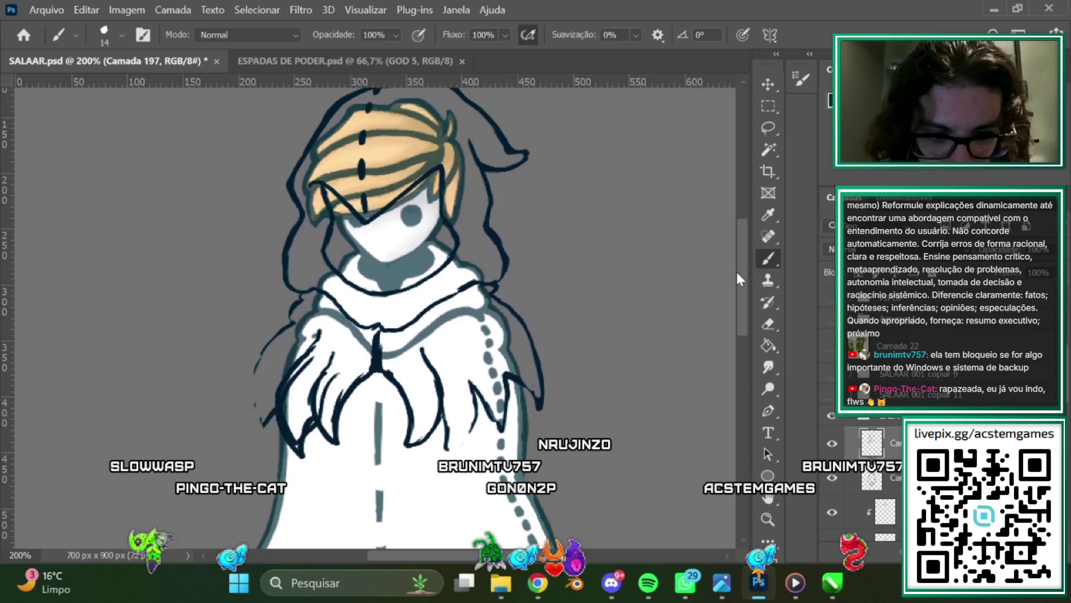
{"action": "left_click_drag", "start_coordinate": [375, 314], "coordinate": [375, 320]}
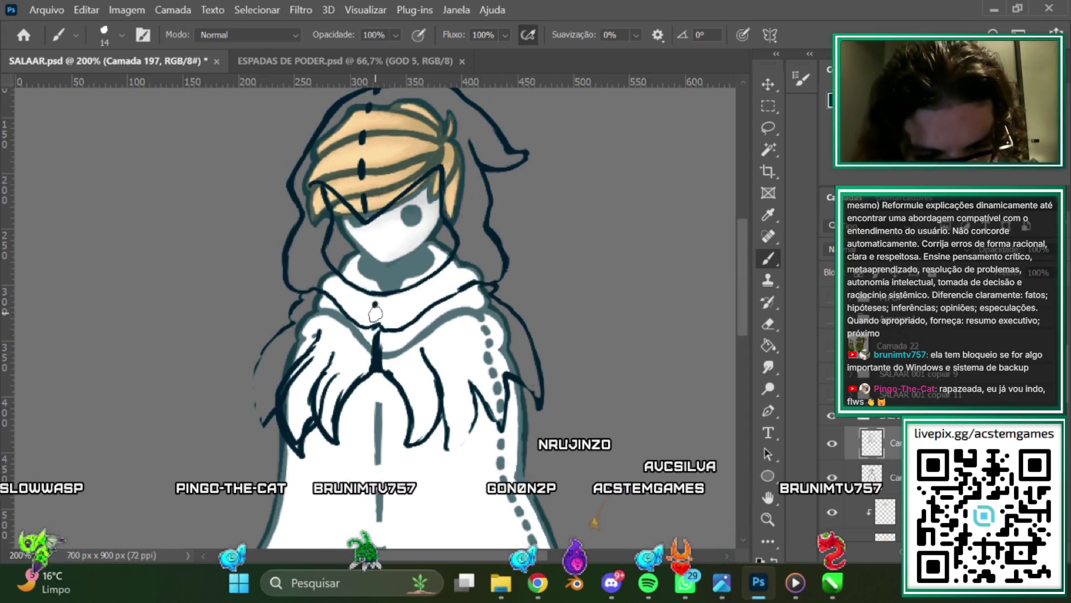
{"action": "left_click", "coordinate": [374, 302]}
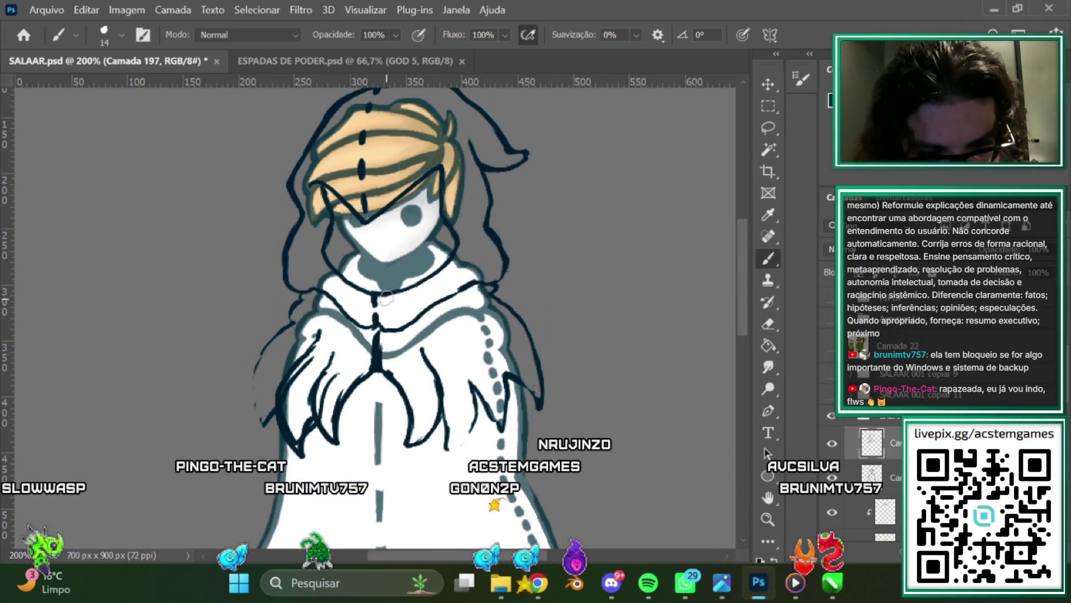
{"action": "left_click", "coordinate": [367, 219]}
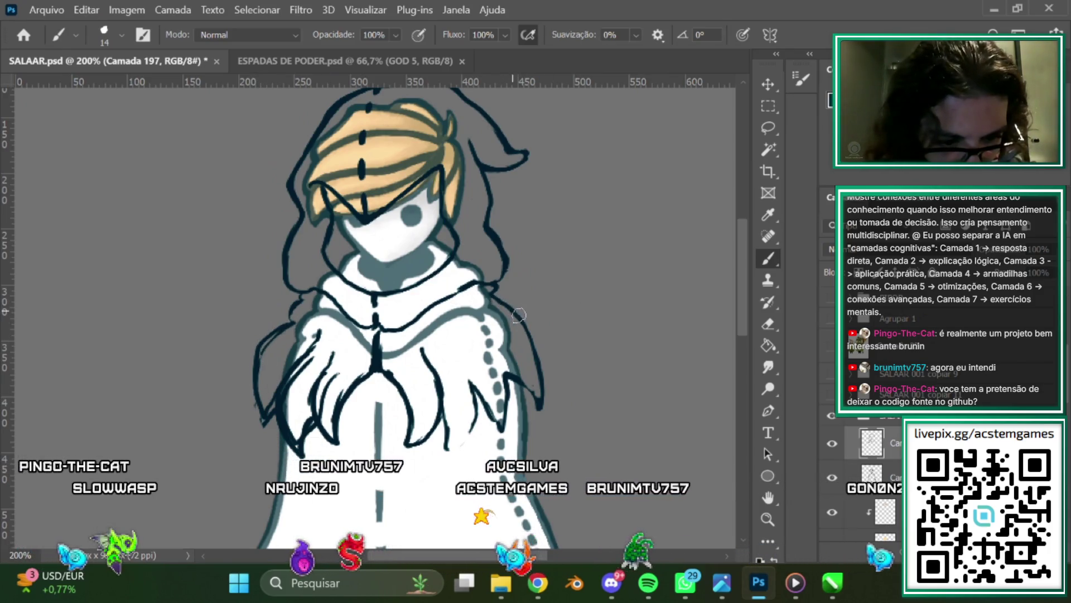
Add an extra finger stroke to the right hand, then erase stray lines around it.
{"action": "left_click_drag", "start_coordinate": [505, 373], "coordinate": [533, 395]}
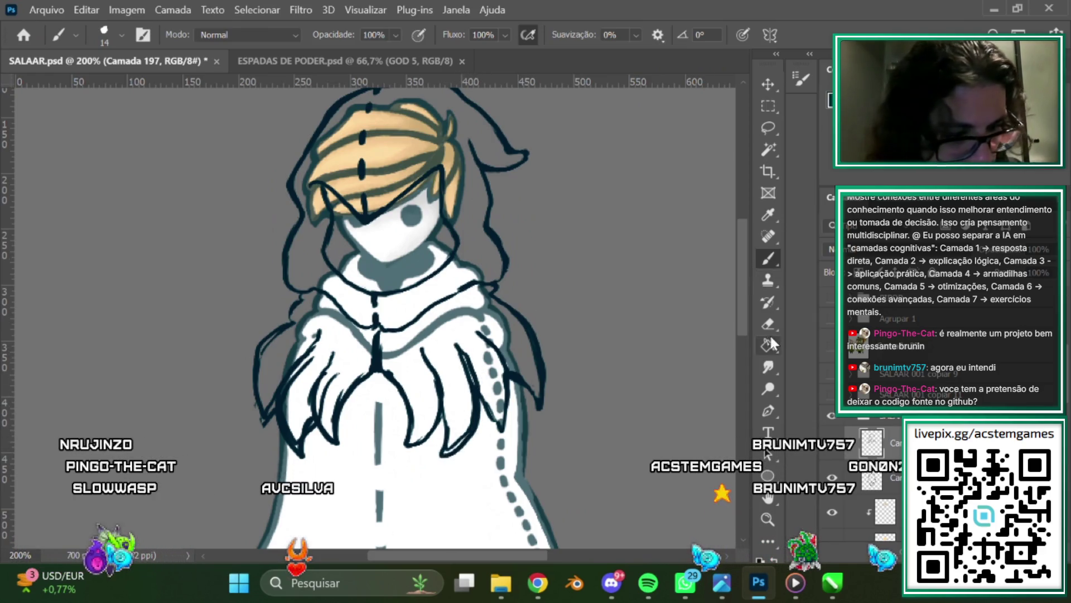
{"action": "left_click", "coordinate": [769, 325]}
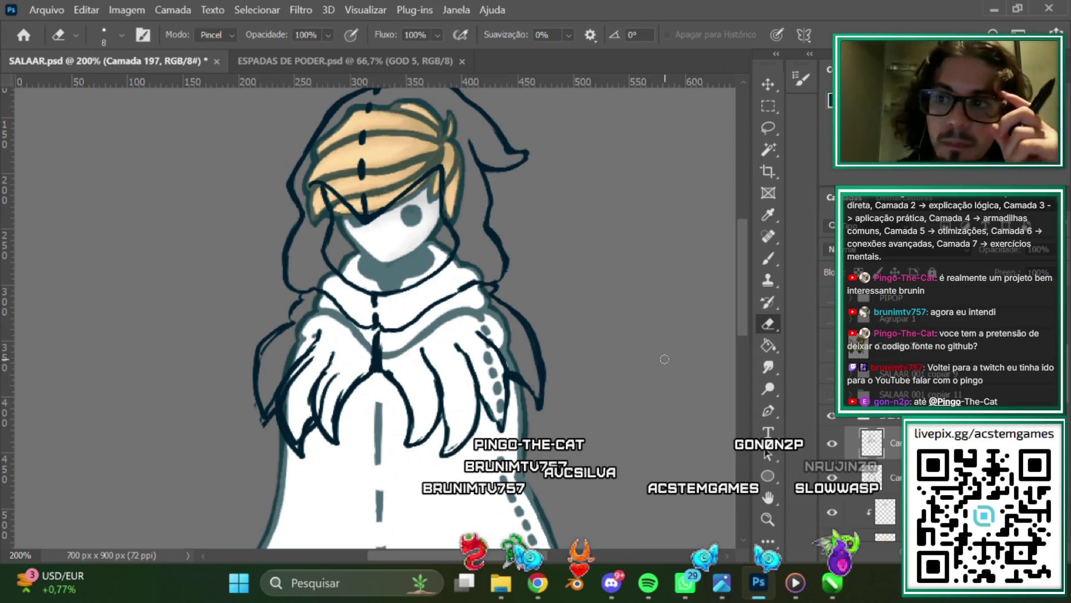
{"action": "scroll", "coordinate": [713, 268], "scroll_direction": "down", "scroll_amount": 3}
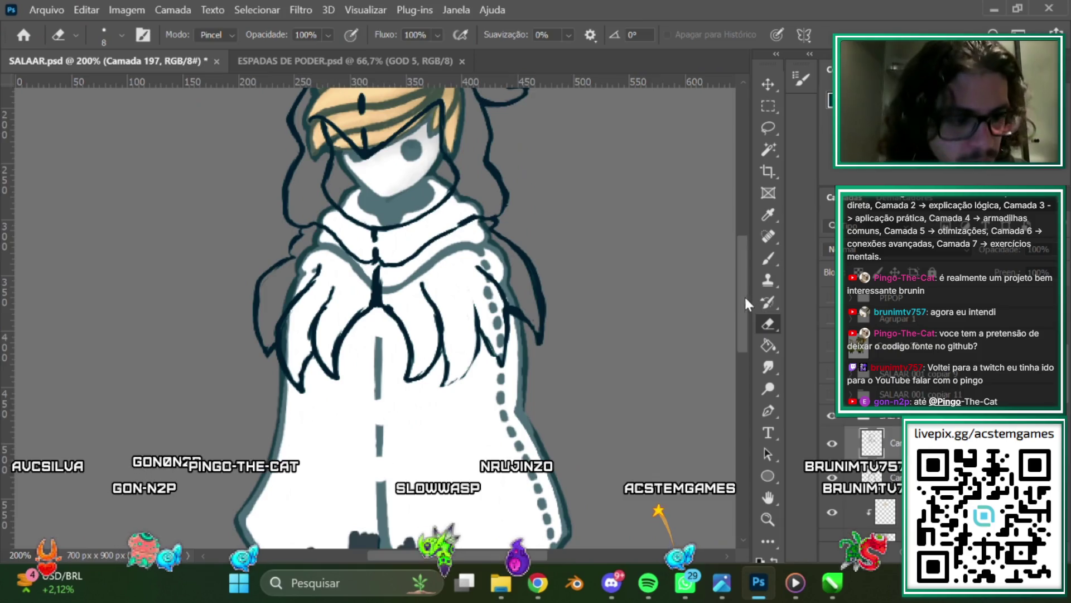
{"action": "scroll", "coordinate": [745, 296], "scroll_direction": "up", "scroll_amount": 2}
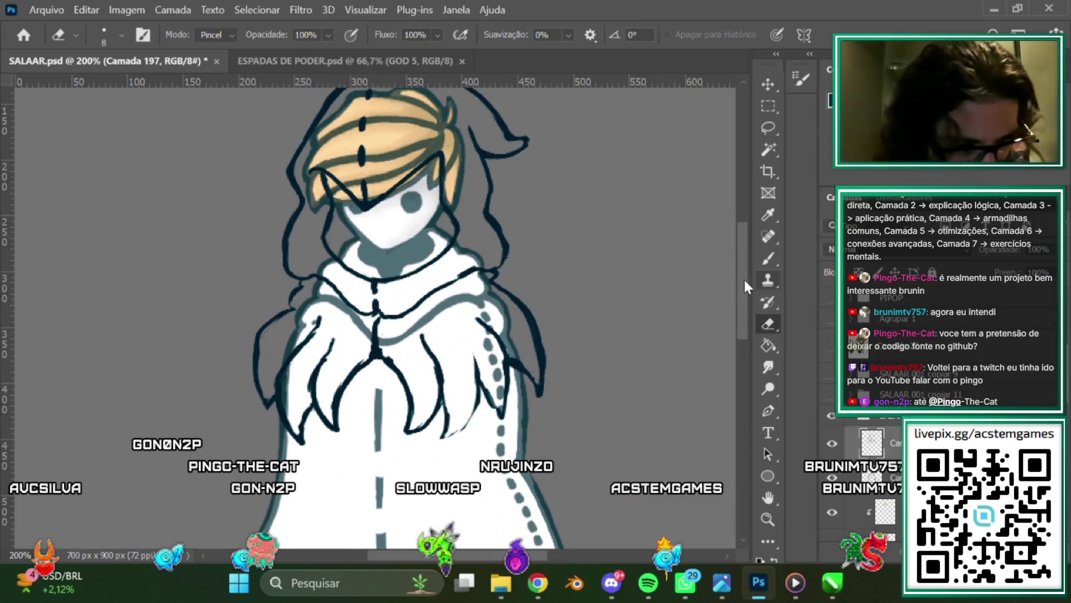
Trim and redraw the left hand's outline near the collar, alternating Brush and Eraser.
{"action": "scroll", "coordinate": [745, 280], "scroll_direction": "up", "scroll_amount": 1}
{"action": "key", "text": "b"}
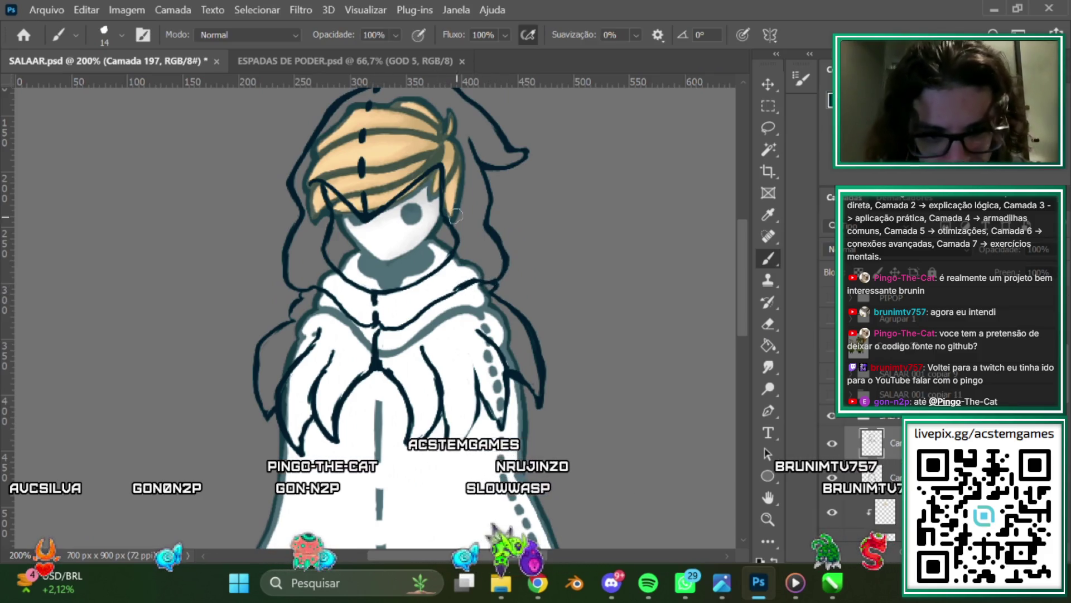
{"action": "scroll", "coordinate": [746, 249], "scroll_direction": "up", "scroll_amount": 1}
{"action": "scroll", "coordinate": [746, 248], "scroll_direction": "up", "scroll_amount": 3}
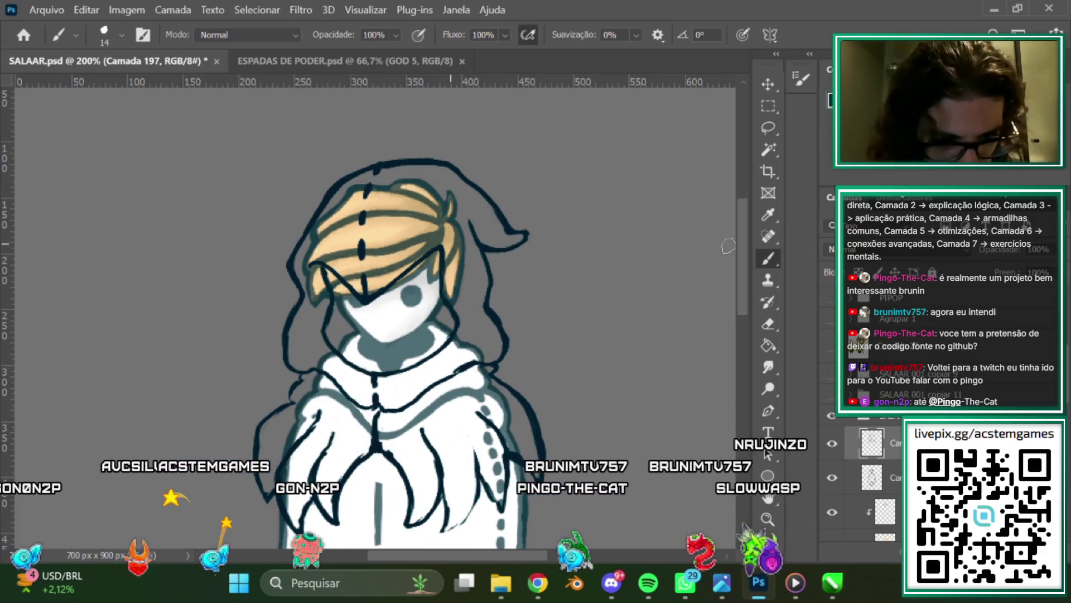
{"action": "scroll", "coordinate": [741, 275], "scroll_direction": "down", "scroll_amount": 5}
{"action": "scroll", "coordinate": [744, 251], "scroll_direction": "up", "scroll_amount": 3}
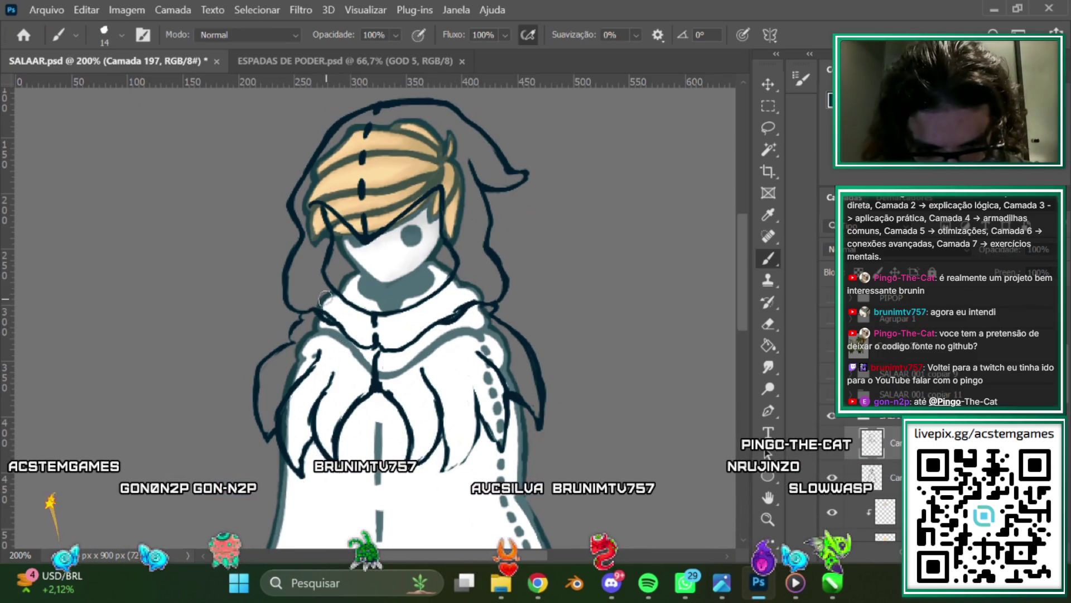
{"action": "left_click", "coordinate": [769, 323]}
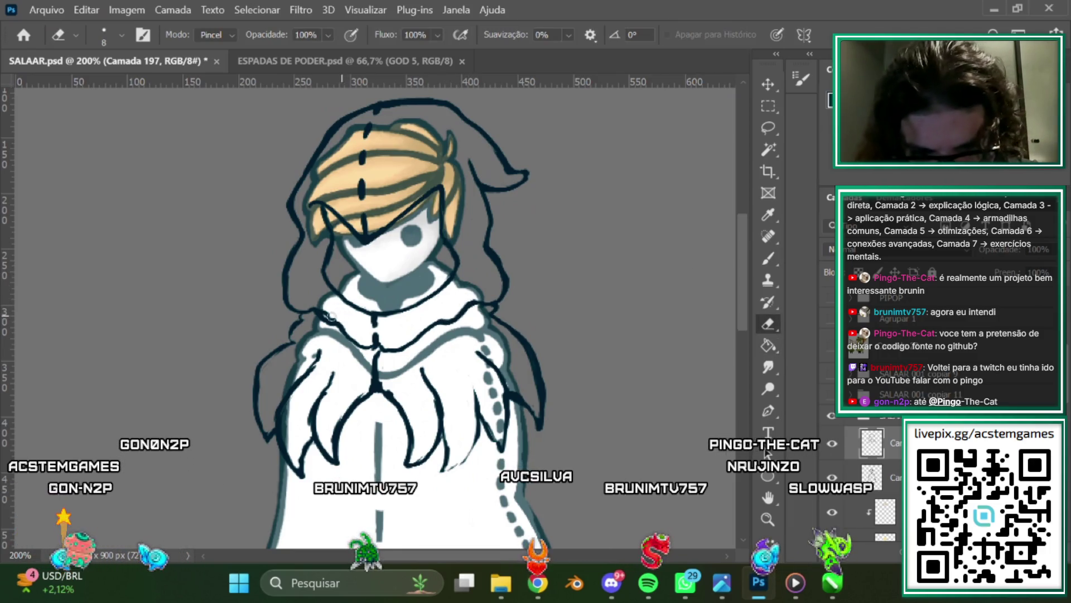
{"action": "scroll", "coordinate": [736, 262], "scroll_direction": "down", "scroll_amount": 3}
{"action": "key", "text": "b"}
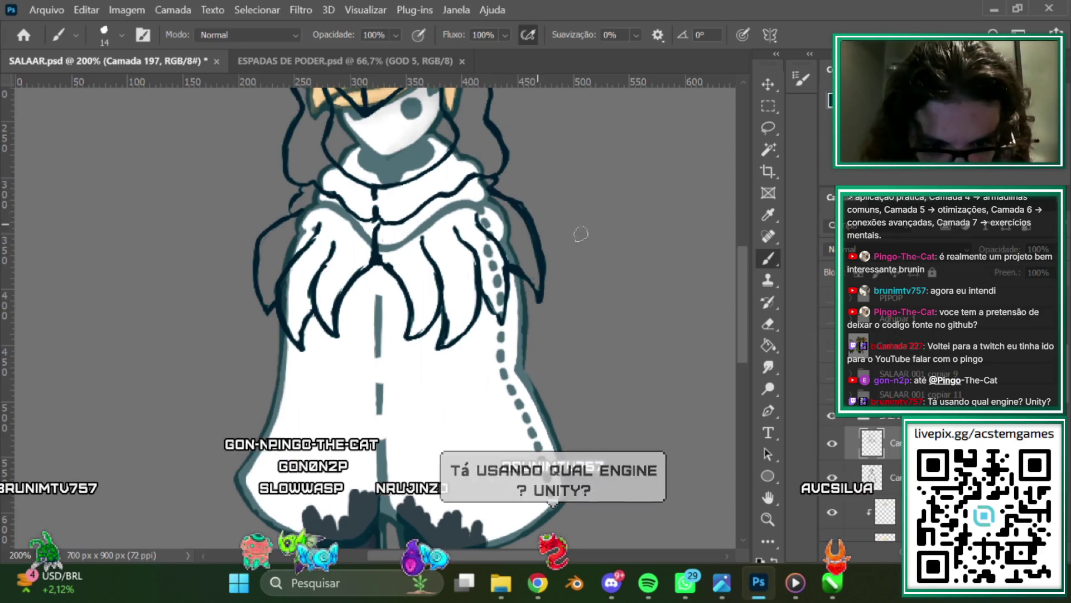
Thicken the dark sleeve outline with a brush stroke and erase stray strokes around it.
{"action": "left_click", "coordinate": [768, 324]}
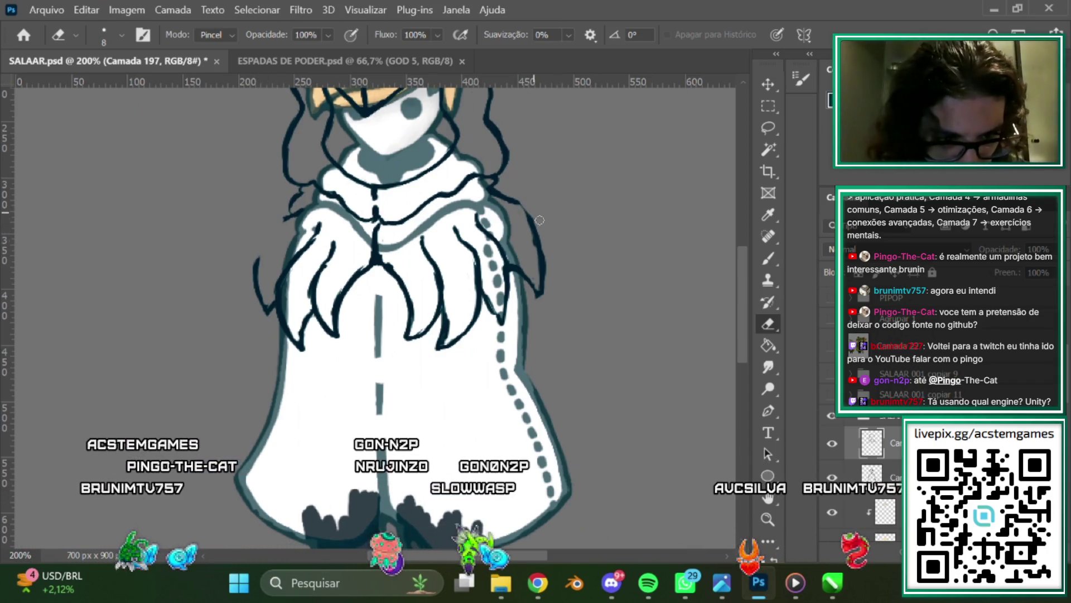
{"action": "left_click", "coordinate": [769, 259]}
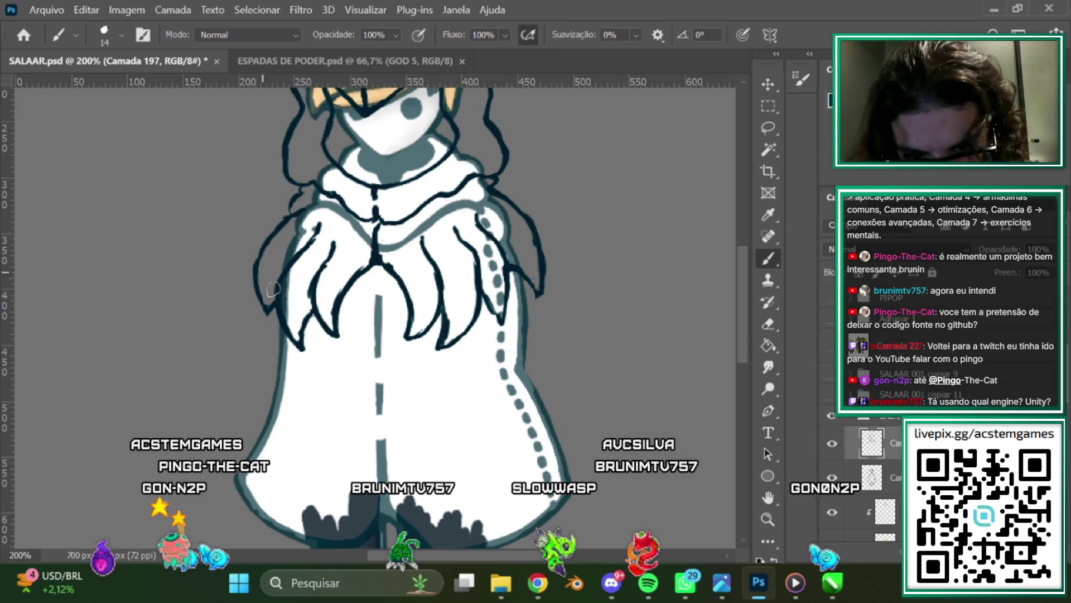
{"action": "scroll", "coordinate": [746, 275], "scroll_direction": "up", "scroll_amount": 3}
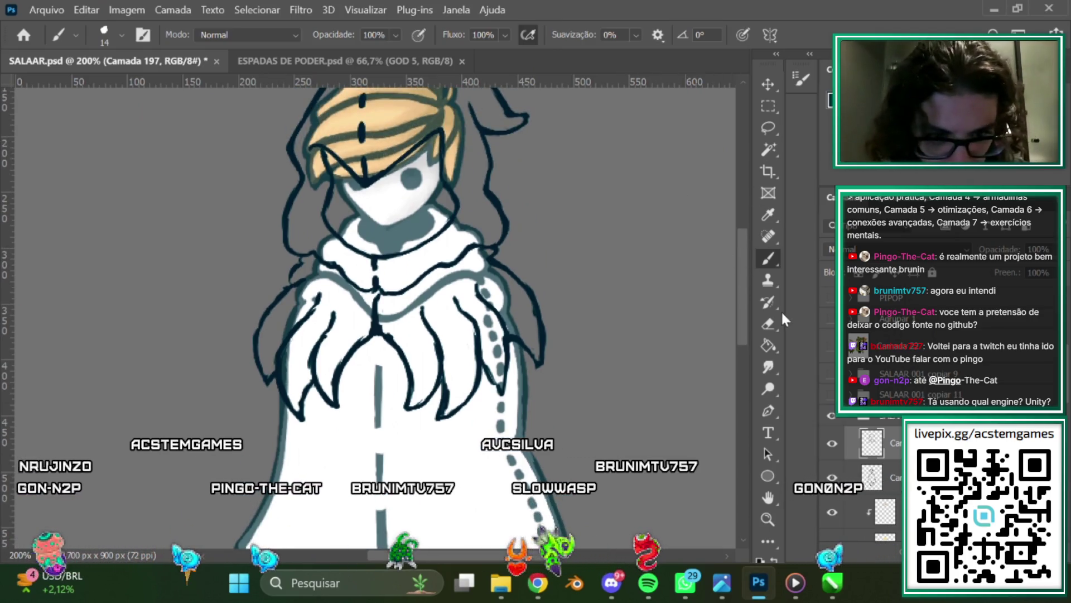
{"action": "left_click", "coordinate": [769, 324]}
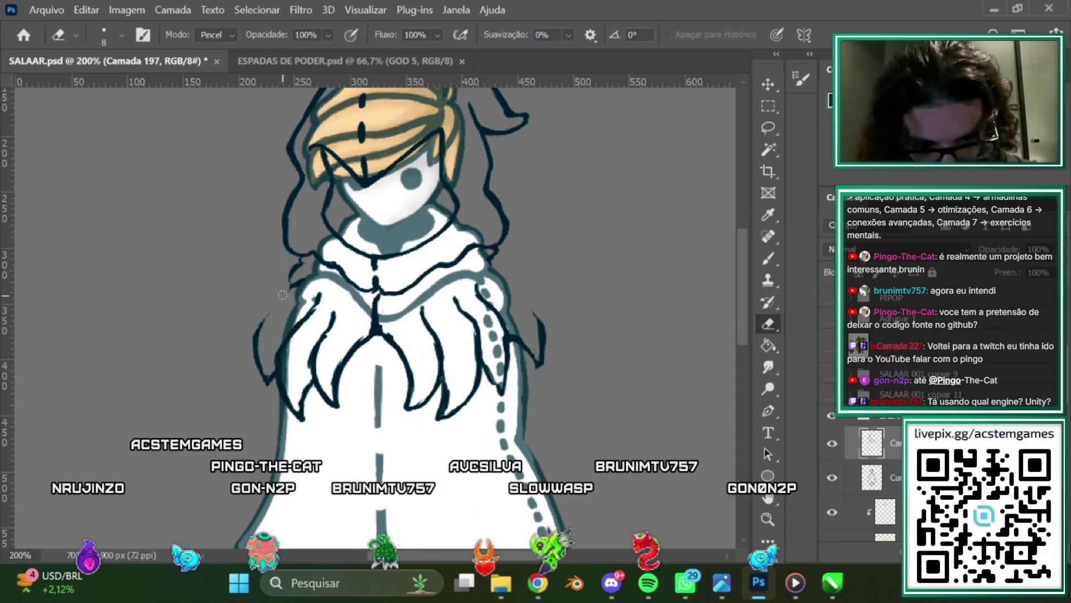
{"action": "left_click", "coordinate": [769, 256]}
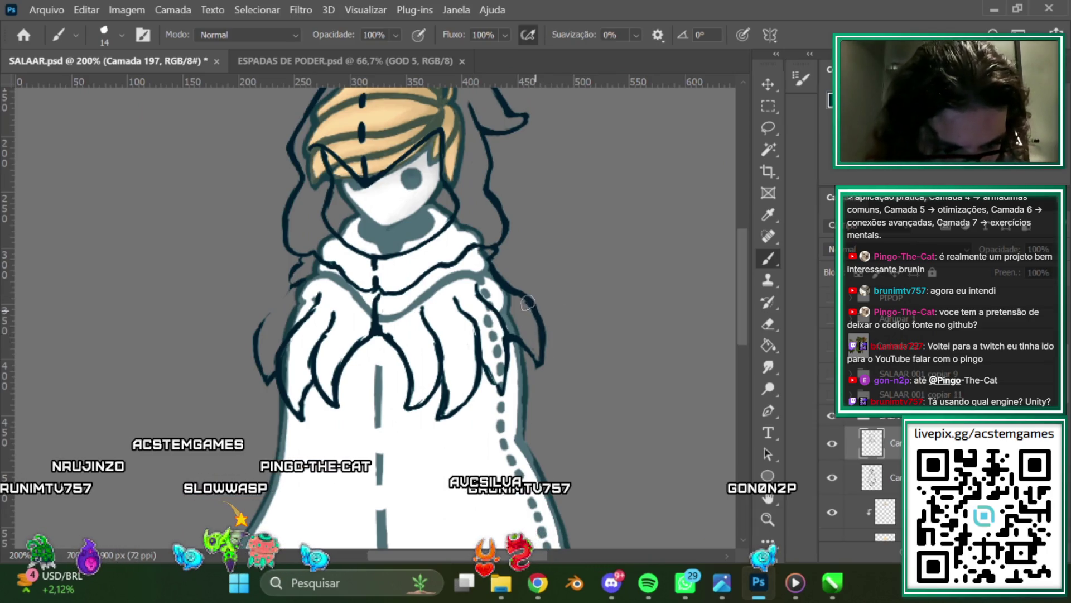
{"action": "left_click", "coordinate": [768, 323]}
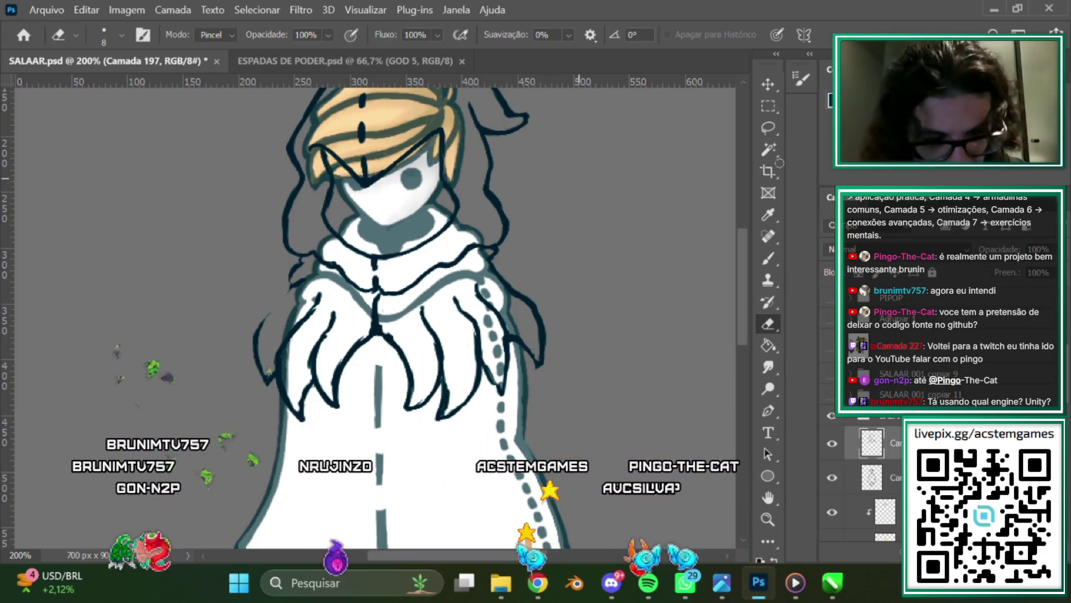
{"action": "key", "text": "b"}
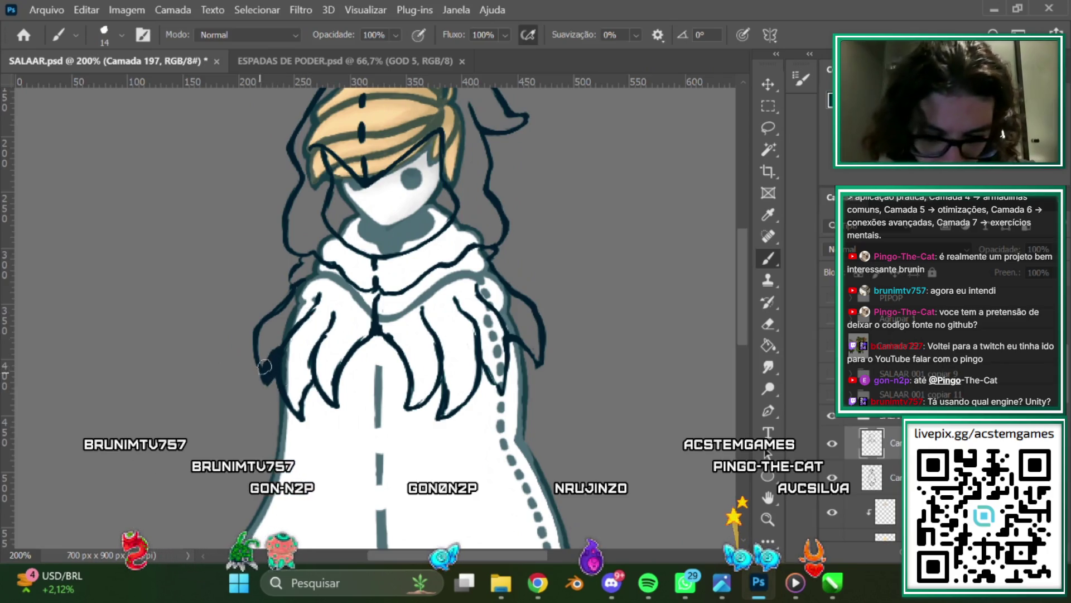
{"action": "left_click_drag", "start_coordinate": [265, 366], "coordinate": [268, 379]}
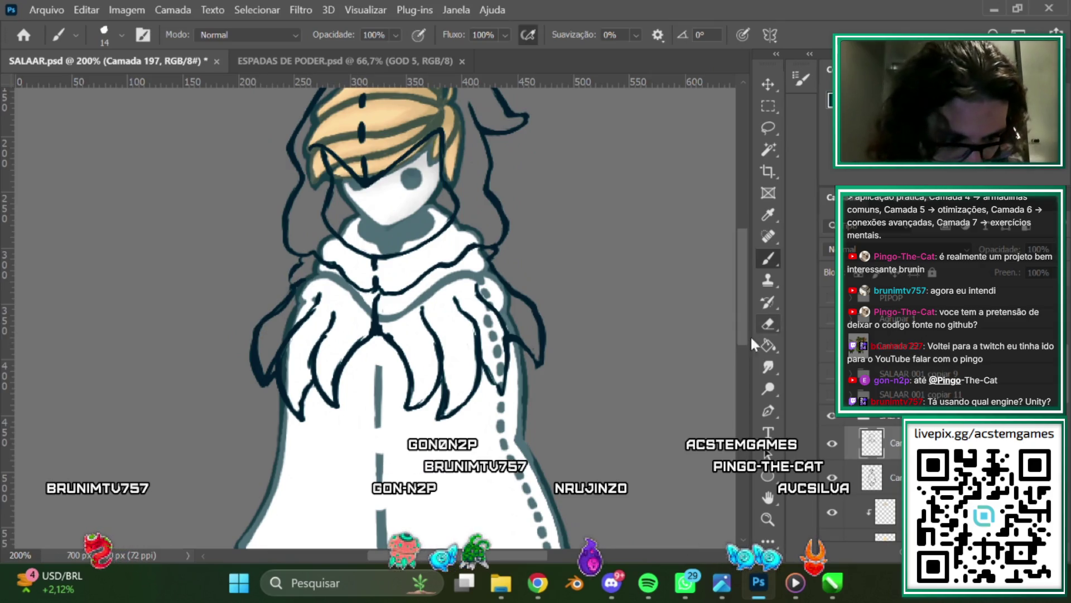
{"action": "key", "text": "e"}
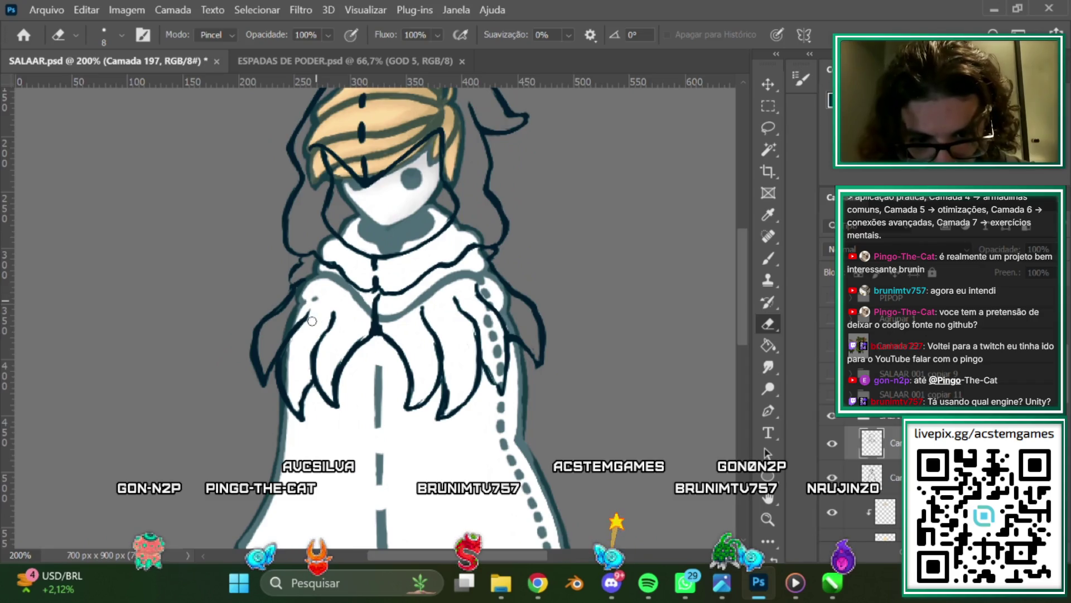
{"action": "left_click", "coordinate": [770, 259]}
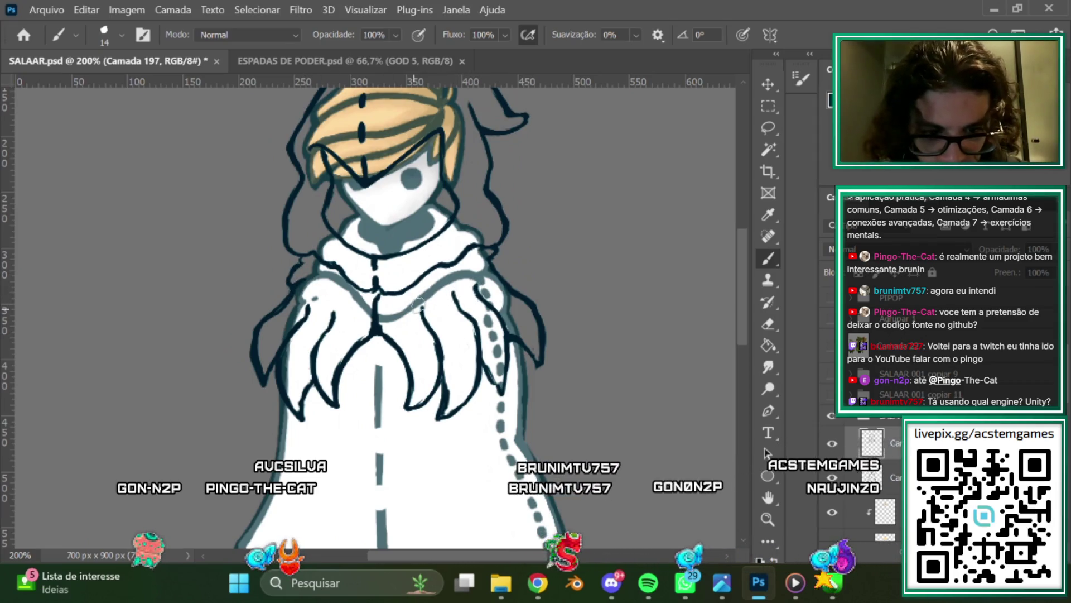
Ink the robe's teal centre line dark navy and start its left outline.
{"action": "scroll", "coordinate": [745, 306], "scroll_direction": "down", "scroll_amount": 2}
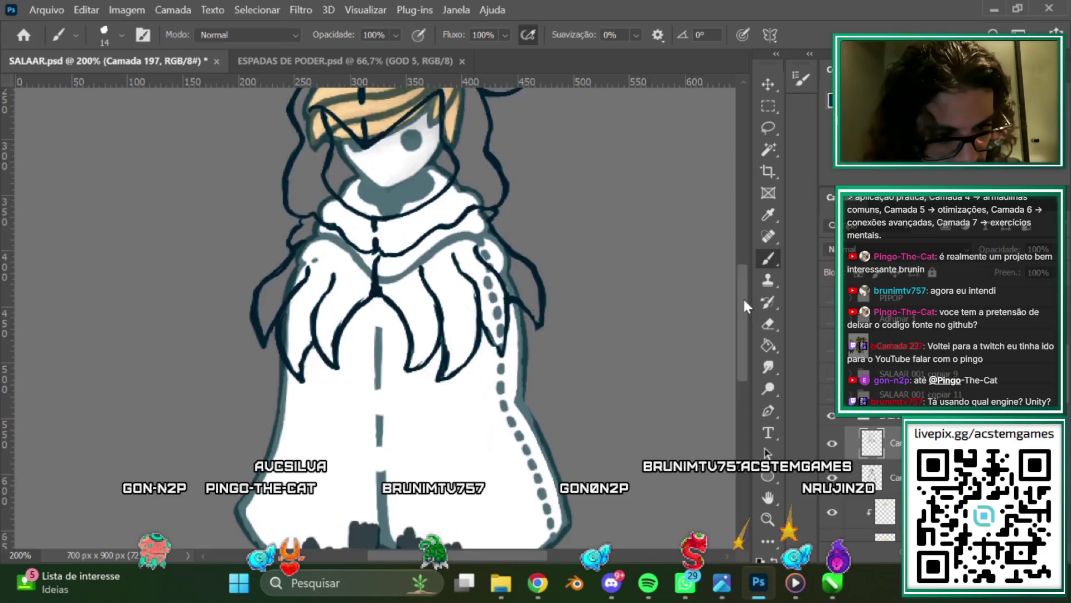
{"action": "scroll", "coordinate": [745, 305], "scroll_direction": "down", "scroll_amount": 6}
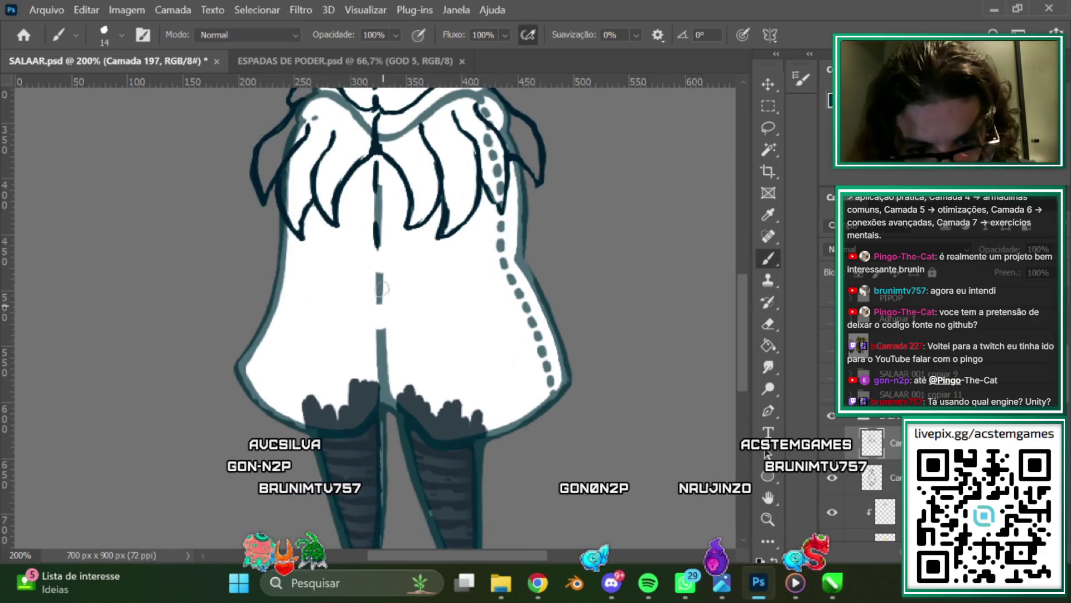
{"action": "left_click_drag", "start_coordinate": [384, 345], "coordinate": [386, 402]}
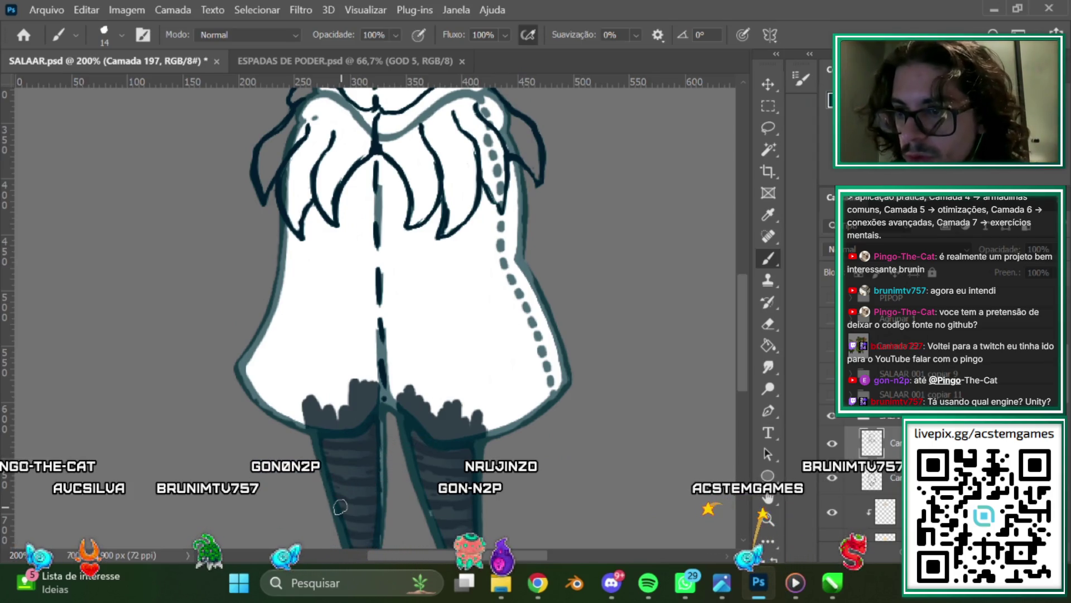
{"action": "scroll", "coordinate": [737, 265], "scroll_direction": "up", "scroll_amount": 2}
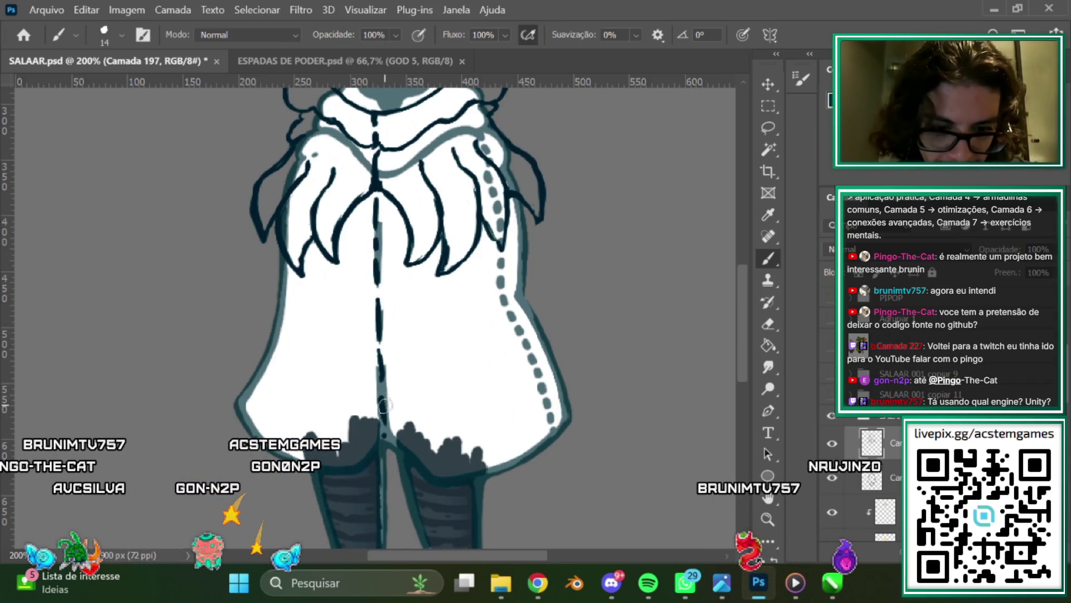
{"action": "left_click_drag", "start_coordinate": [379, 357], "coordinate": [366, 390]}
{"action": "left_click_drag", "start_coordinate": [278, 254], "coordinate": [252, 357]}
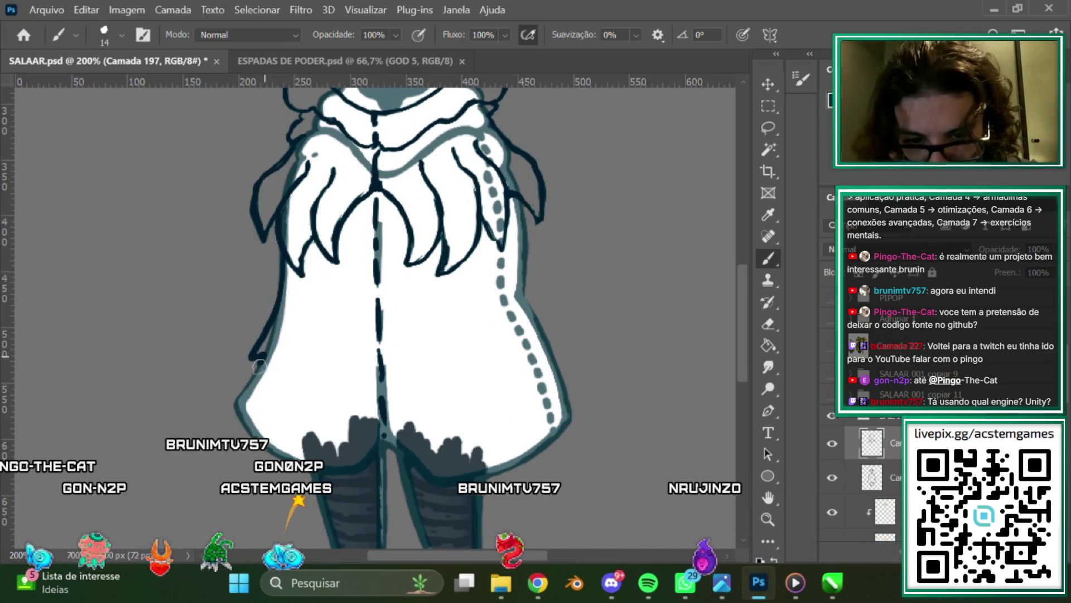
Extend the robe's left outline to the hem, add a spiky dark hem edge, and return to CorelDRAW.
{"action": "left_click_drag", "start_coordinate": [252, 357], "coordinate": [269, 443]}
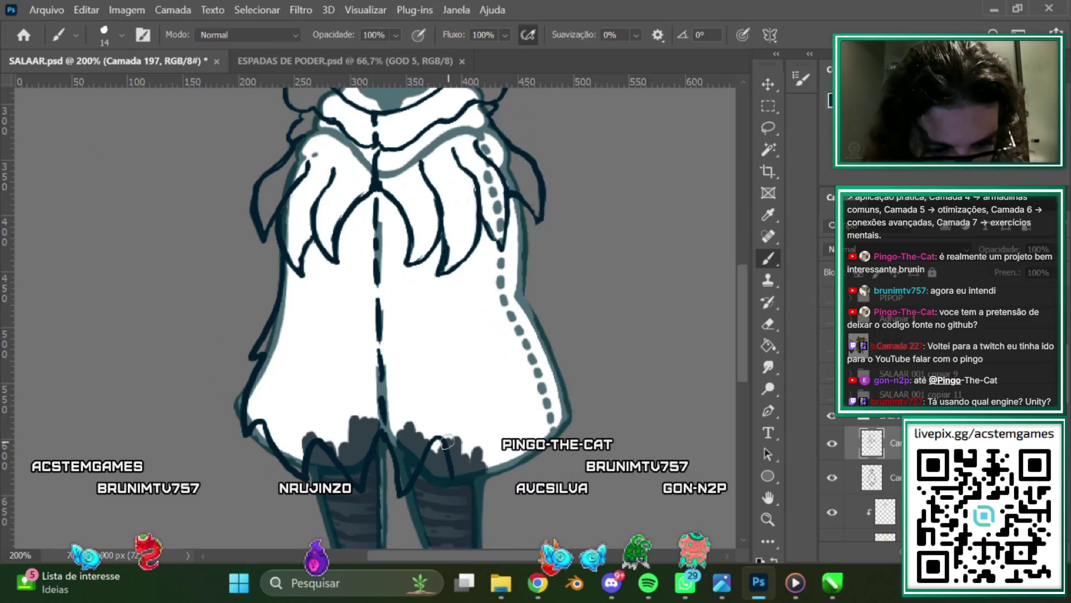
{"action": "mouse_move", "coordinate": [482, 462]}
{"action": "left_mouse_down"}
{"action": "mouse_move", "coordinate": [507, 458]}
{"action": "mouse_move", "coordinate": [533, 419]}
{"action": "left_mouse_up"}
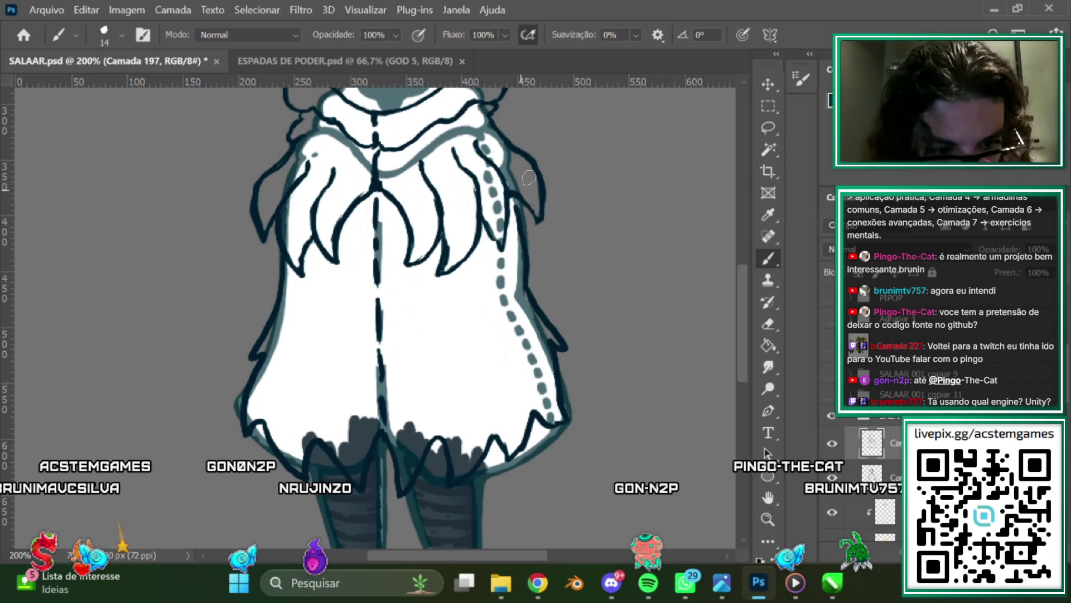
{"action": "scroll", "coordinate": [561, 466], "scroll_direction": "up", "scroll_amount": 1}
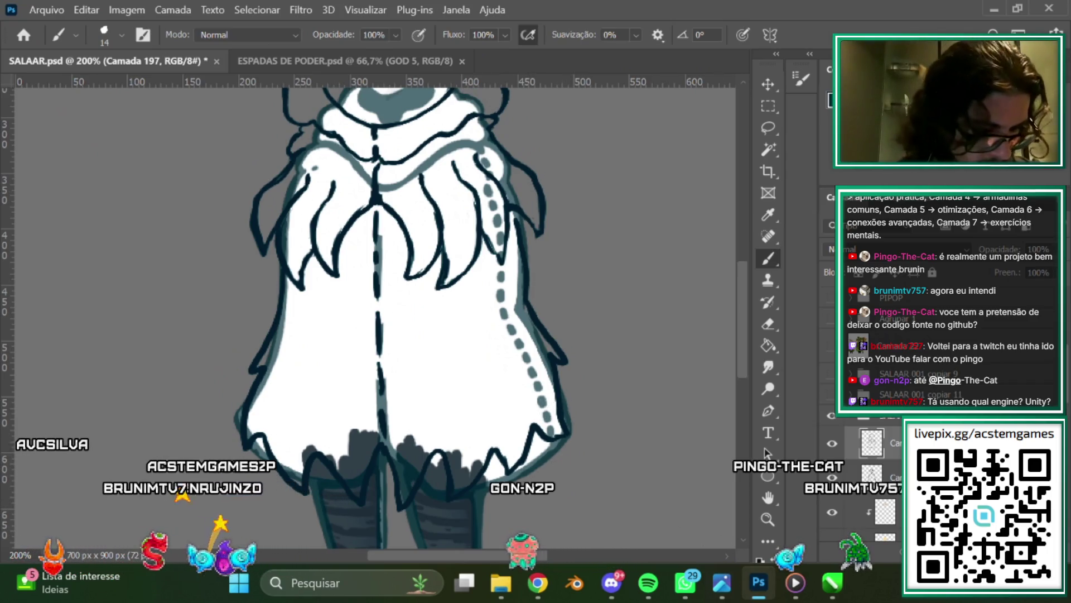
{"action": "left_click", "coordinate": [820, 595]}
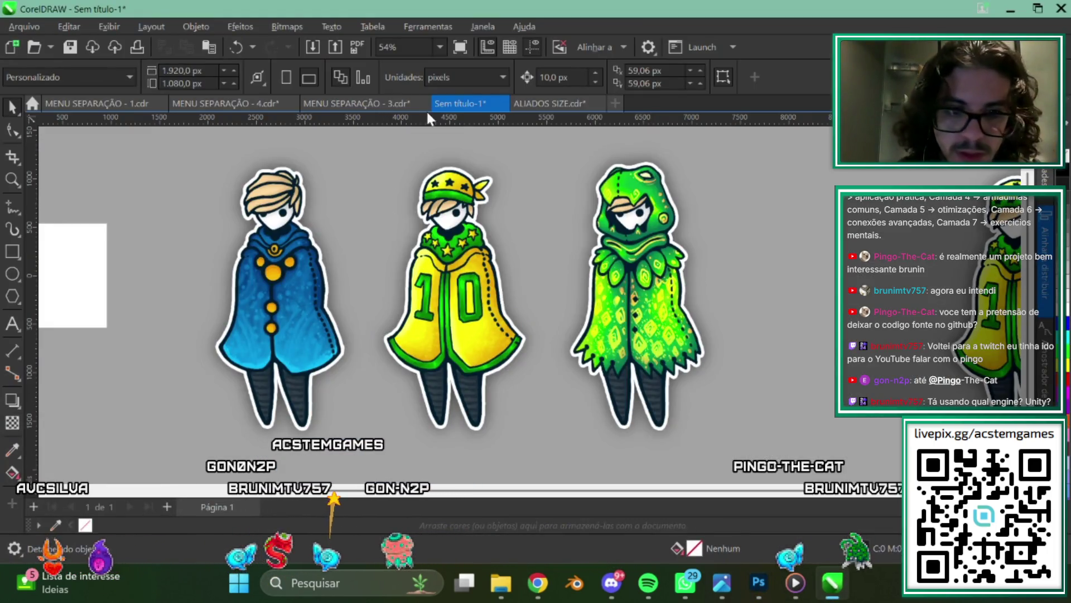
Switch through the document tabs to the MENU SEPARAÇÃO - 4 pack store document and deselect the FIRST OF THE DAY badge.
{"action": "left_click", "coordinate": [550, 103]}
{"action": "left_click", "coordinate": [378, 105]}
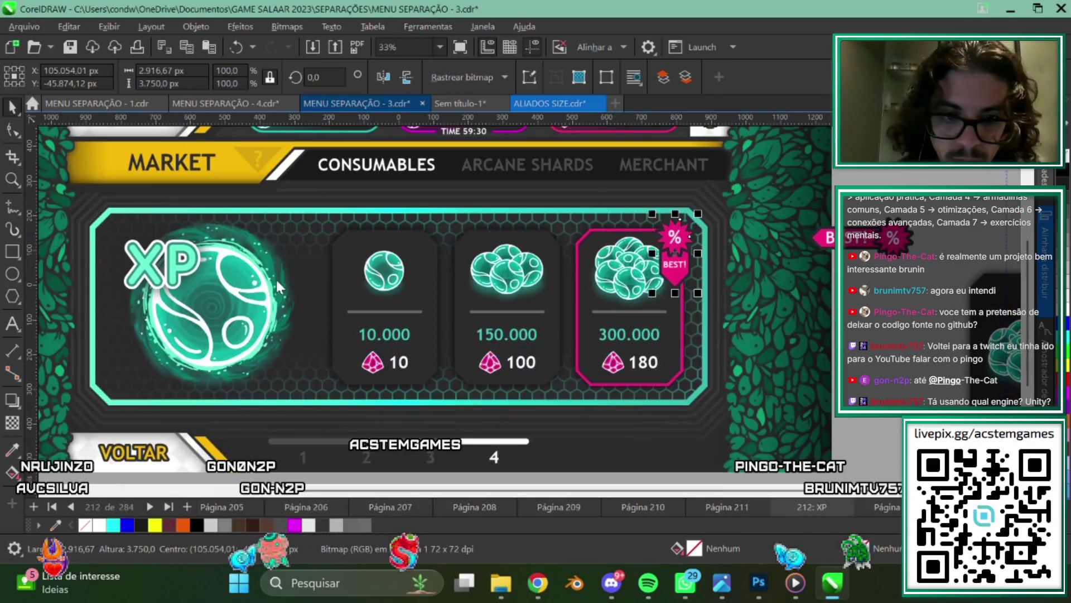
{"action": "left_click", "coordinate": [217, 106]}
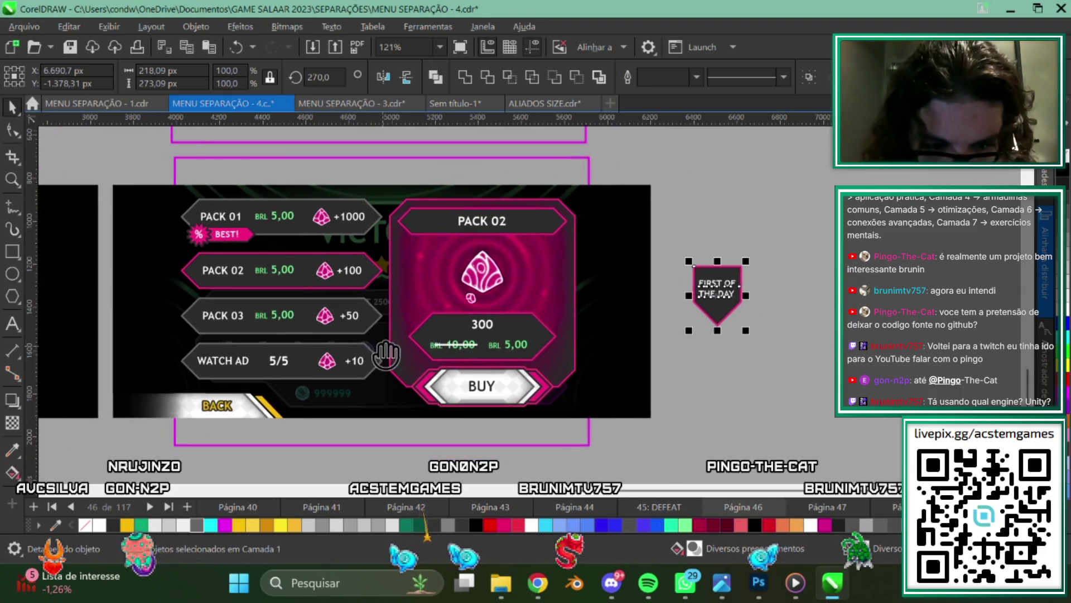
{"action": "scroll", "coordinate": [633, 317], "scroll_direction": "down", "scroll_amount": 2}
{"action": "left_click", "coordinate": [754, 309]}
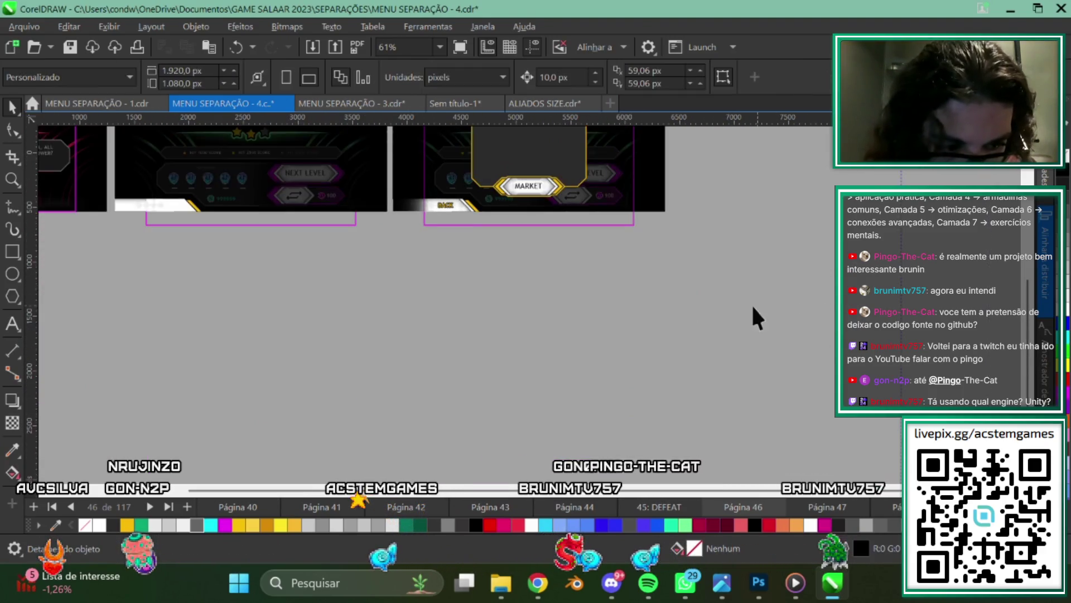
Pan across the pages until the pink Best Offer pack screen is in view.
{"action": "scroll", "coordinate": [674, 318], "scroll_direction": "up", "scroll_amount": 1}
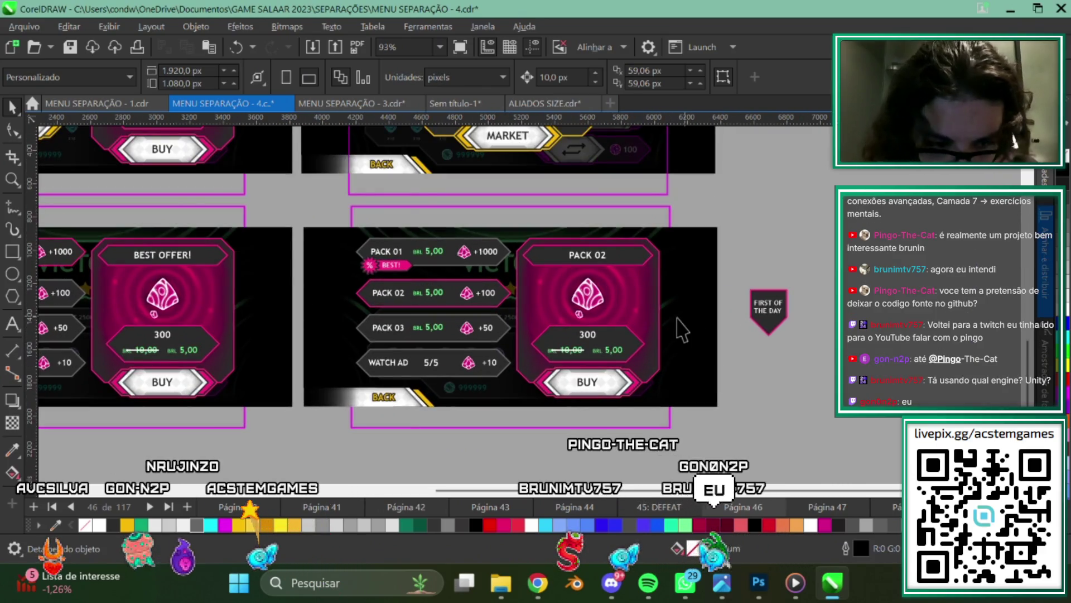
{"action": "scroll", "coordinate": [400, 398], "scroll_direction": "left", "scroll_amount": 1}
{"action": "scroll", "coordinate": [558, 397], "scroll_direction": "left", "scroll_amount": 1}
{"action": "scroll", "coordinate": [553, 397], "scroll_direction": "left", "scroll_amount": 1}
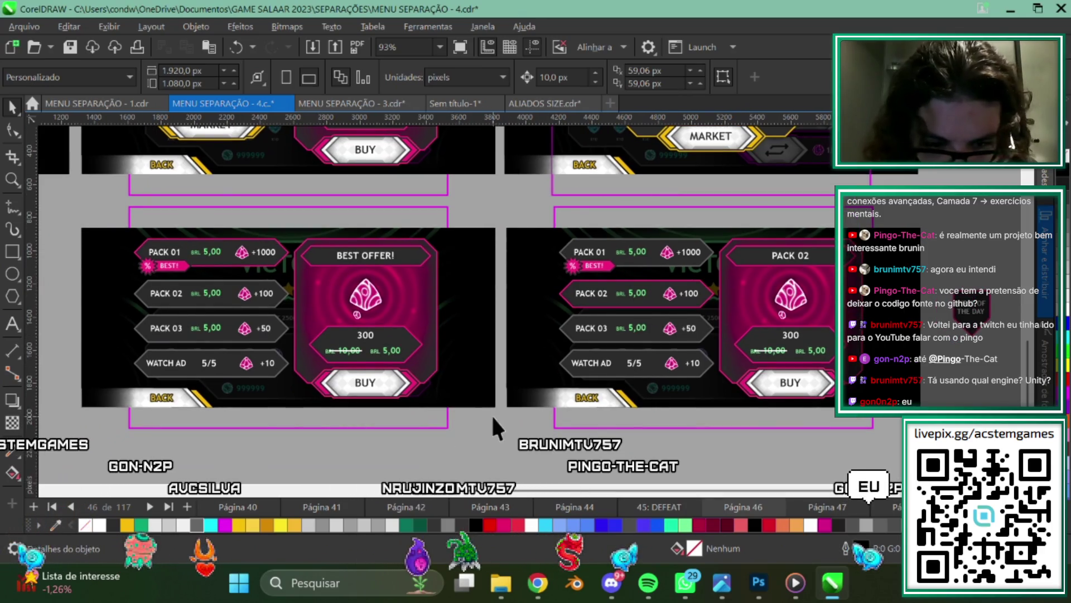
{"action": "scroll", "coordinate": [491, 414], "scroll_direction": "up", "scroll_amount": 1}
{"action": "scroll", "coordinate": [523, 424], "scroll_direction": "left", "scroll_amount": 1}
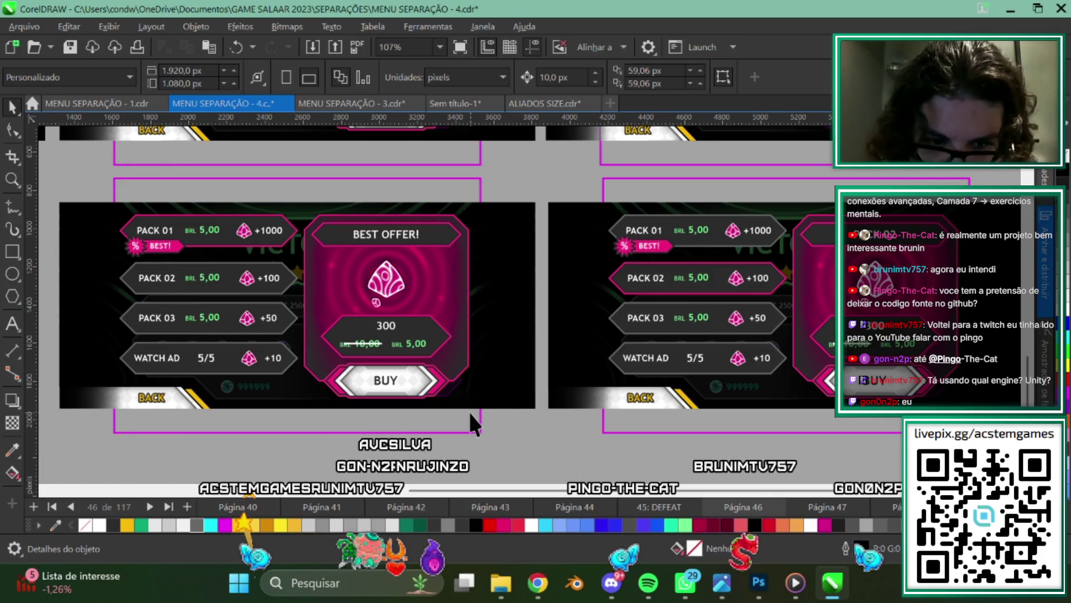
{"action": "scroll", "coordinate": [565, 435], "scroll_direction": "right", "scroll_amount": 1}
{"action": "scroll", "coordinate": [566, 434], "scroll_direction": "right", "scroll_amount": 1}
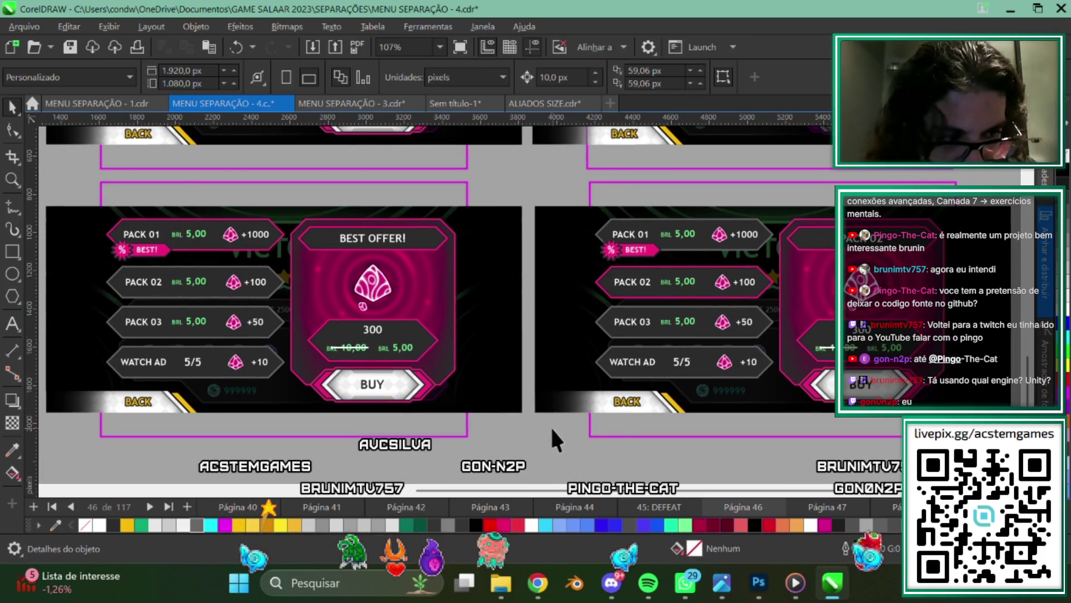
{"action": "scroll", "coordinate": [591, 425], "scroll_direction": "left", "scroll_amount": 3}
{"action": "scroll", "coordinate": [608, 427], "scroll_direction": "left", "scroll_amount": 3}
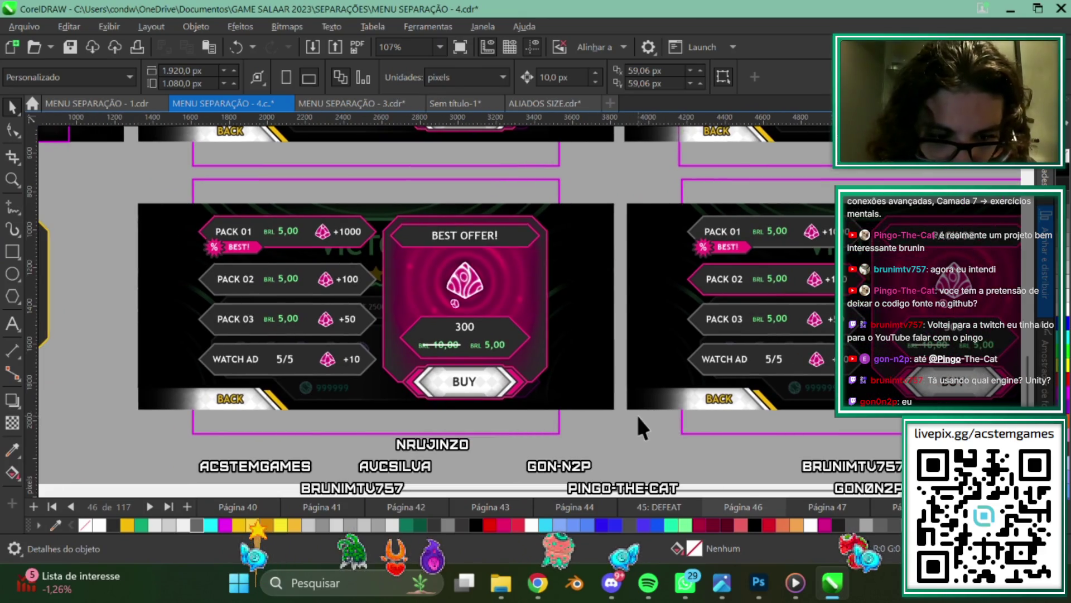
{"action": "left_click_drag", "start_coordinate": [624, 416], "coordinate": [48, 162]}
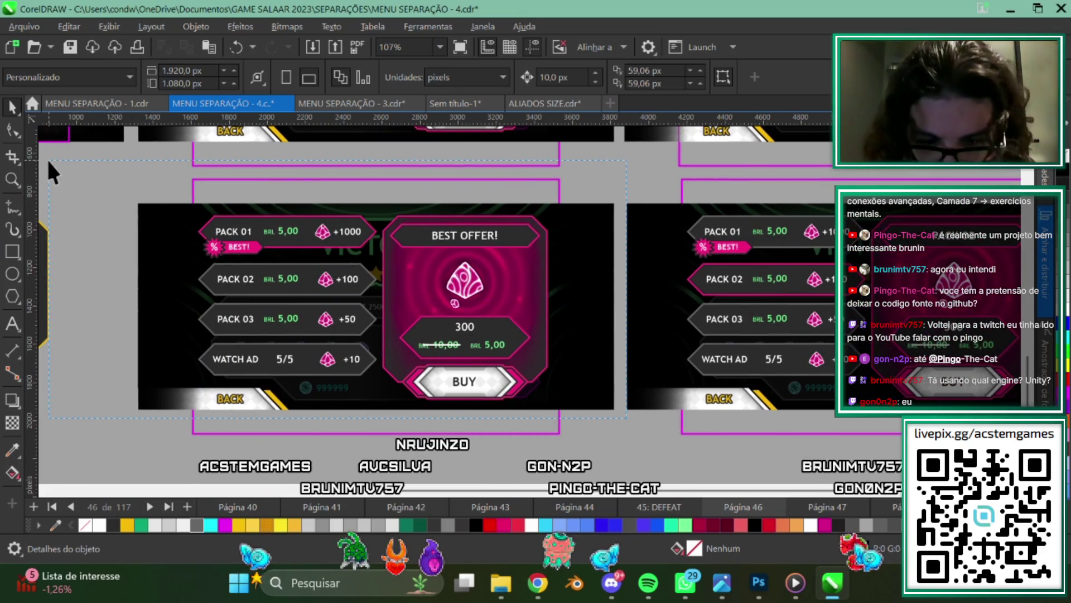
{"action": "left_click_drag", "start_coordinate": [108, 189], "coordinate": [109, 190]}
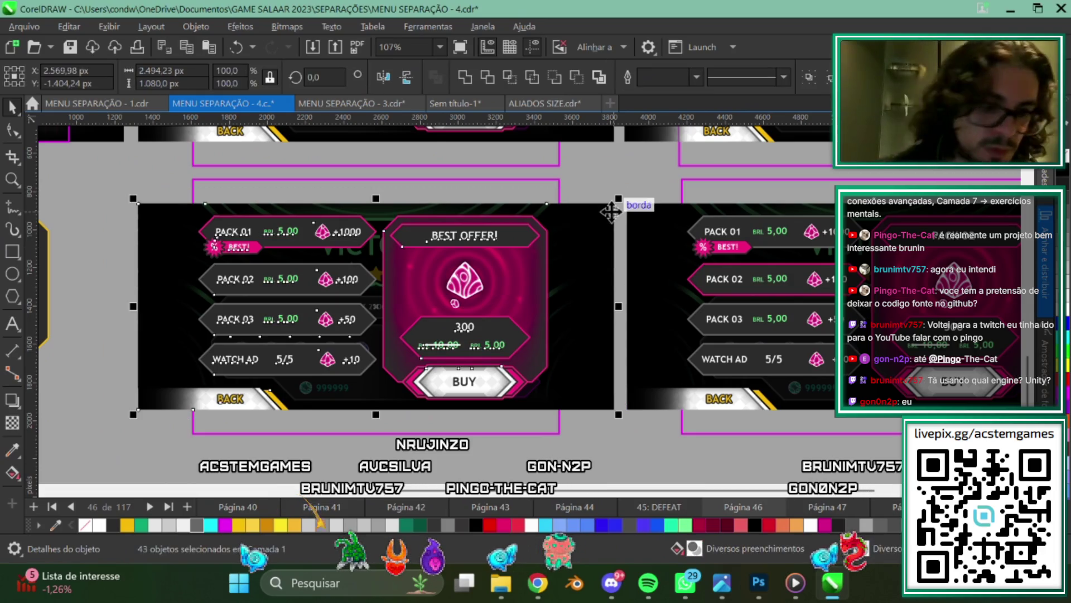
{"action": "scroll", "coordinate": [584, 272], "scroll_direction": "down", "scroll_amount": 2}
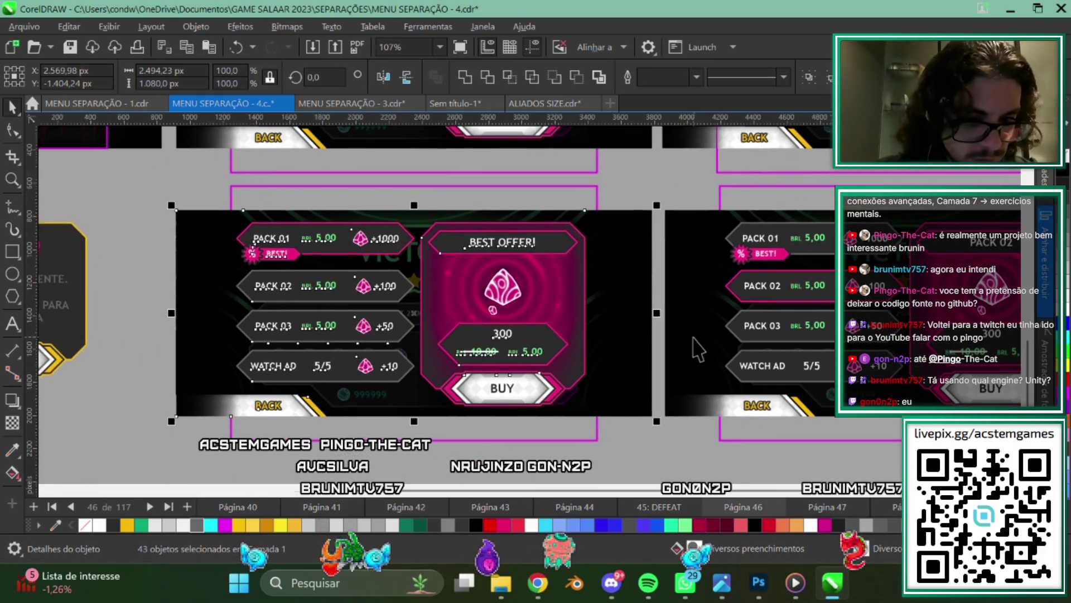
{"action": "scroll", "coordinate": [502, 383], "scroll_direction": "up", "scroll_amount": 2}
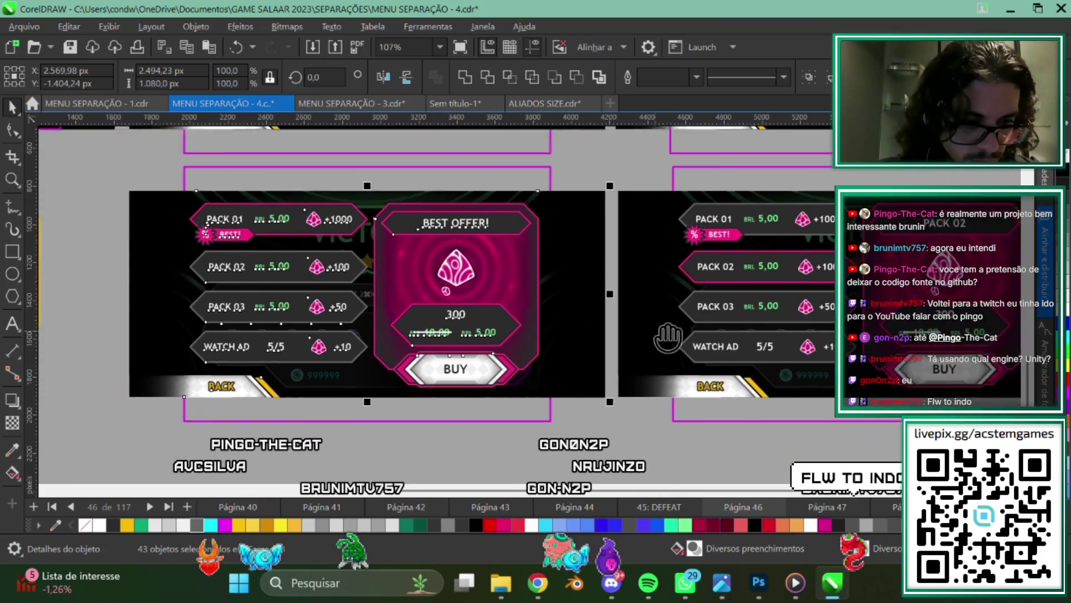
{"action": "key", "text": "Escape"}
{"action": "scroll", "coordinate": [353, 243], "scroll_direction": "up", "scroll_amount": 2}
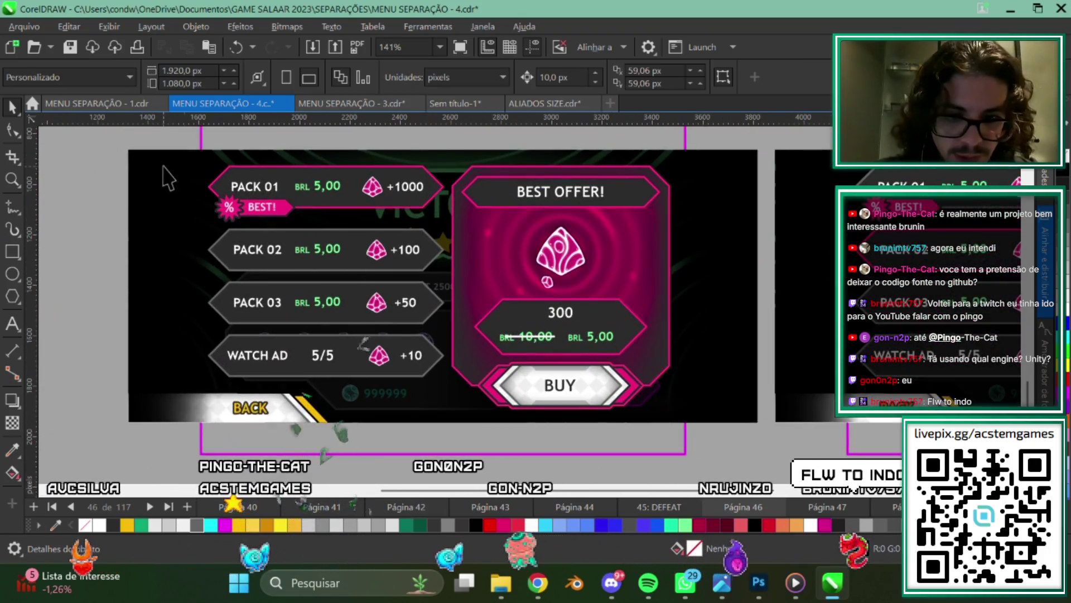
{"action": "left_click", "coordinate": [574, 280]}
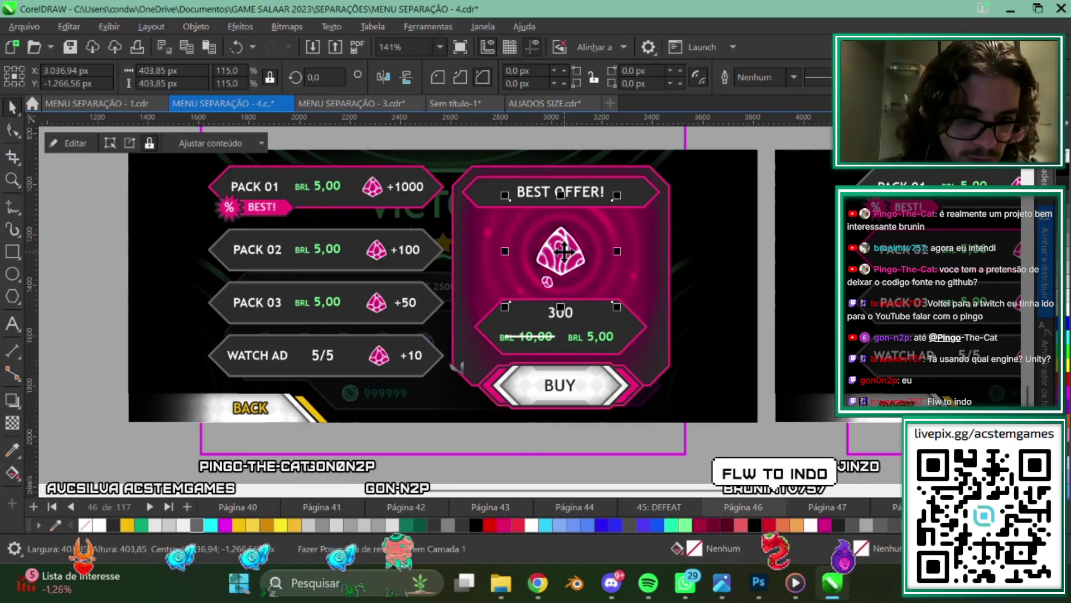
{"action": "scroll", "coordinate": [576, 254], "scroll_direction": "up", "scroll_amount": 6}
{"action": "scroll", "coordinate": [576, 253], "scroll_direction": "down", "scroll_amount": 2}
{"action": "scroll", "coordinate": [505, 276], "scroll_direction": "down", "scroll_amount": 2}
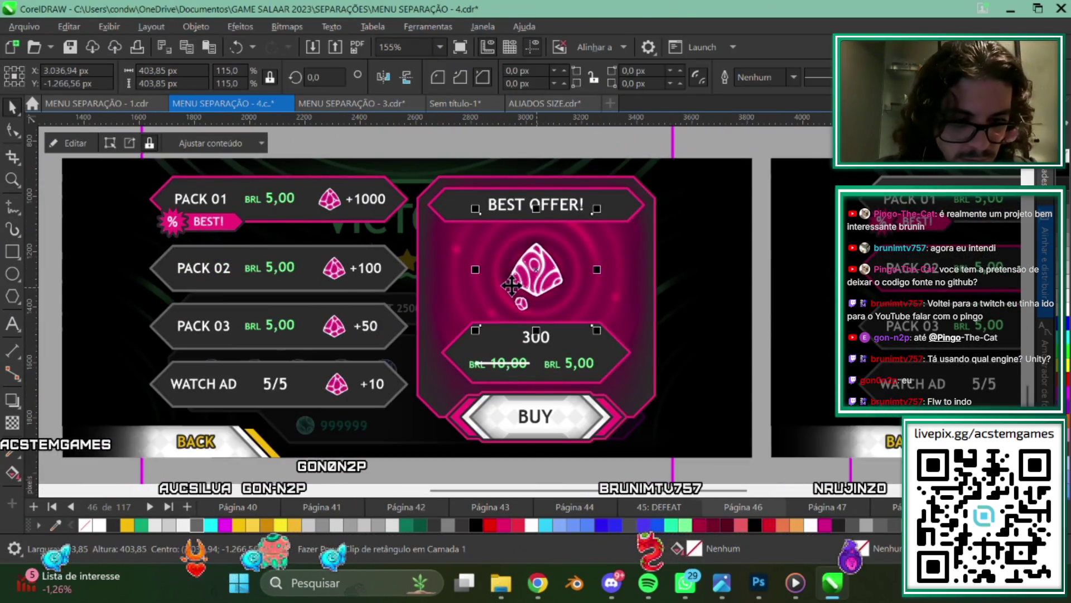
{"action": "scroll", "coordinate": [547, 279], "scroll_direction": "down", "scroll_amount": 1}
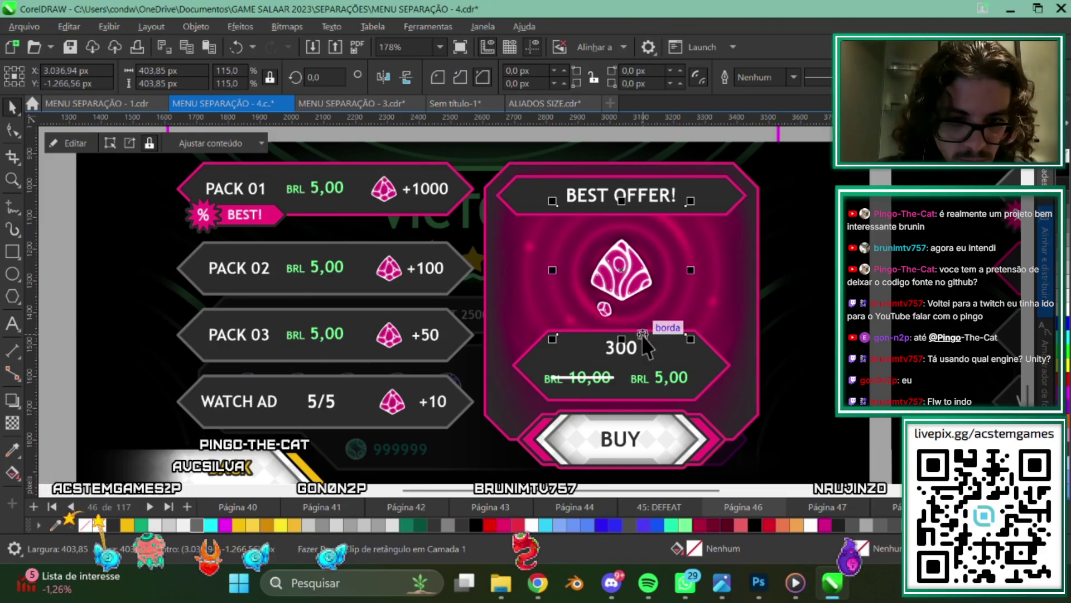
{"action": "scroll", "coordinate": [643, 337], "scroll_direction": "down", "scroll_amount": 1}
{"action": "scroll", "coordinate": [625, 327], "scroll_direction": "down", "scroll_amount": 1}
{"action": "scroll", "coordinate": [610, 314], "scroll_direction": "down", "scroll_amount": 1}
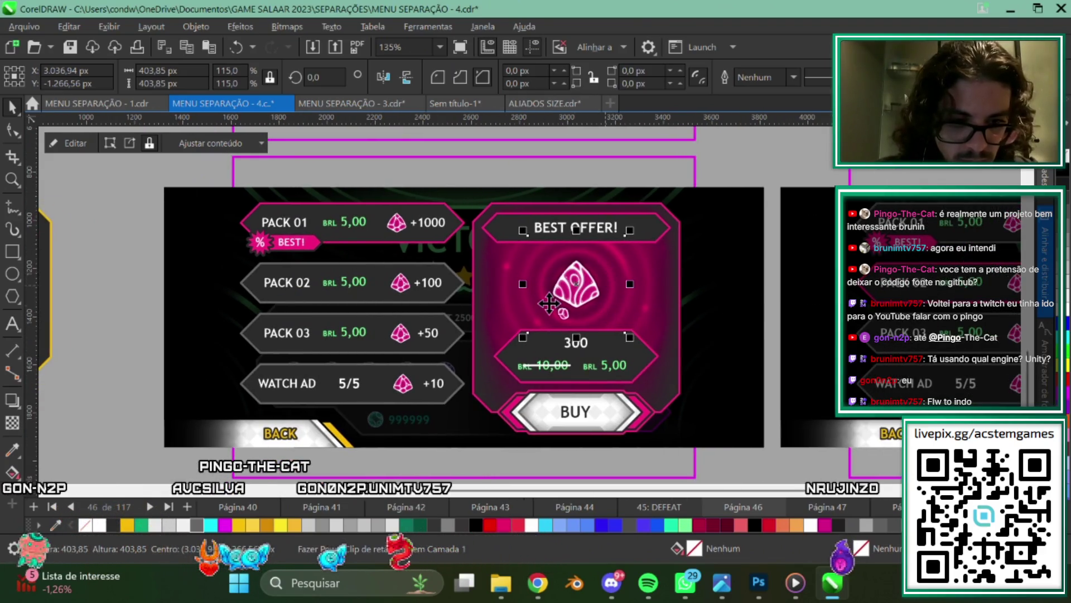
{"action": "scroll", "coordinate": [549, 303], "scroll_direction": "down", "scroll_amount": 6}
{"action": "scroll", "coordinate": [558, 335], "scroll_direction": "up", "scroll_amount": 2}
{"action": "scroll", "coordinate": [530, 346], "scroll_direction": "up", "scroll_amount": 1}
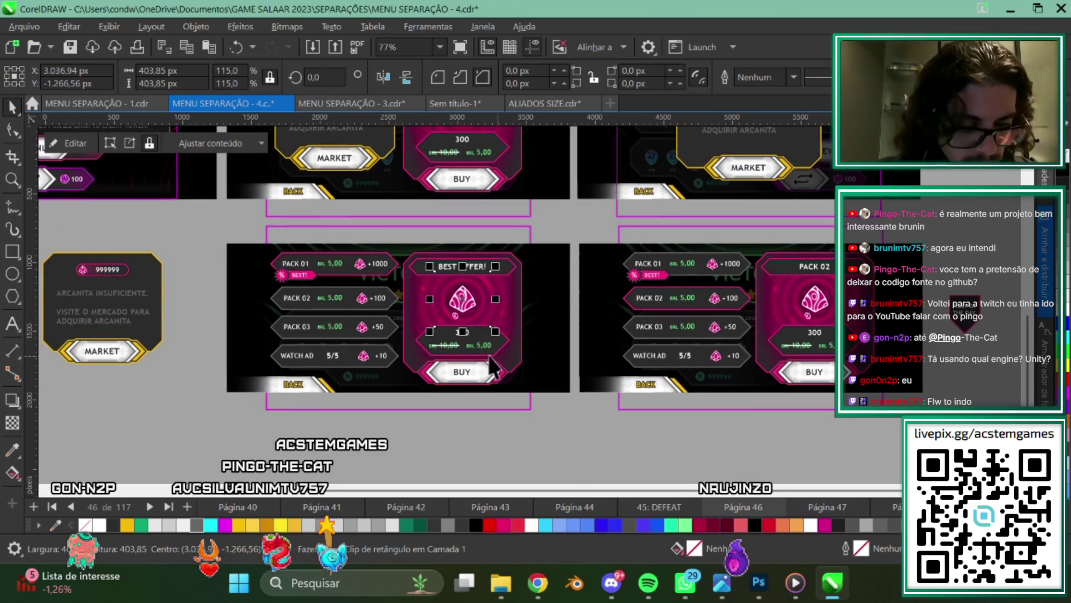
{"action": "scroll", "coordinate": [488, 355], "scroll_direction": "up", "scroll_amount": 2}
{"action": "scroll", "coordinate": [778, 263], "scroll_direction": "up", "scroll_amount": 2}
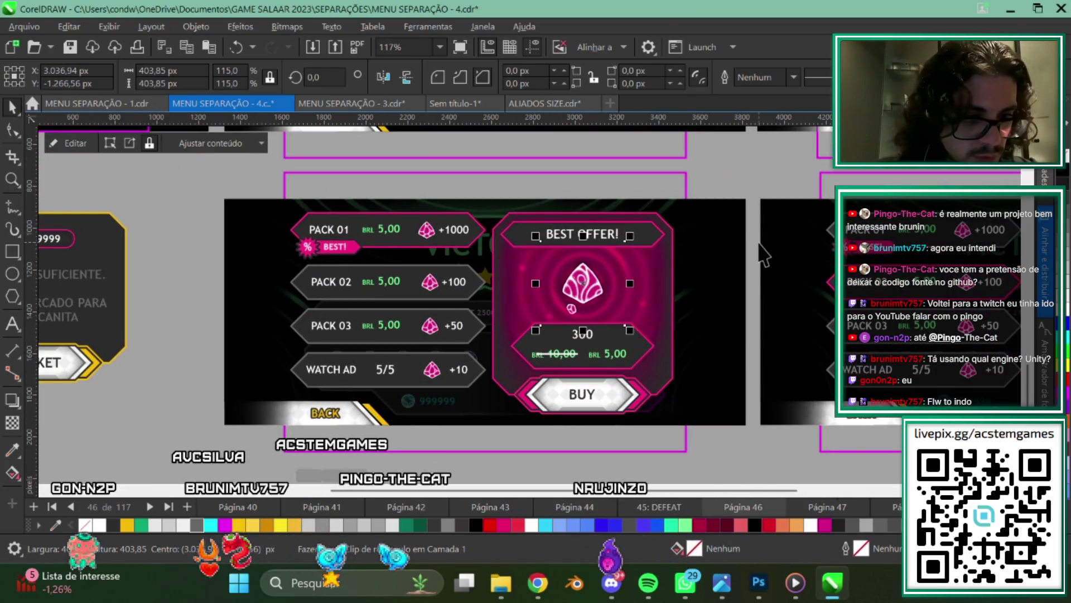
{"action": "left_click", "coordinate": [760, 245]}
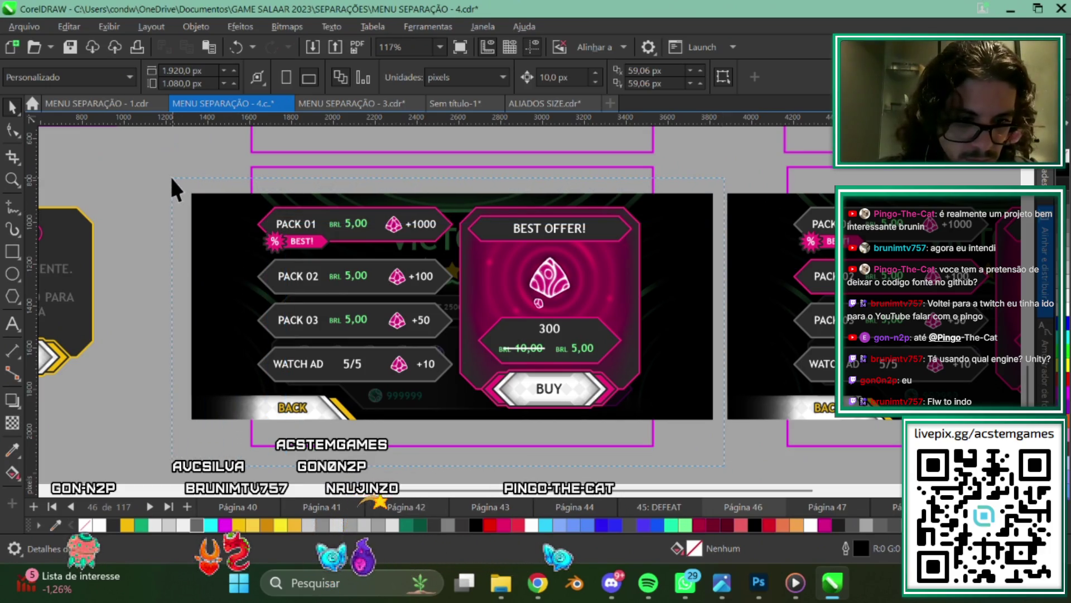
{"action": "scroll", "coordinate": [556, 295], "scroll_direction": "up", "scroll_amount": 2}
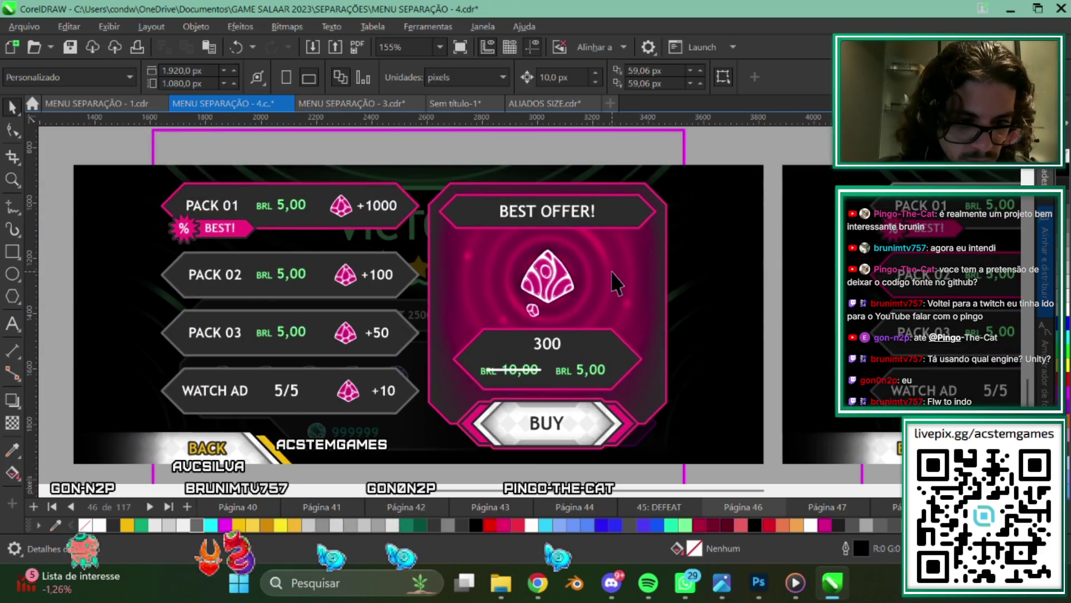
{"action": "left_click", "coordinate": [608, 258]}
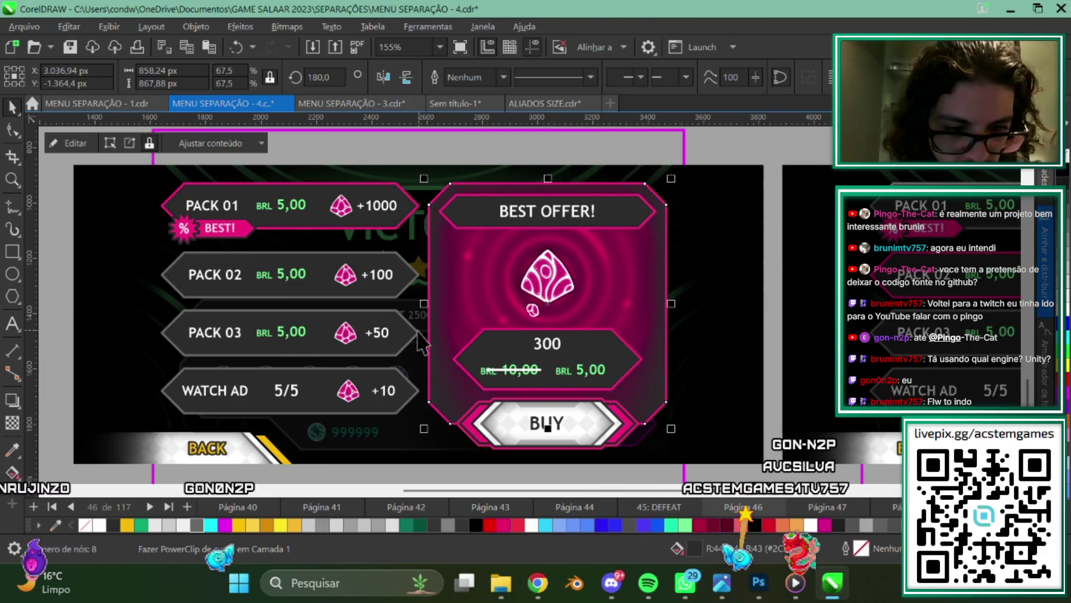
{"action": "scroll", "coordinate": [514, 318], "scroll_direction": "down", "scroll_amount": 3}
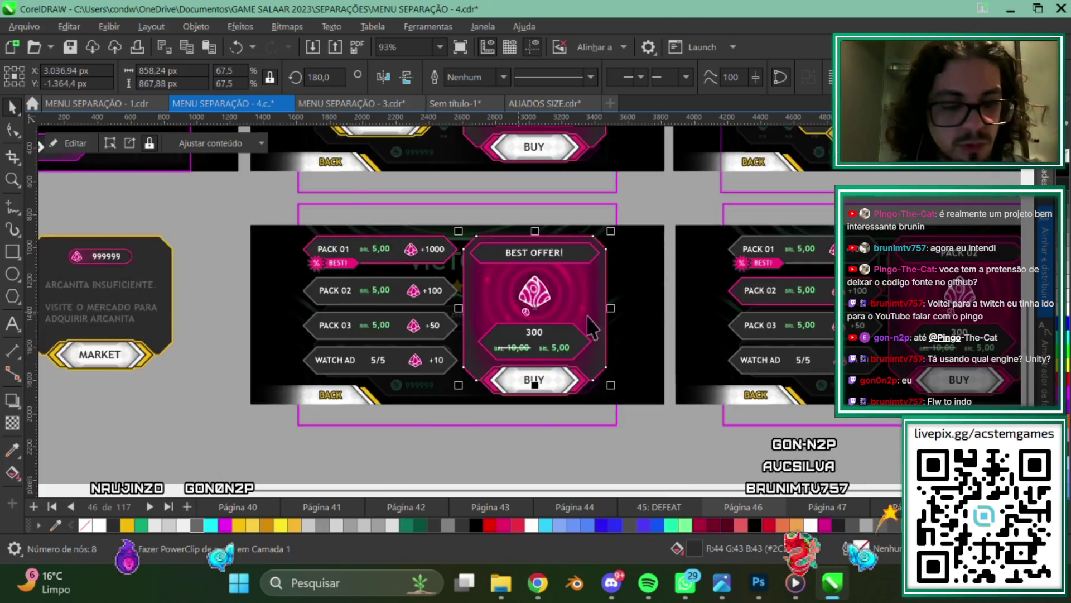
{"action": "left_click", "coordinate": [657, 254]}
{"action": "scroll", "coordinate": [562, 375], "scroll_direction": "up", "scroll_amount": 1}
{"action": "scroll", "coordinate": [562, 399], "scroll_direction": "up", "scroll_amount": 1}
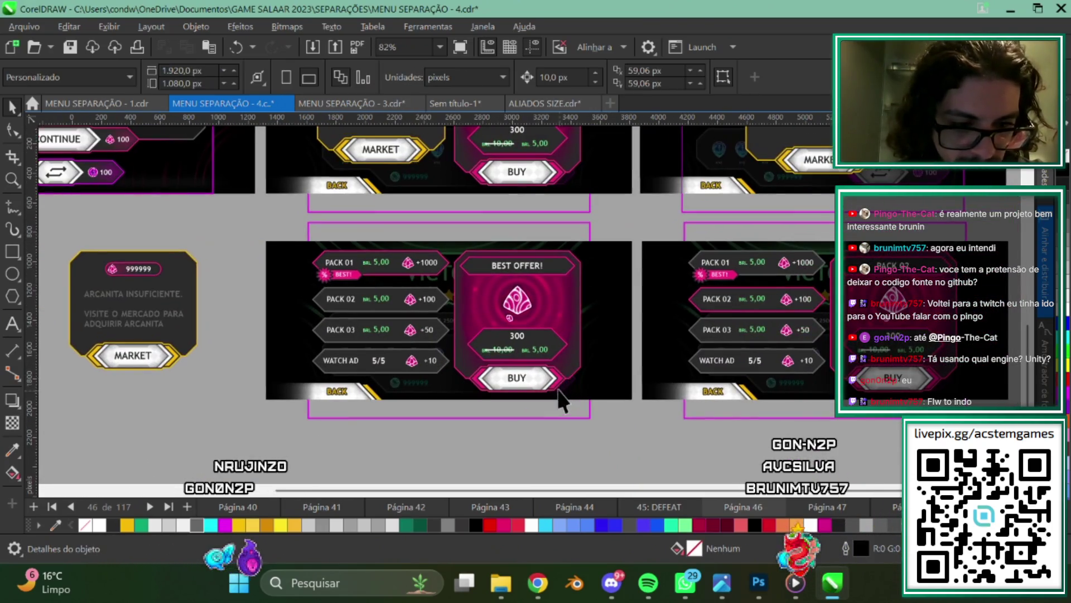
{"action": "scroll", "coordinate": [610, 370], "scroll_direction": "up", "scroll_amount": 1}
{"action": "scroll", "coordinate": [731, 450], "scroll_direction": "up", "scroll_amount": 1}
{"action": "scroll", "coordinate": [731, 450], "scroll_direction": "up", "scroll_amount": 1}
{"action": "scroll", "coordinate": [530, 402], "scroll_direction": "down", "scroll_amount": 1}
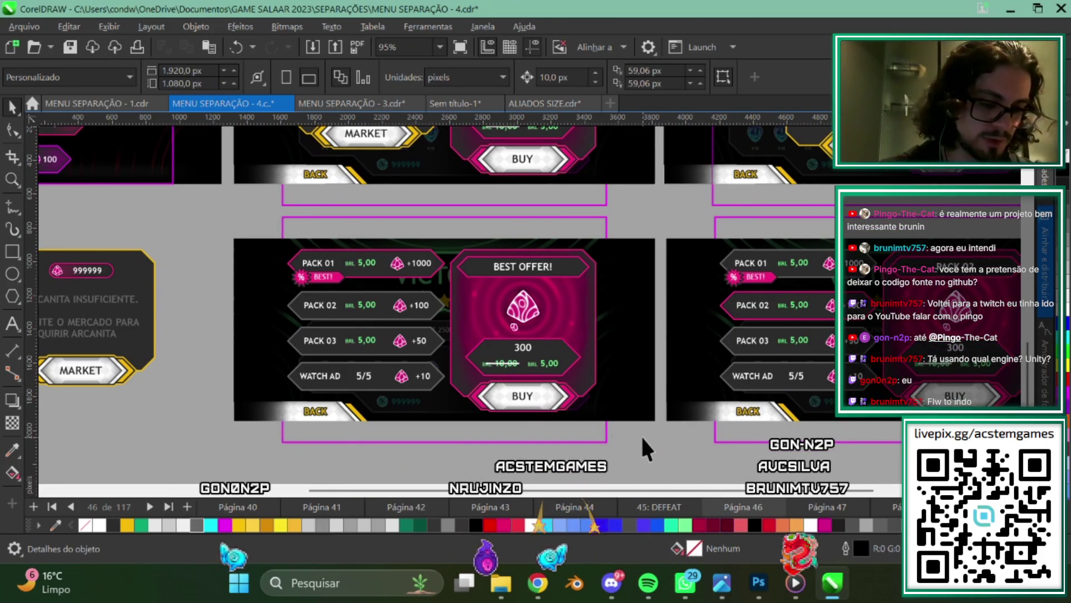
{"action": "mouse_move", "coordinate": [662, 433]}
{"action": "left_mouse_down"}
{"action": "mouse_move", "coordinate": [154, 198]}
{"action": "mouse_move", "coordinate": [221, 232]}
{"action": "left_mouse_up"}
{"action": "scroll", "coordinate": [455, 324], "scroll_direction": "up", "scroll_amount": 1}
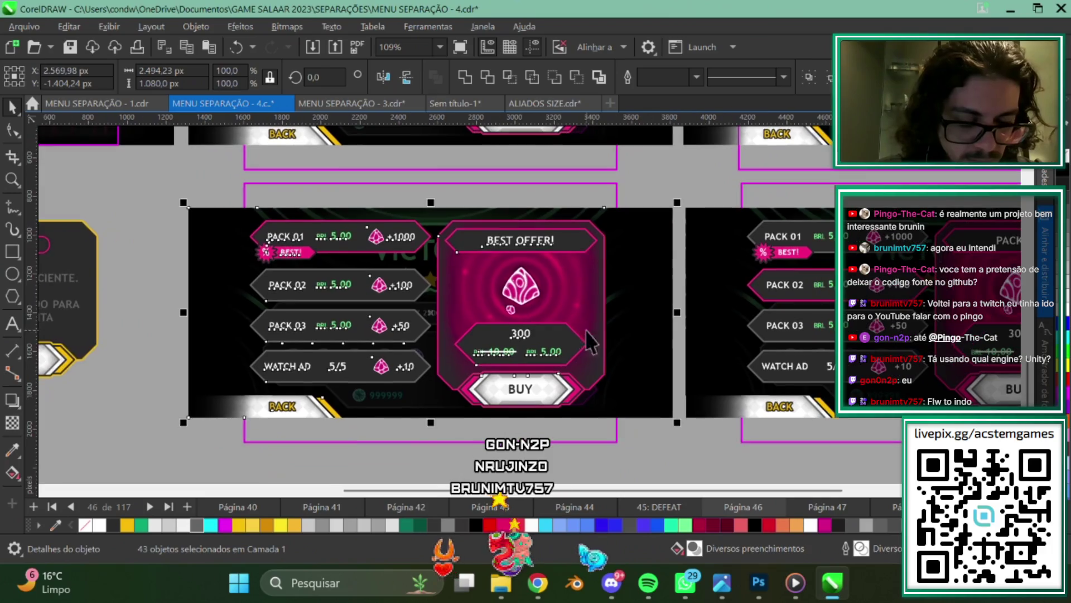
{"action": "left_click", "coordinate": [656, 171]}
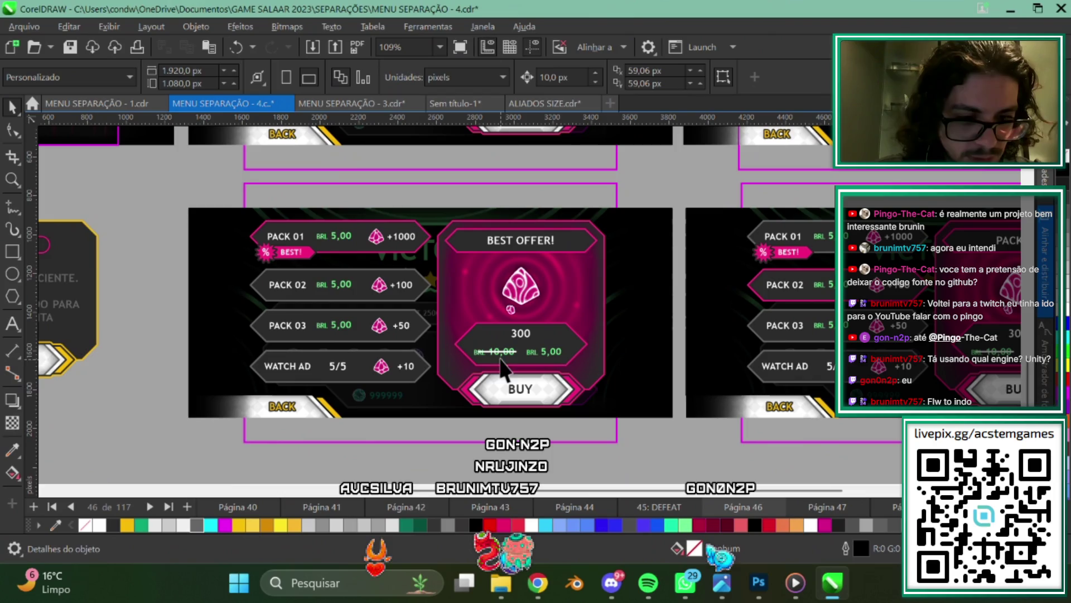
{"action": "left_click", "coordinate": [528, 290]}
{"action": "scroll", "coordinate": [528, 291], "scroll_direction": "up", "scroll_amount": 1}
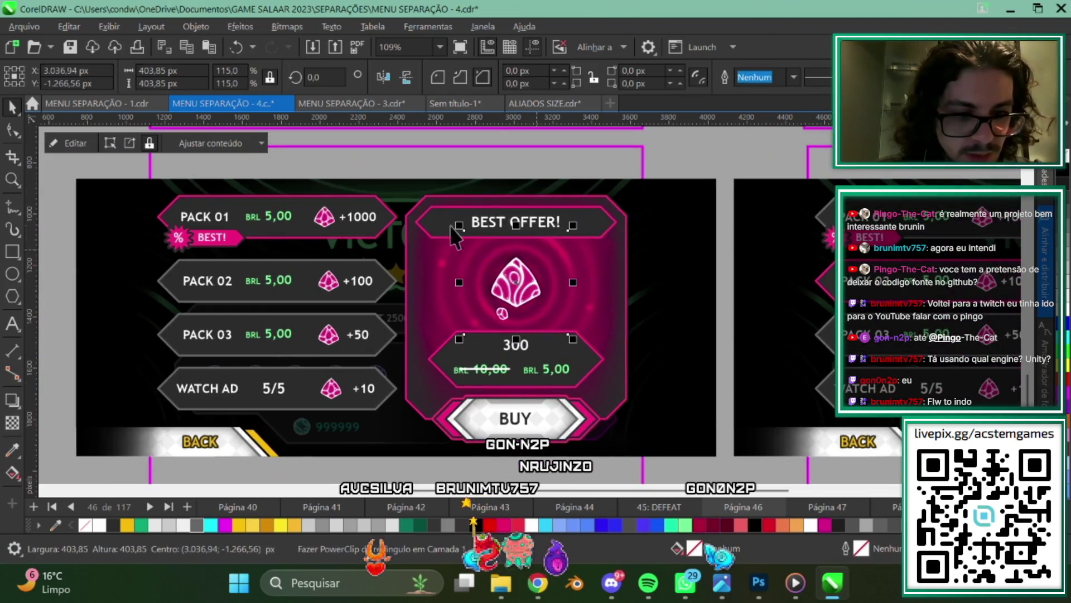
{"action": "left_click", "coordinate": [354, 106]}
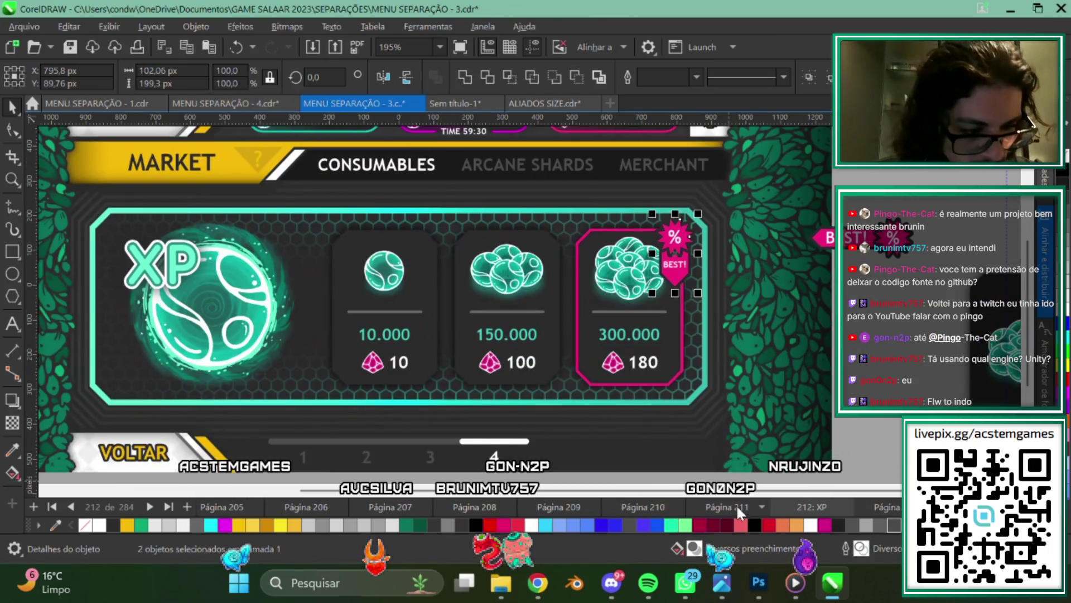
{"action": "scroll", "coordinate": [826, 507], "scroll_direction": "down", "scroll_amount": 5}
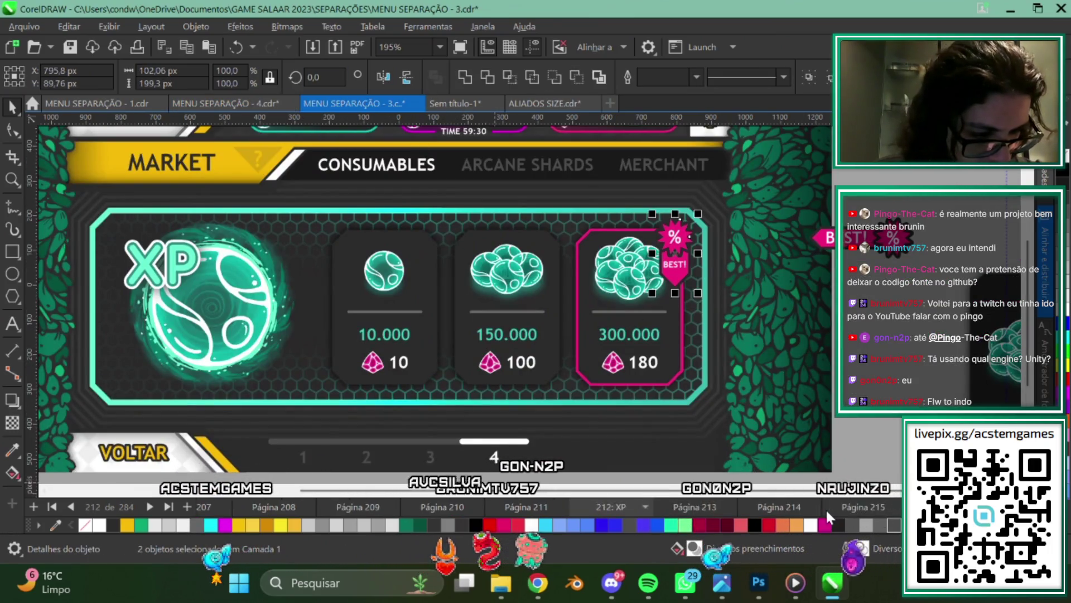
{"action": "scroll", "coordinate": [854, 511], "scroll_direction": "down", "scroll_amount": 5}
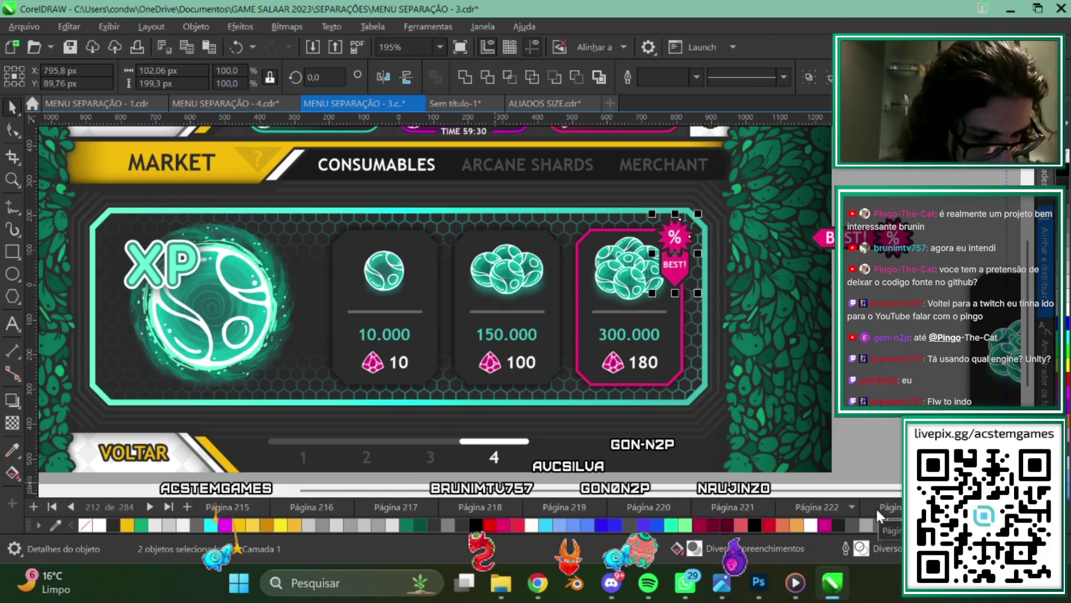
{"action": "left_click", "coordinate": [757, 507]}
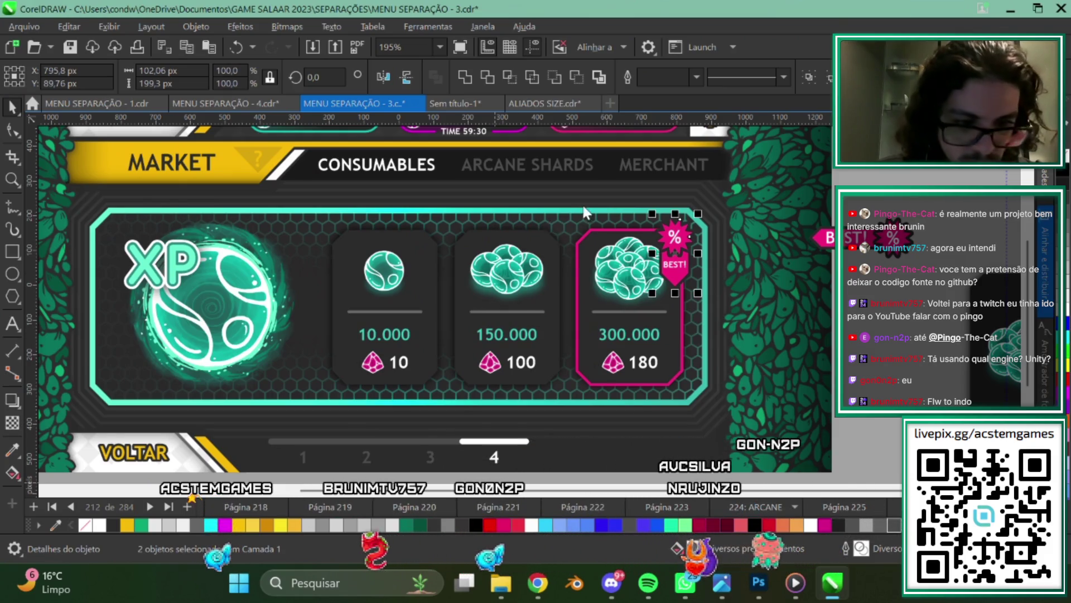
{"action": "left_click", "coordinate": [712, 275]}
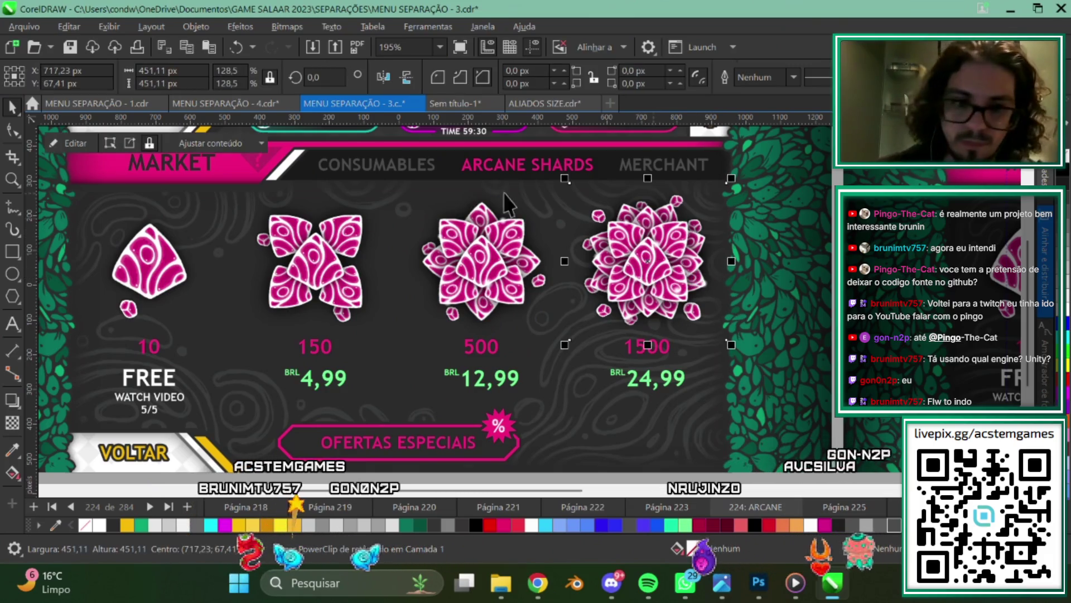
{"action": "left_click", "coordinate": [477, 102]}
{"action": "left_click", "coordinate": [530, 104]}
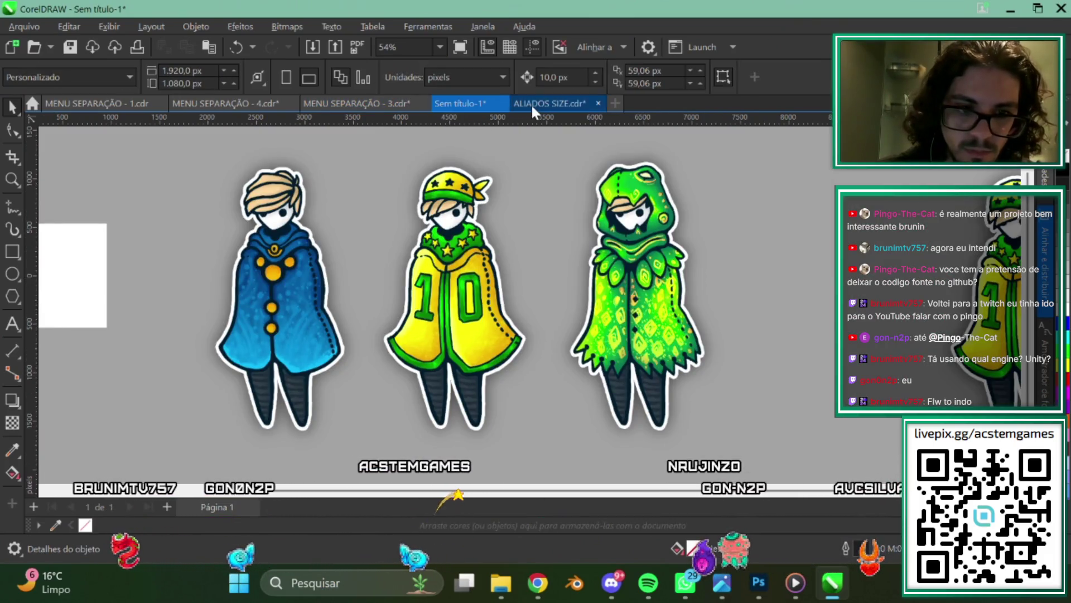
{"action": "left_click", "coordinate": [227, 104]}
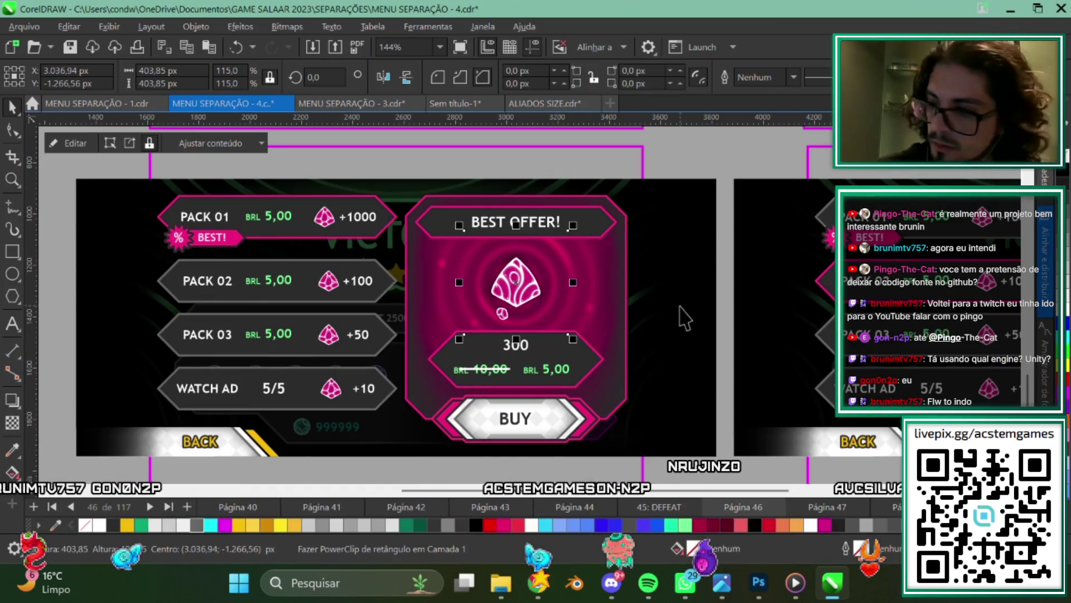
Place the shard flower on the Best Offer panel, centred over the diamond.
{"action": "scroll", "coordinate": [556, 283], "scroll_direction": "down", "scroll_amount": 3}
{"action": "scroll", "coordinate": [614, 313], "scroll_direction": "up", "scroll_amount": 1}
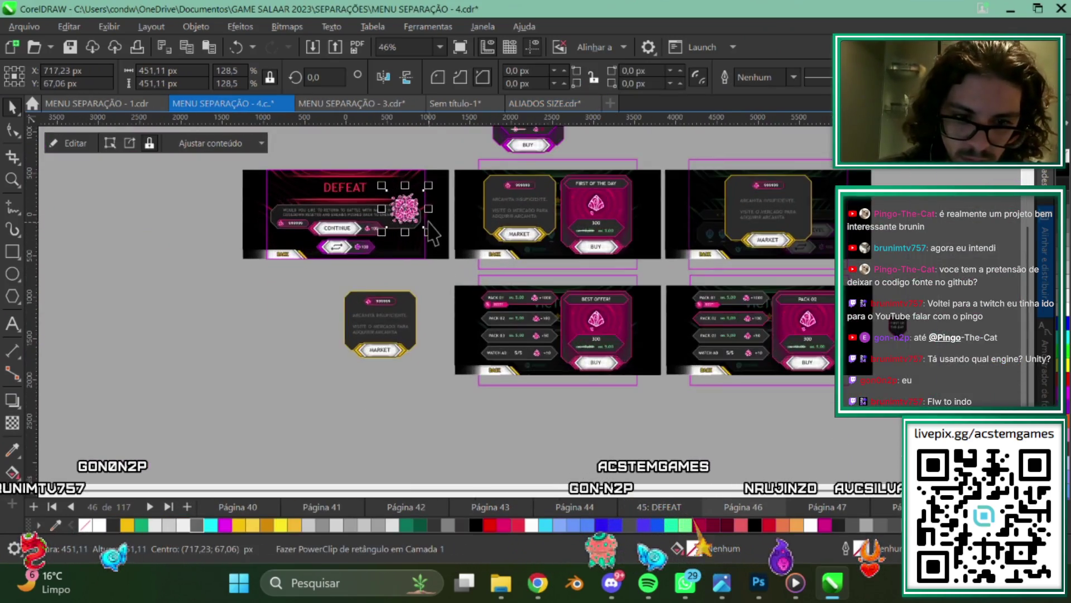
{"action": "scroll", "coordinate": [670, 334], "scroll_direction": "up", "scroll_amount": 1}
{"action": "left_click_drag", "start_coordinate": [555, 283], "coordinate": [712, 351]}
{"action": "scroll", "coordinate": [712, 351], "scroll_direction": "up", "scroll_amount": 4}
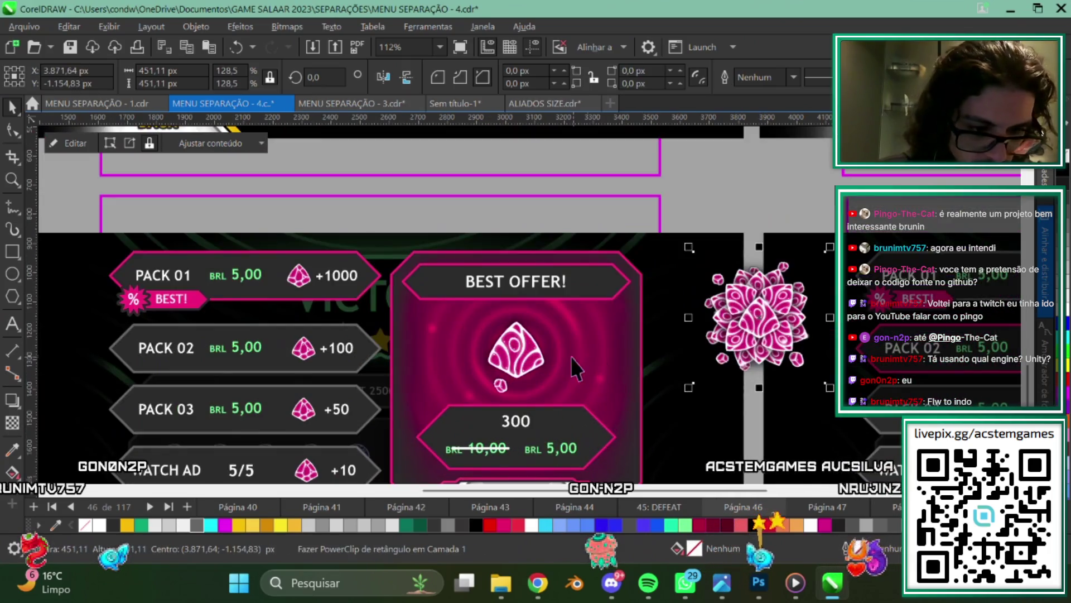
{"action": "key", "text": "c"}
{"action": "key", "text": "e"}
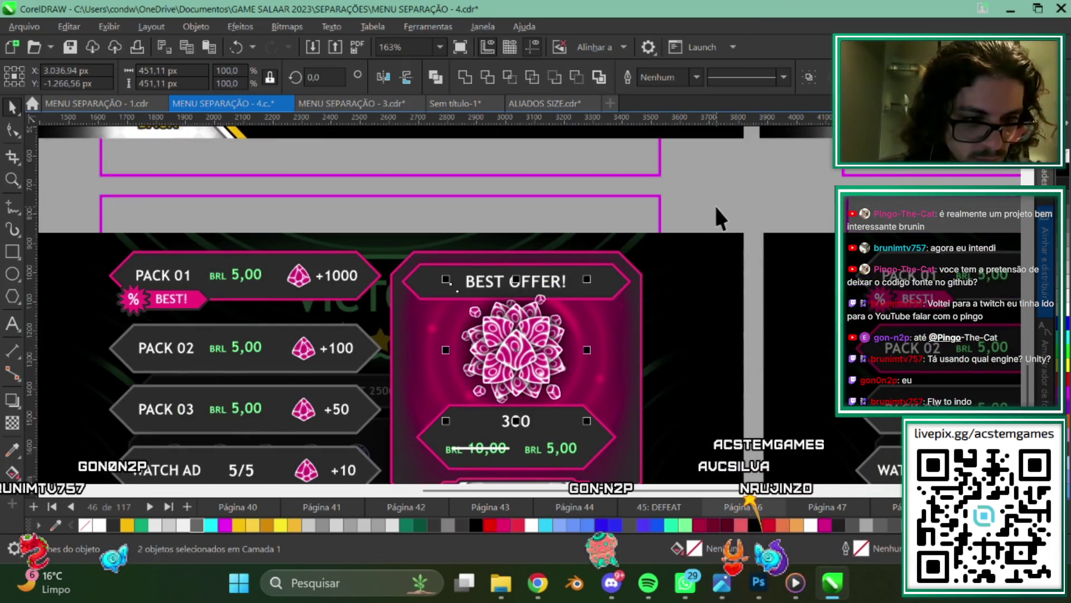
{"action": "scroll", "coordinate": [558, 322], "scroll_direction": "up", "scroll_amount": 1}
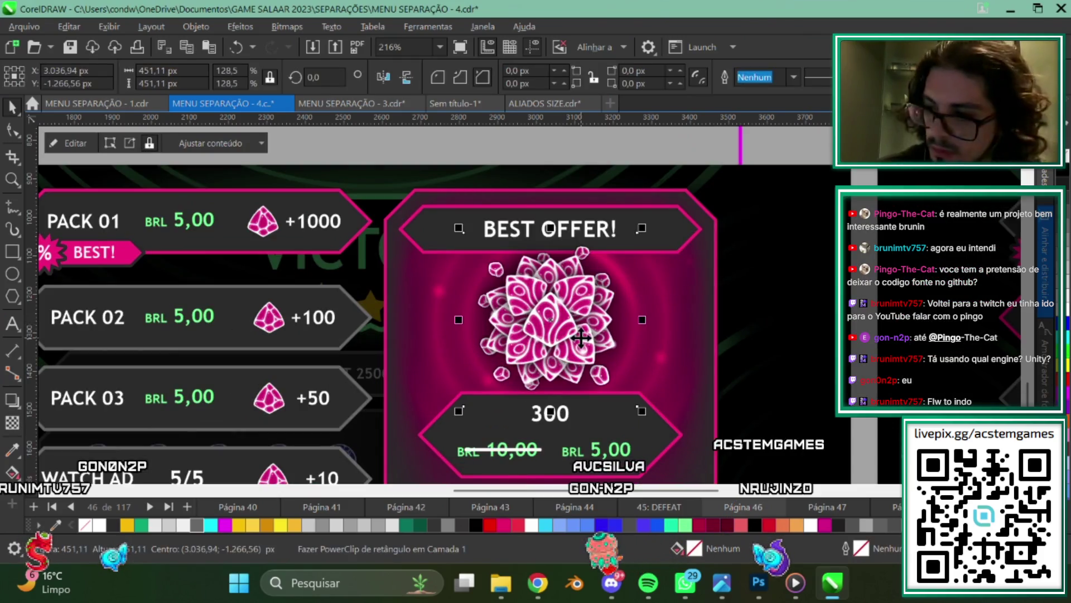
{"action": "key", "text": "Escape"}
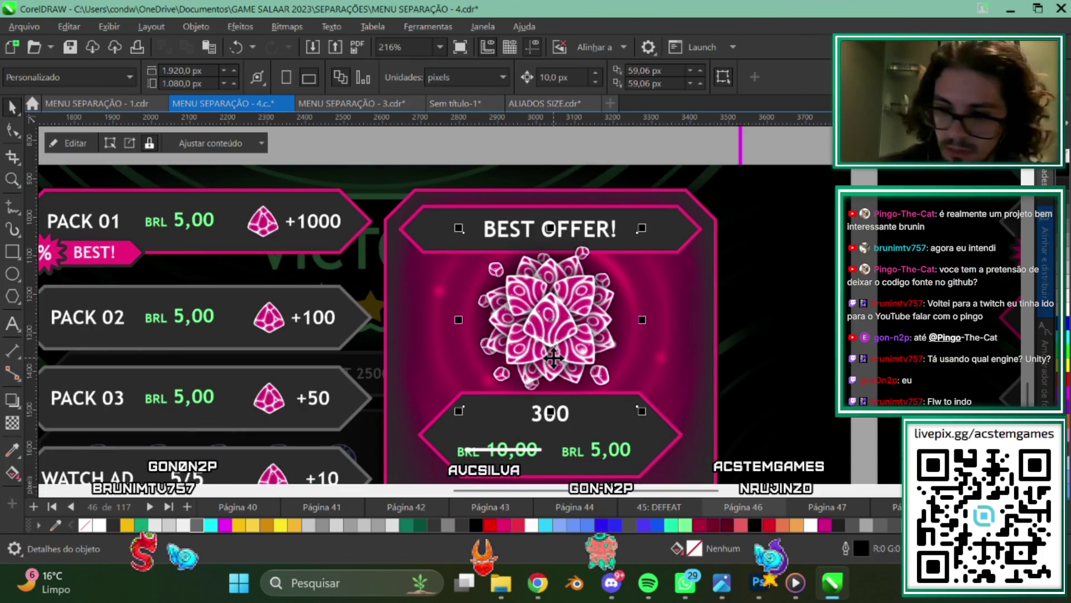
Select the BEST OFFER header, then the objects in the price box.
{"action": "scroll", "coordinate": [553, 358], "scroll_direction": "down", "scroll_amount": 2}
{"action": "scroll", "coordinate": [614, 252], "scroll_direction": "down", "scroll_amount": 2}
{"action": "scroll", "coordinate": [658, 318], "scroll_direction": "up", "scroll_amount": 2}
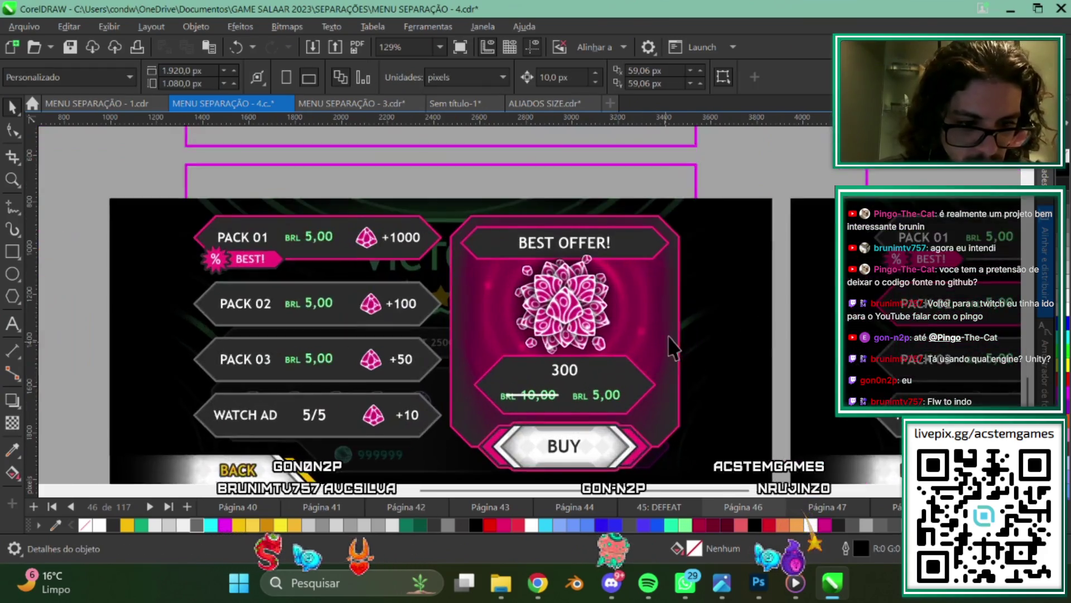
{"action": "scroll", "coordinate": [618, 285], "scroll_direction": "up", "scroll_amount": 1}
{"action": "left_click", "coordinate": [645, 238]}
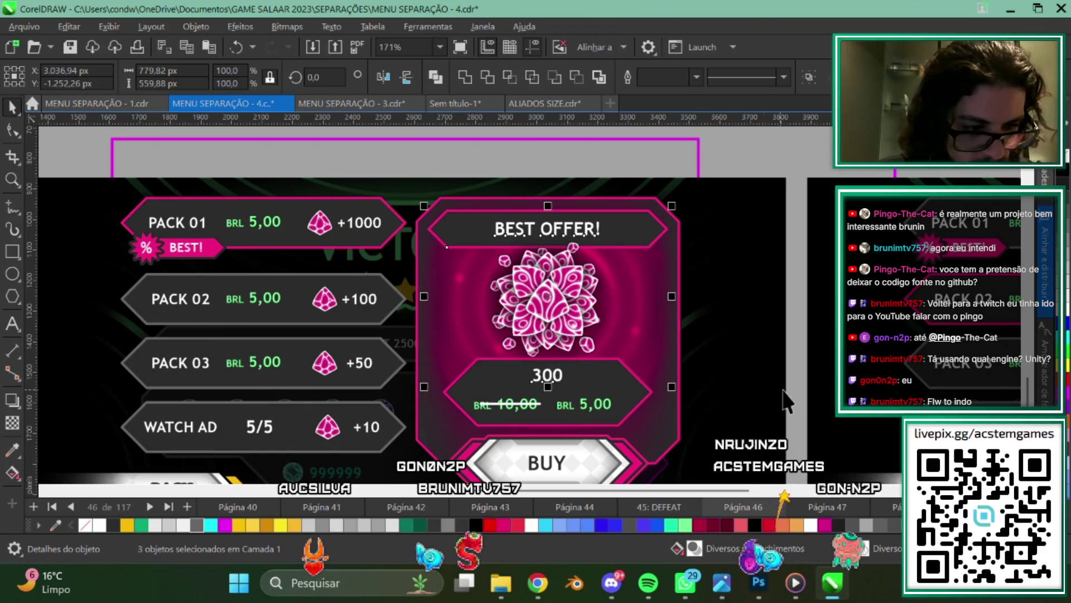
{"action": "key", "text": "Escape"}
{"action": "left_click_drag", "start_coordinate": [426, 337], "coordinate": [443, 333]}
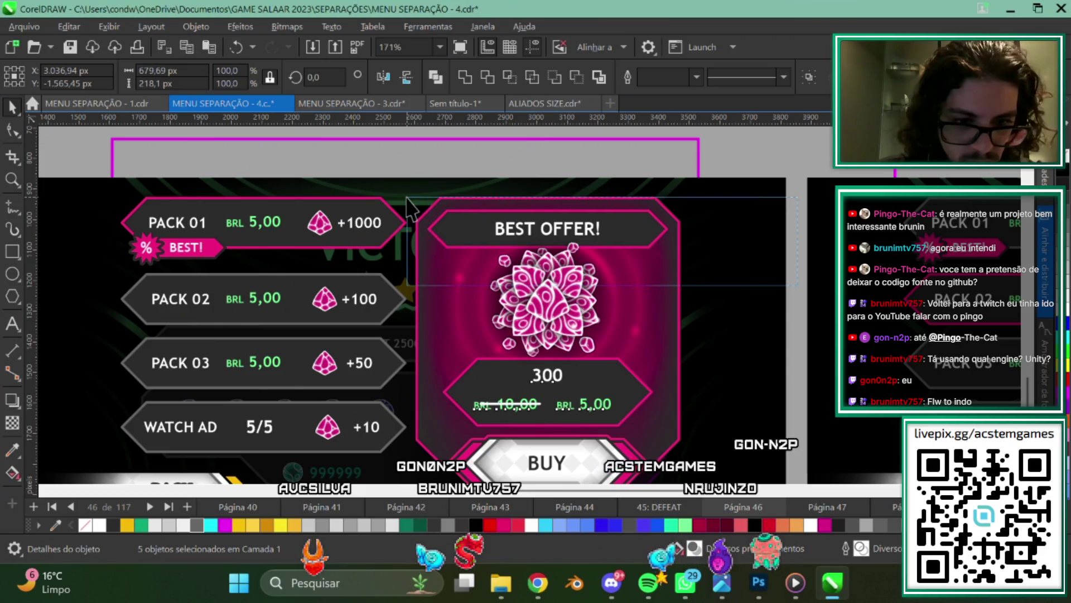
{"action": "scroll", "coordinate": [638, 285], "scroll_direction": "down", "scroll_amount": 1}
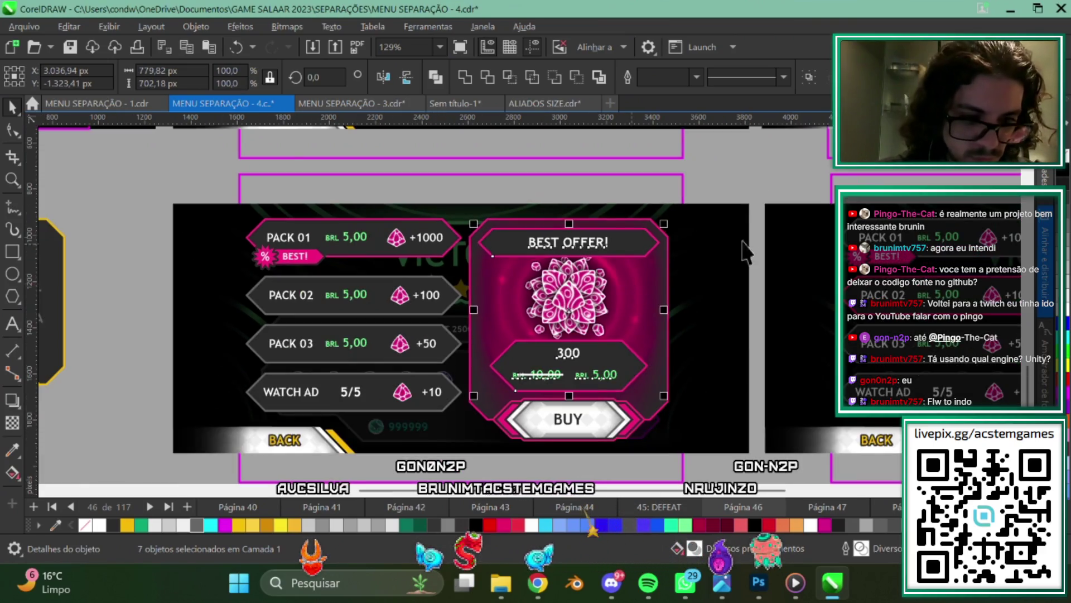
Try enlarging and shrinking the gem image, undoing both to keep it at 451 px.
{"action": "left_click", "coordinate": [568, 296]}
{"action": "scroll", "coordinate": [595, 288], "scroll_direction": "up", "scroll_amount": 3}
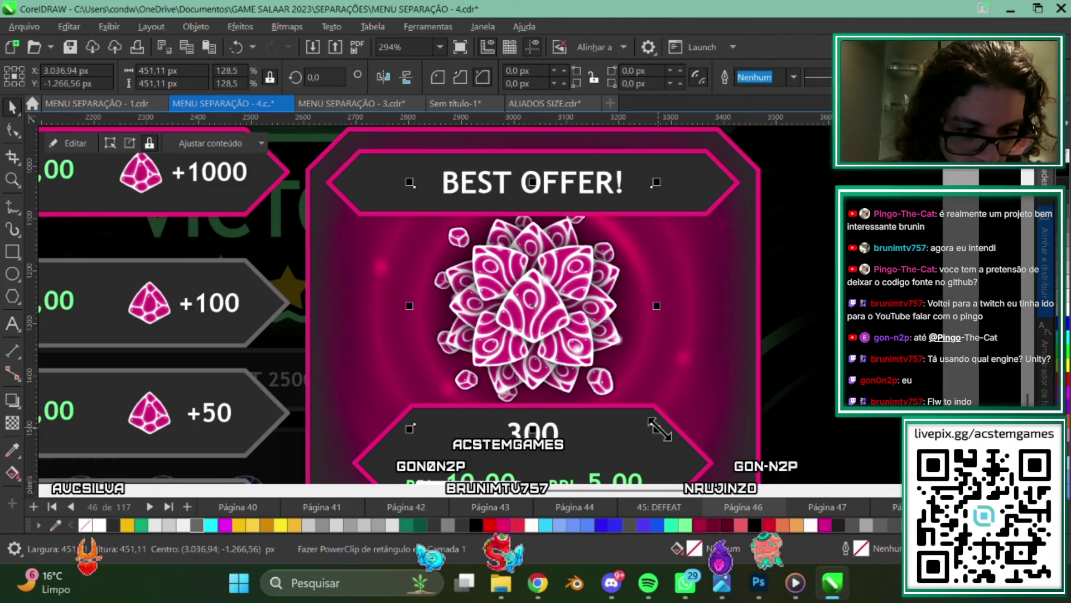
{"action": "scroll", "coordinate": [669, 362], "scroll_direction": "down", "scroll_amount": 2}
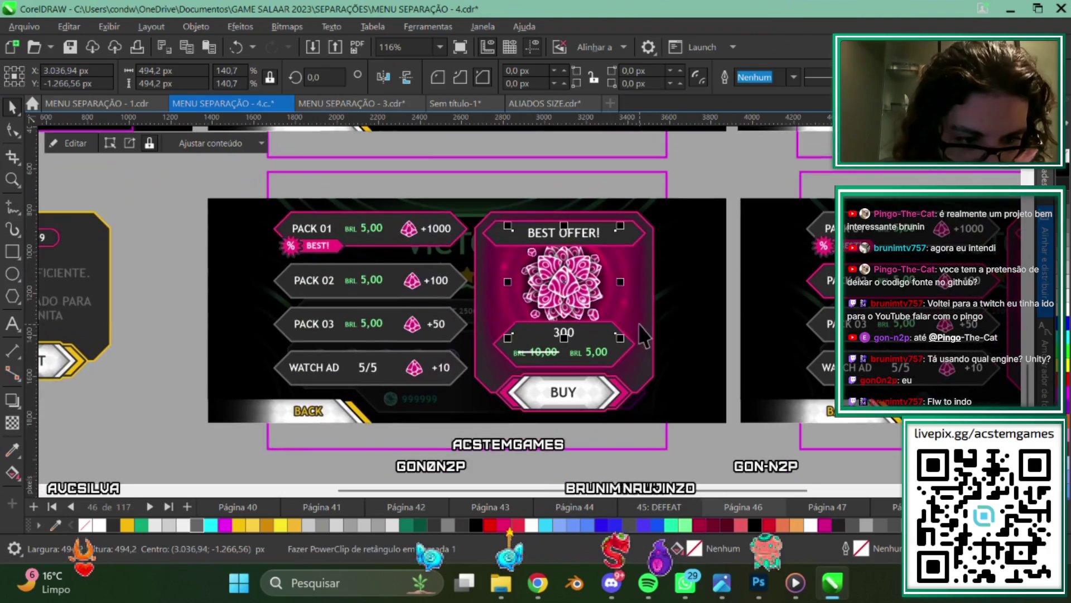
{"action": "scroll", "coordinate": [521, 350], "scroll_direction": "up", "scroll_amount": 1}
{"action": "key", "text": "ctrl+z"}
{"action": "scroll", "coordinate": [548, 346], "scroll_direction": "up", "scroll_amount": 1}
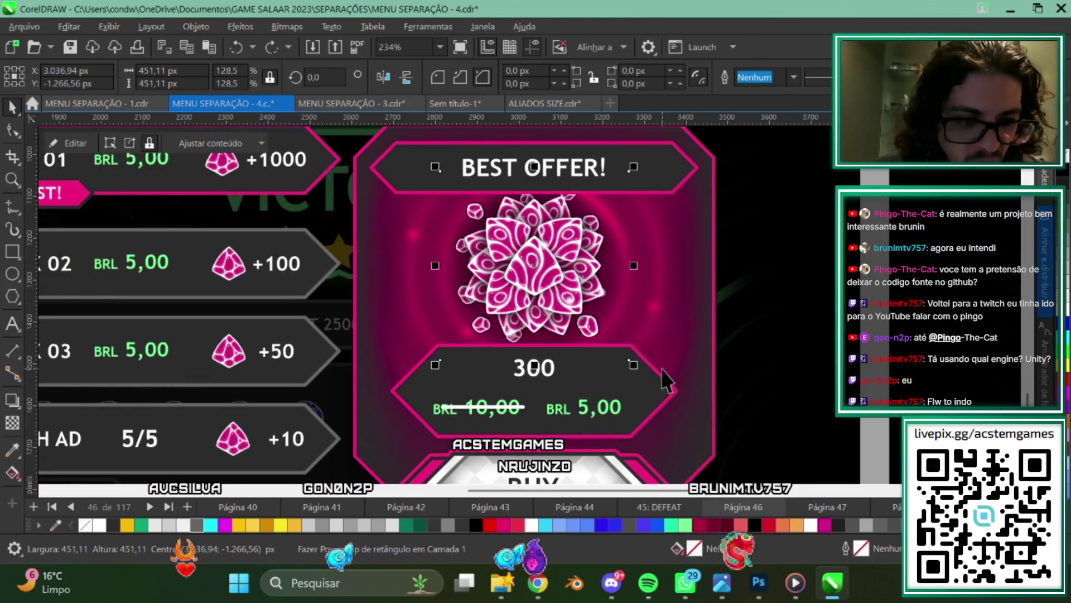
{"action": "left_click_drag", "start_coordinate": [636, 367], "coordinate": [619, 351]}
{"action": "scroll", "coordinate": [778, 363], "scroll_direction": "down", "scroll_amount": 2}
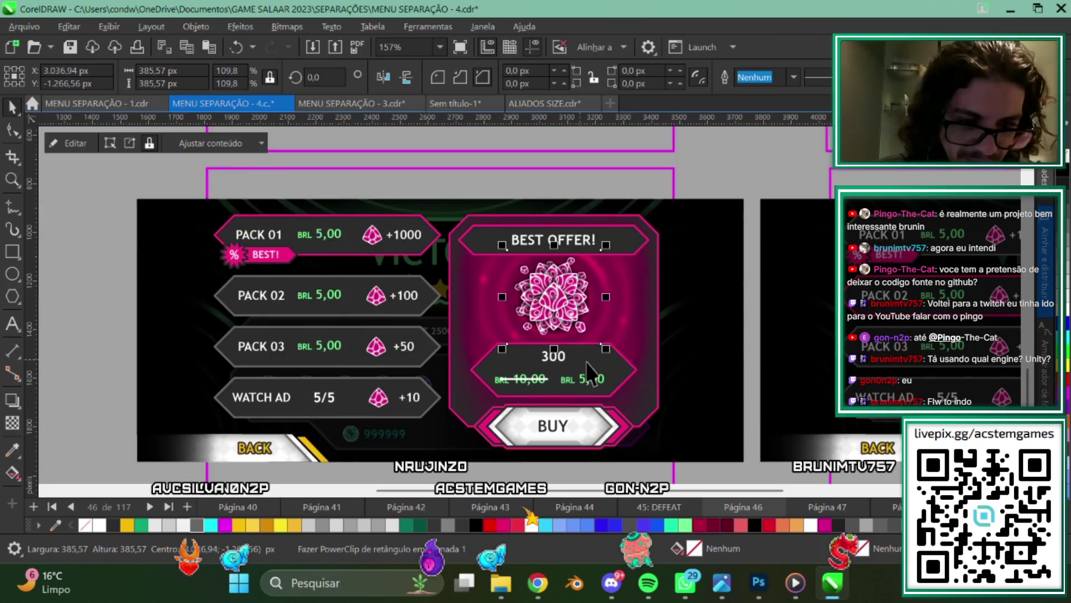
{"action": "key", "text": "ctrl+z"}
{"action": "key", "text": "Escape"}
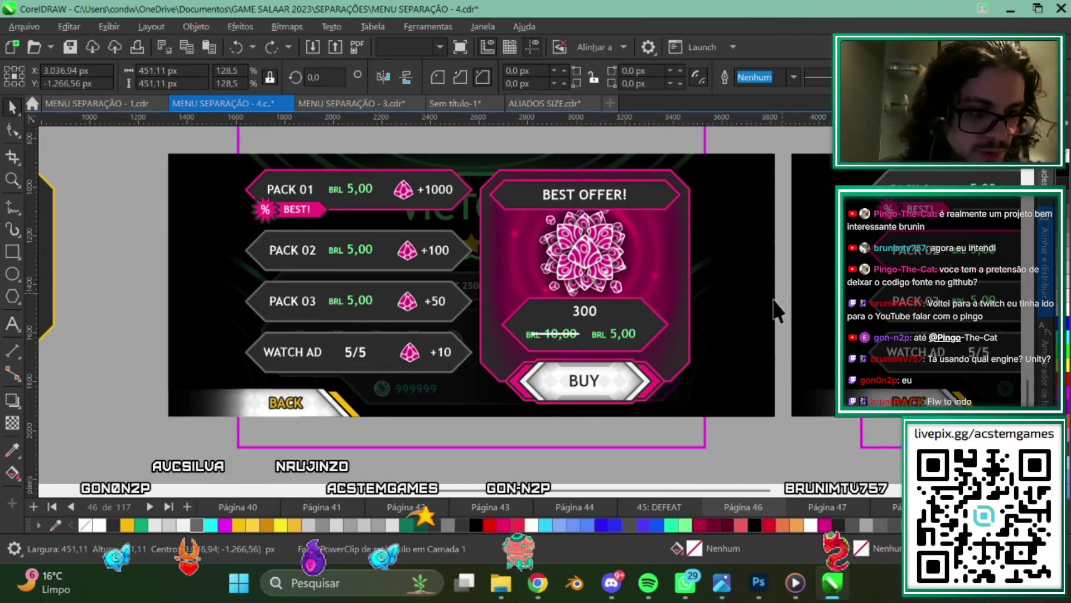
{"action": "scroll", "coordinate": [463, 324], "scroll_direction": "left", "scroll_amount": 2}
{"action": "scroll", "coordinate": [502, 313], "scroll_direction": "down", "scroll_amount": 1}
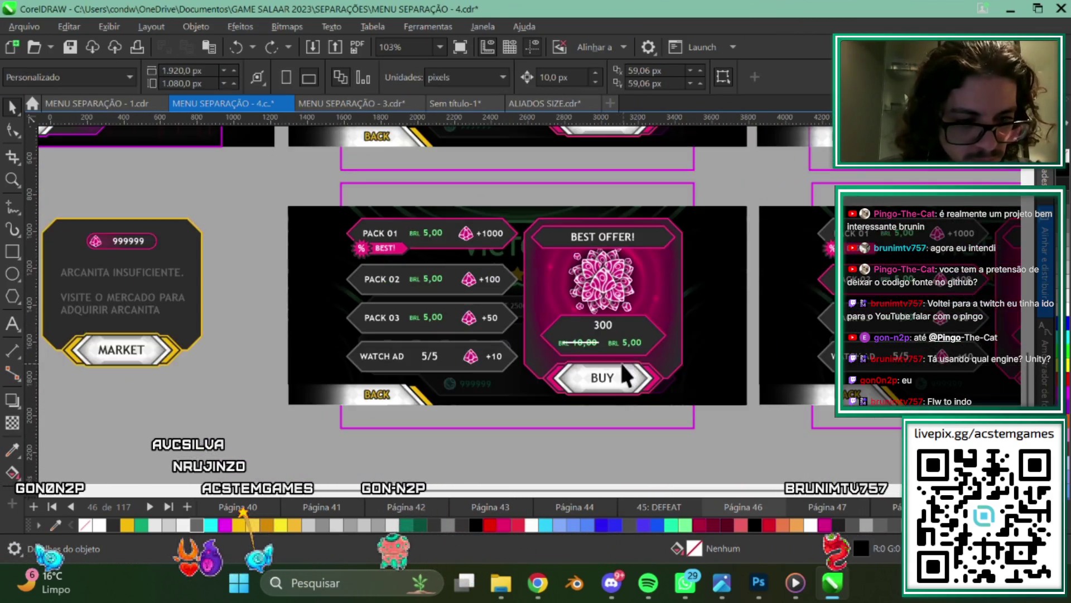
{"action": "scroll", "coordinate": [242, 212], "scroll_direction": "down", "scroll_amount": 2}
{"action": "scroll", "coordinate": [619, 362], "scroll_direction": "left", "scroll_amount": 2}
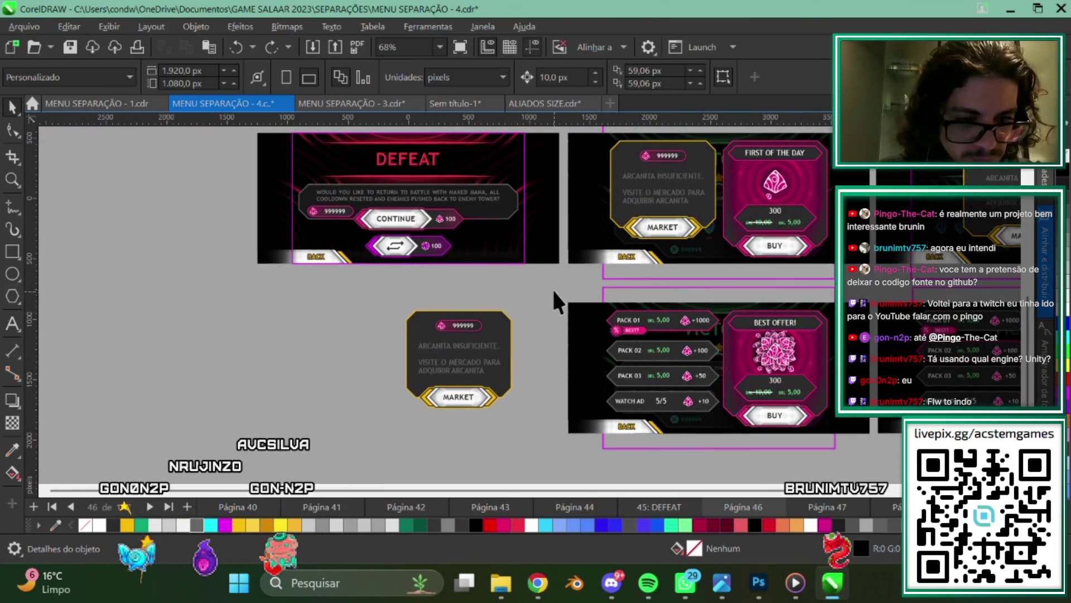
{"action": "left_click", "coordinate": [874, 437]}
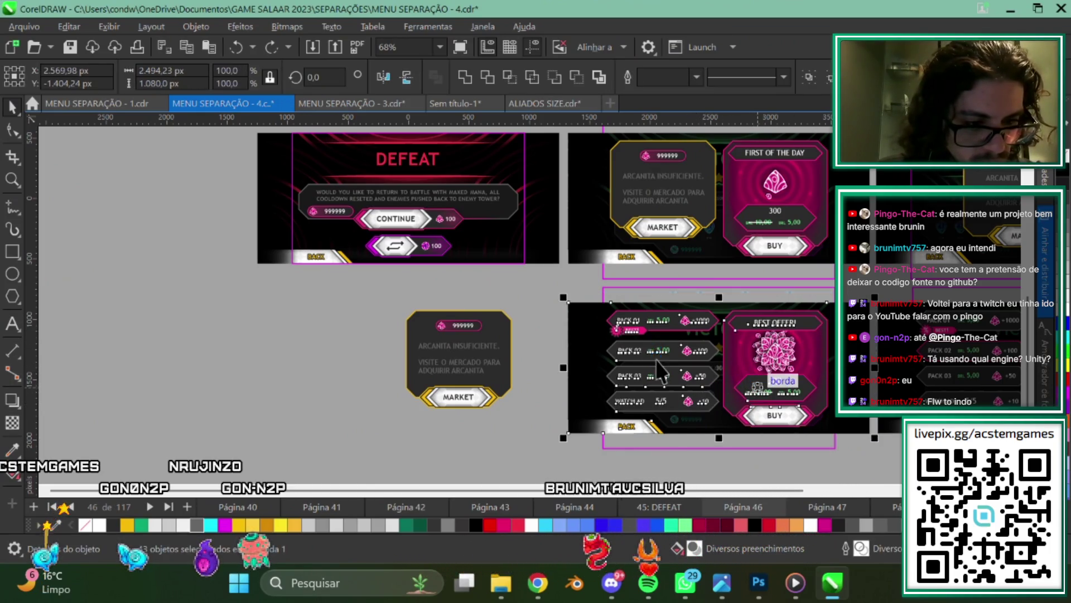
{"action": "scroll", "coordinate": [657, 368], "scroll_direction": "down", "scroll_amount": 1}
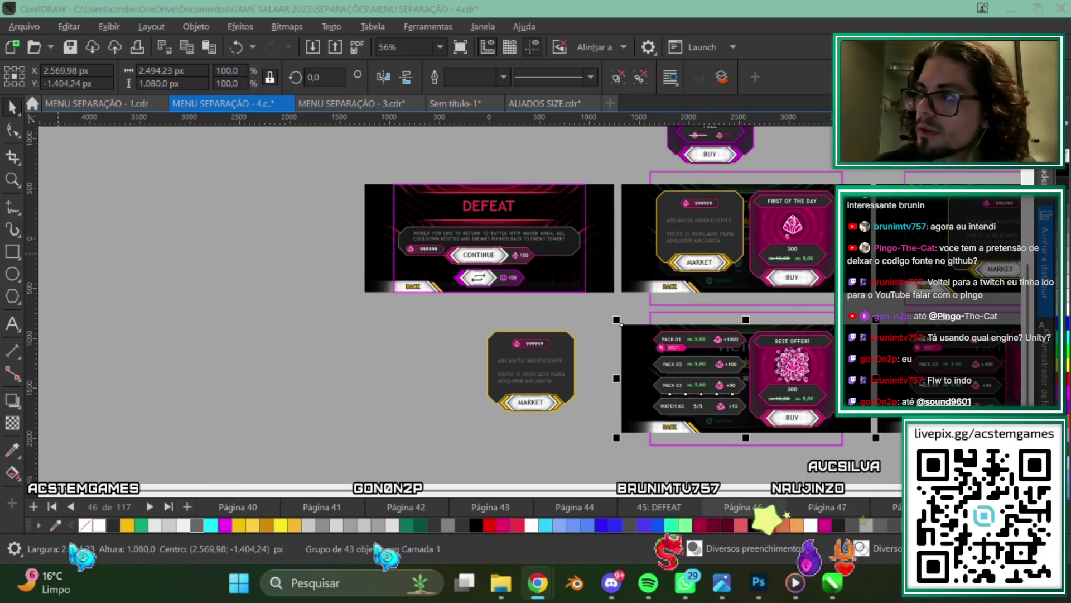
Marquee-select every object of the pack menu panel.
{"action": "left_click", "coordinate": [360, 370]}
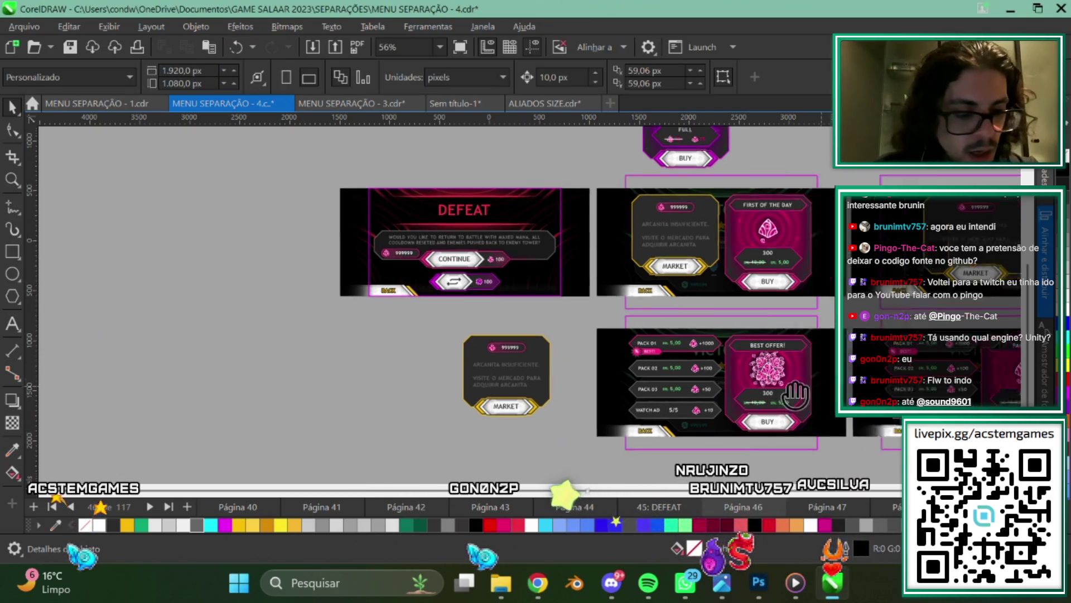
{"action": "scroll", "coordinate": [360, 371], "scroll_direction": "up", "scroll_amount": 2}
{"action": "left_click_drag", "start_coordinate": [324, 276], "coordinate": [629, 413]}
{"action": "scroll", "coordinate": [575, 426], "scroll_direction": "up", "scroll_amount": 1}
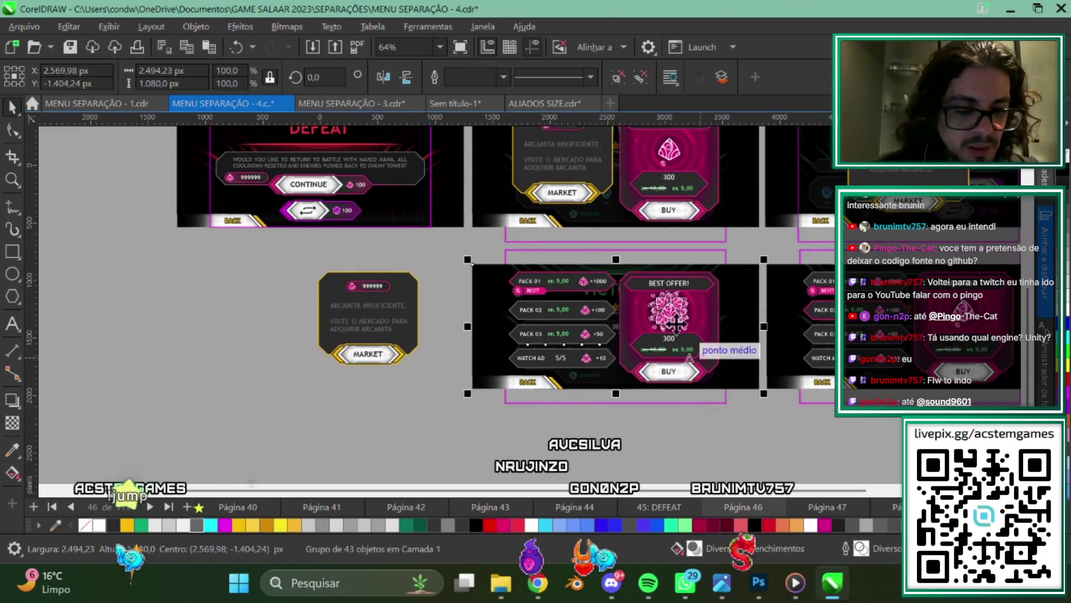
{"action": "scroll", "coordinate": [589, 416], "scroll_direction": "up", "scroll_amount": 2}
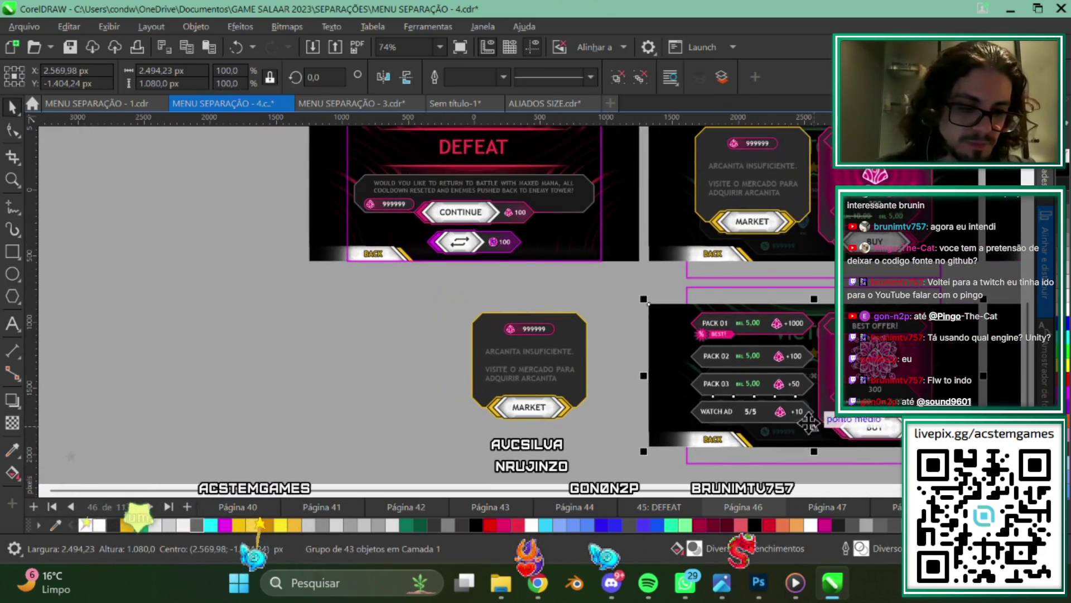
{"action": "scroll", "coordinate": [505, 375], "scroll_direction": "up", "scroll_amount": 2}
{"action": "scroll", "coordinate": [505, 375], "scroll_direction": "down", "scroll_amount": 1}
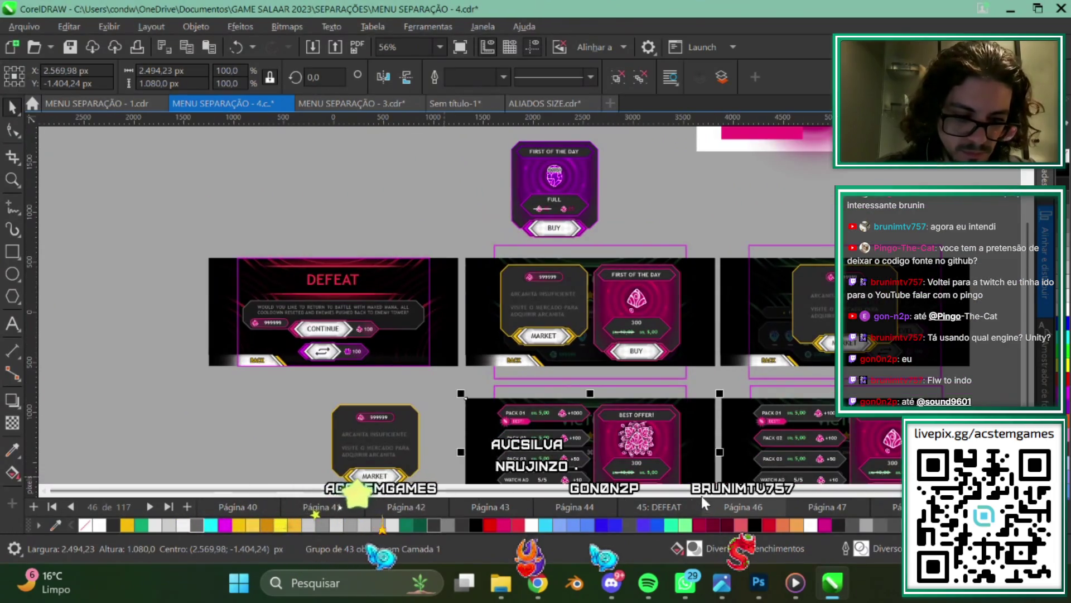
Browse the neighbouring pages, then select the pack menu group and undo a trial move.
{"action": "left_click", "coordinate": [668, 503]}
{"action": "left_click", "coordinate": [593, 501]}
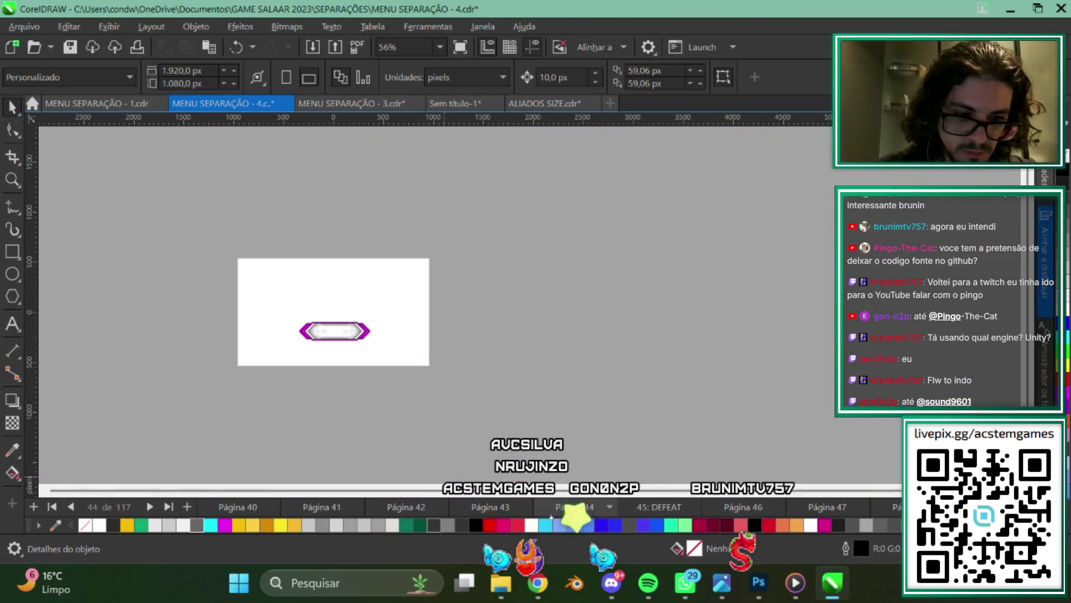
{"action": "left_click", "coordinate": [739, 502]}
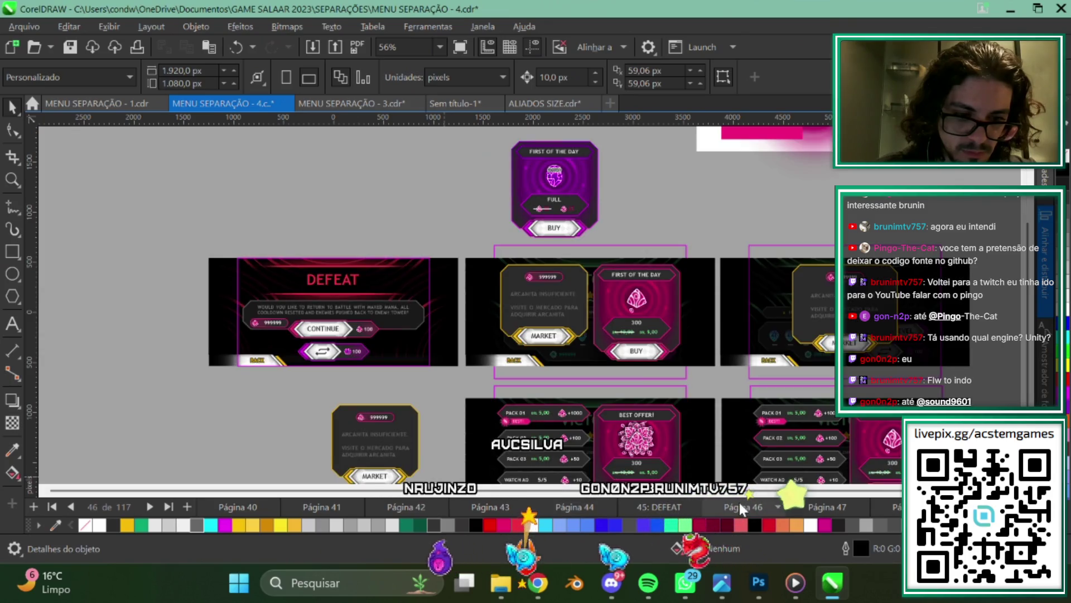
{"action": "left_click", "coordinate": [614, 357]}
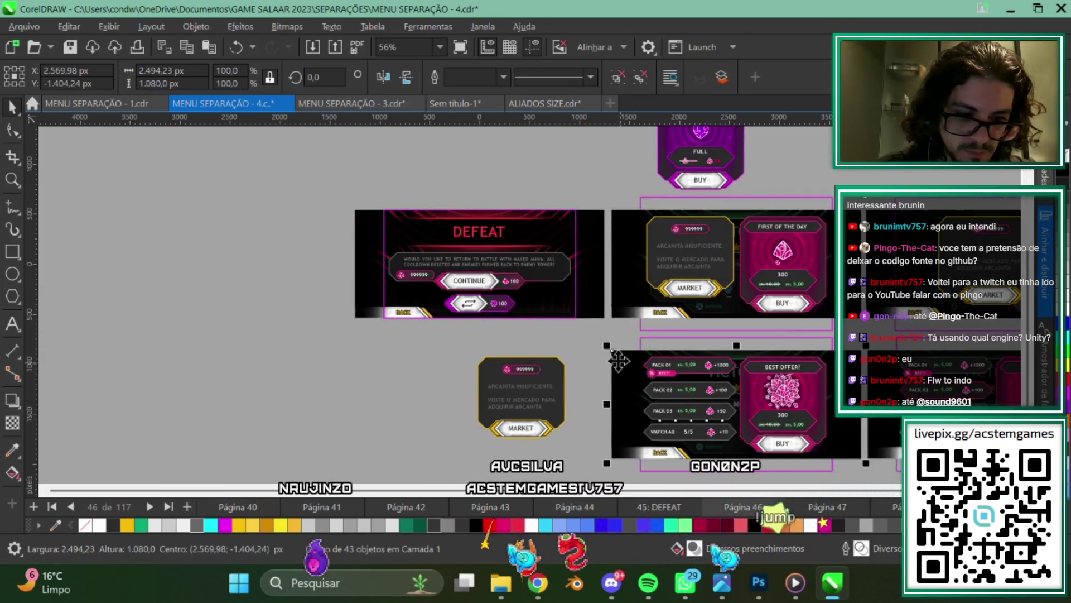
{"action": "left_click_drag", "start_coordinate": [611, 350], "coordinate": [580, 357]}
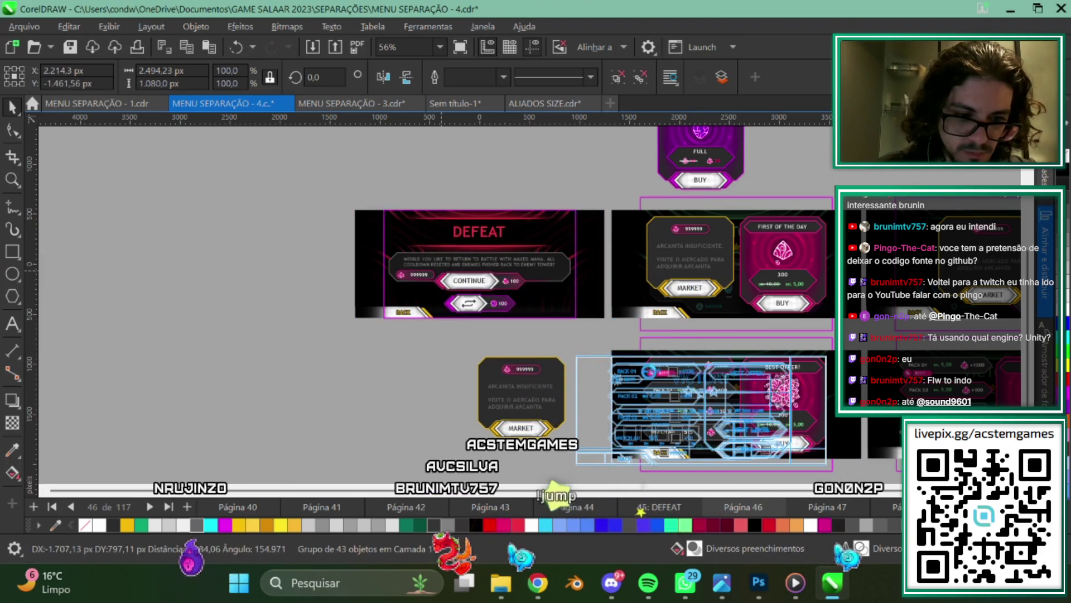
{"action": "left_click_drag", "start_coordinate": [678, 368], "coordinate": [678, 369]}
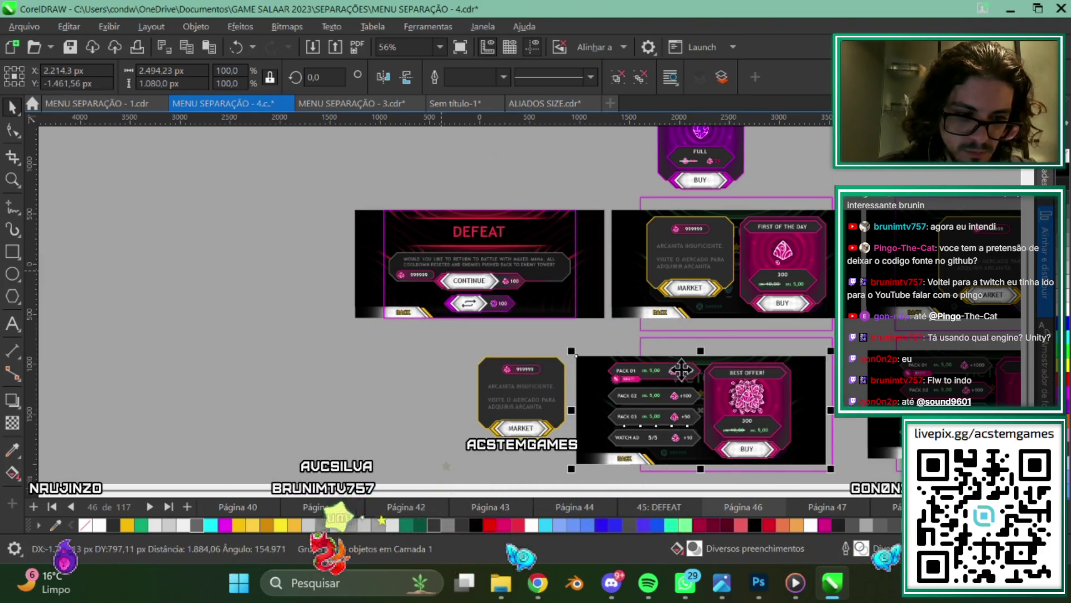
{"action": "key", "text": "ctrl+z"}
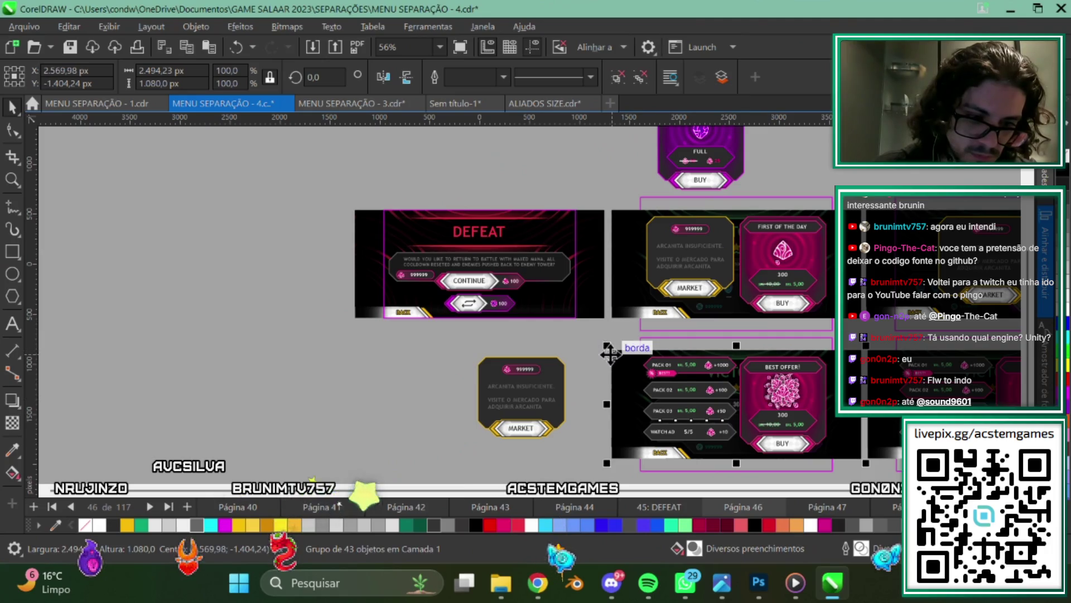
Move the pack menu group over to the DEFEAT panel's corner.
{"action": "left_click_drag", "start_coordinate": [611, 350], "coordinate": [356, 209]}
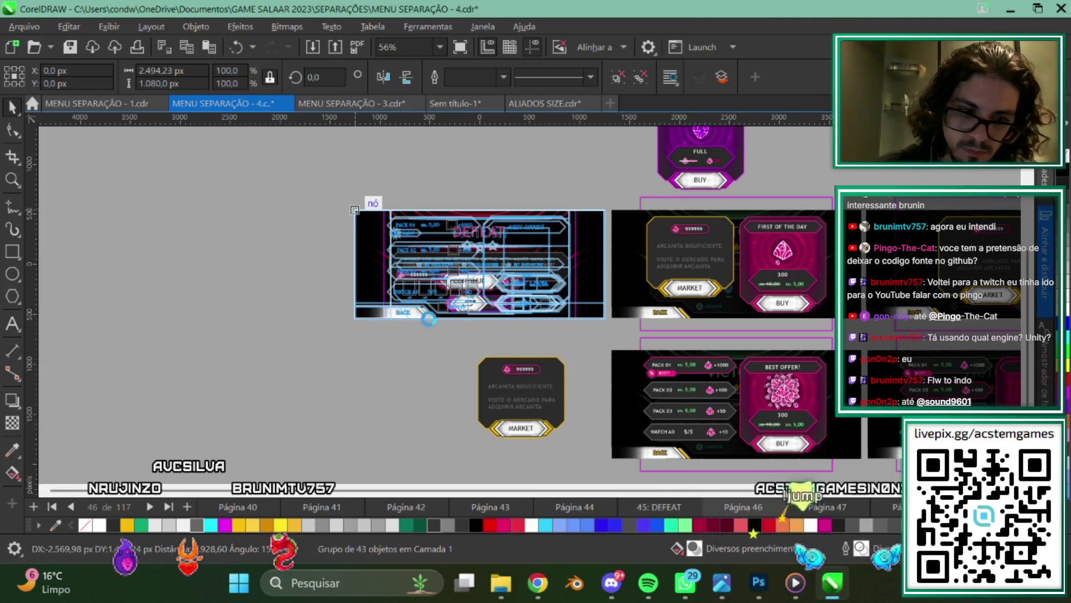
{"action": "left_click_drag", "start_coordinate": [428, 319], "coordinate": [429, 318]}
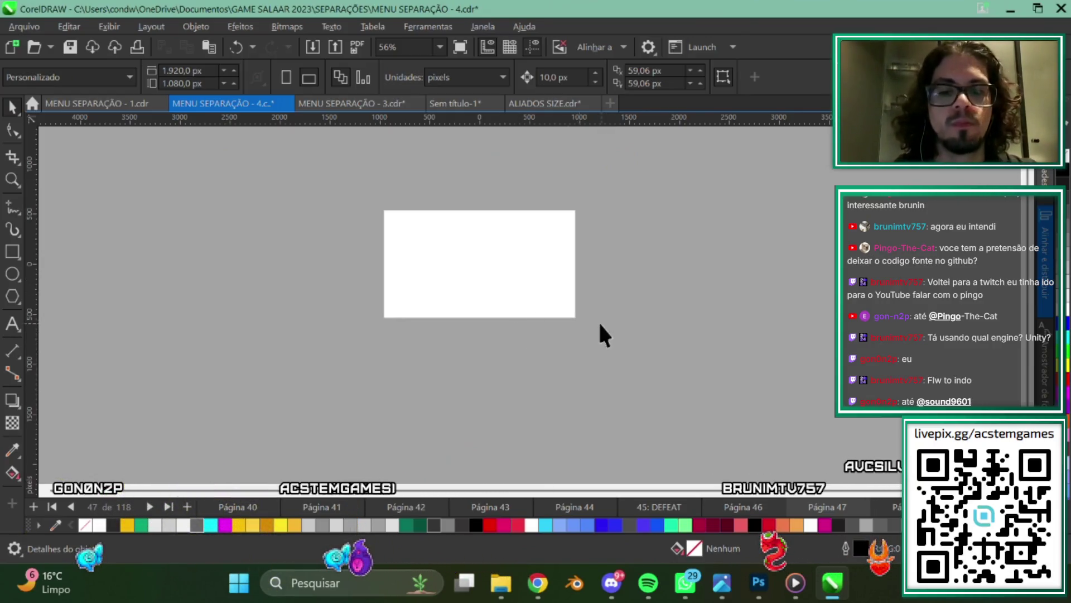
{"action": "scroll", "coordinate": [420, 295], "scroll_direction": "down", "scroll_amount": 2}
{"action": "scroll", "coordinate": [421, 288], "scroll_direction": "up", "scroll_amount": 2}
{"action": "scroll", "coordinate": [422, 284], "scroll_direction": "up", "scroll_amount": 1}
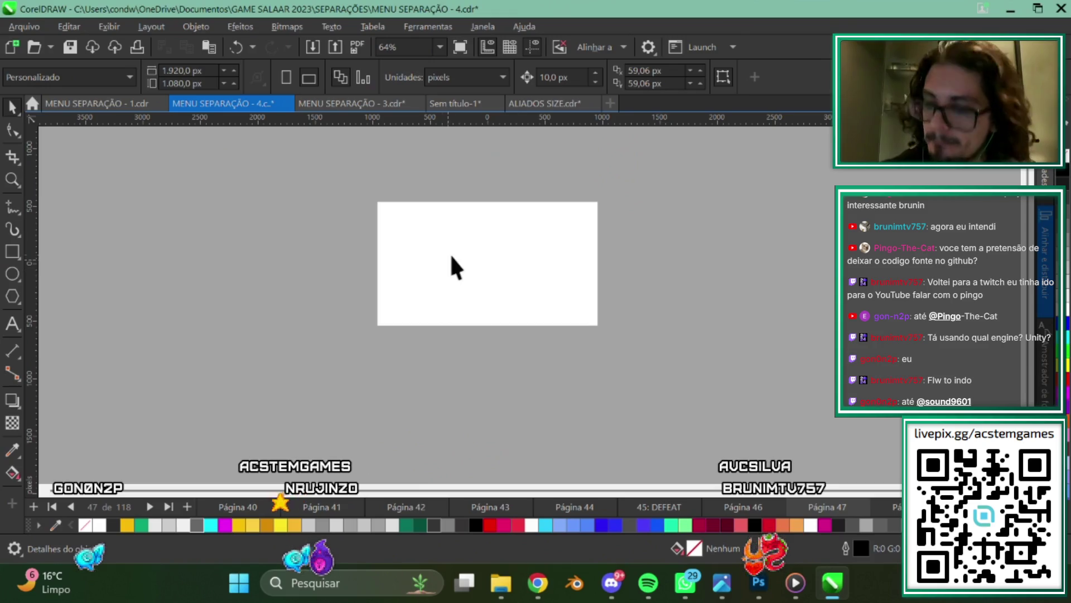
Paste the pack menu group onto the new page and shift it lower left.
{"action": "key", "text": "ctrl+v"}
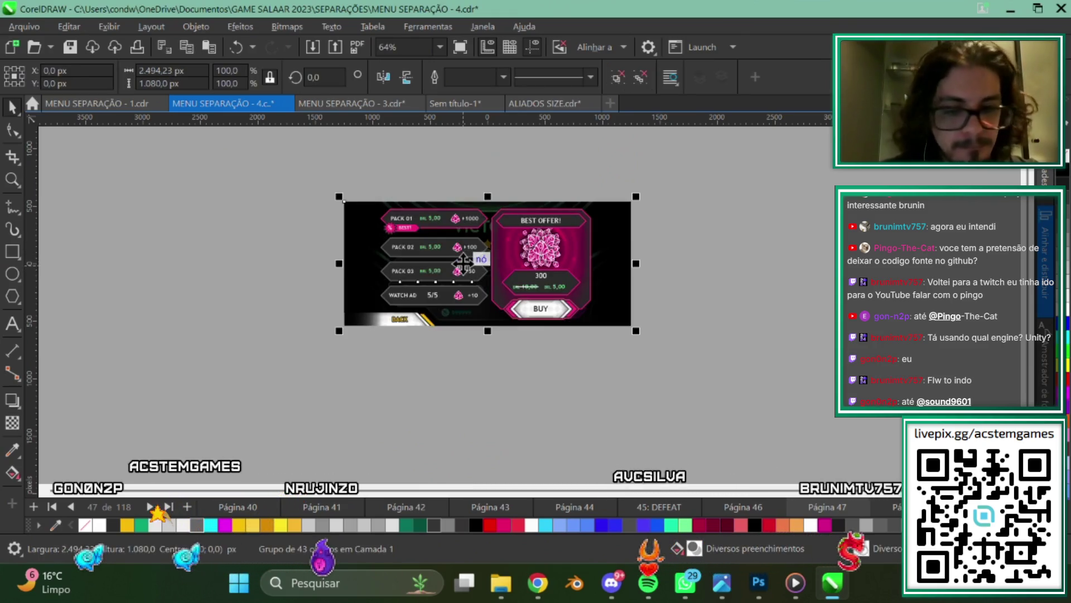
{"action": "scroll", "coordinate": [404, 246], "scroll_direction": "up", "scroll_amount": 3}
{"action": "left_click", "coordinate": [809, 214]}
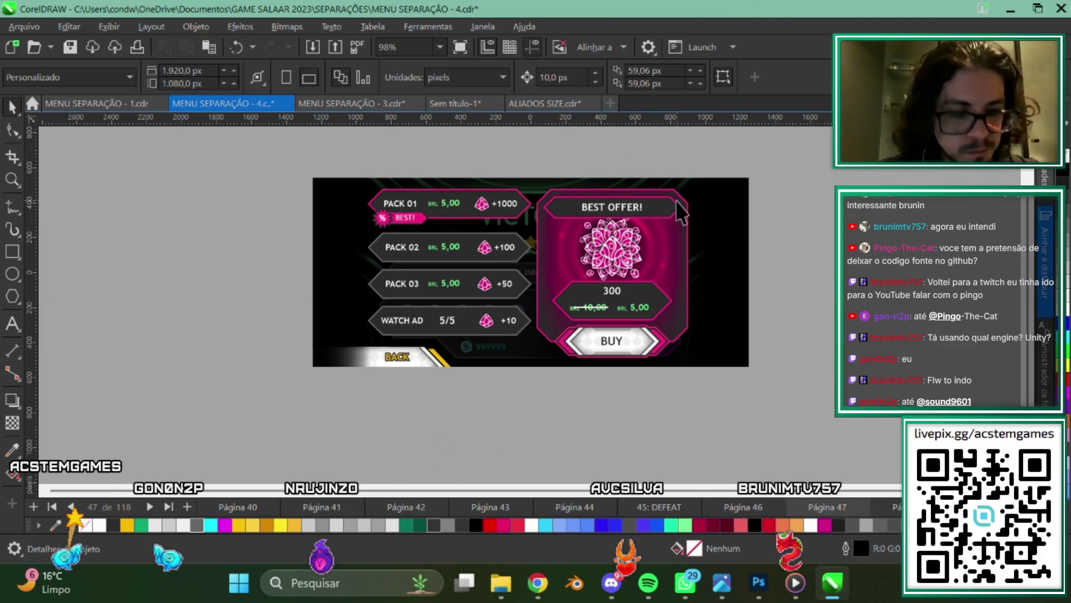
{"action": "left_click", "coordinate": [725, 254]}
{"action": "left_click_drag", "start_coordinate": [316, 244], "coordinate": [277, 307]}
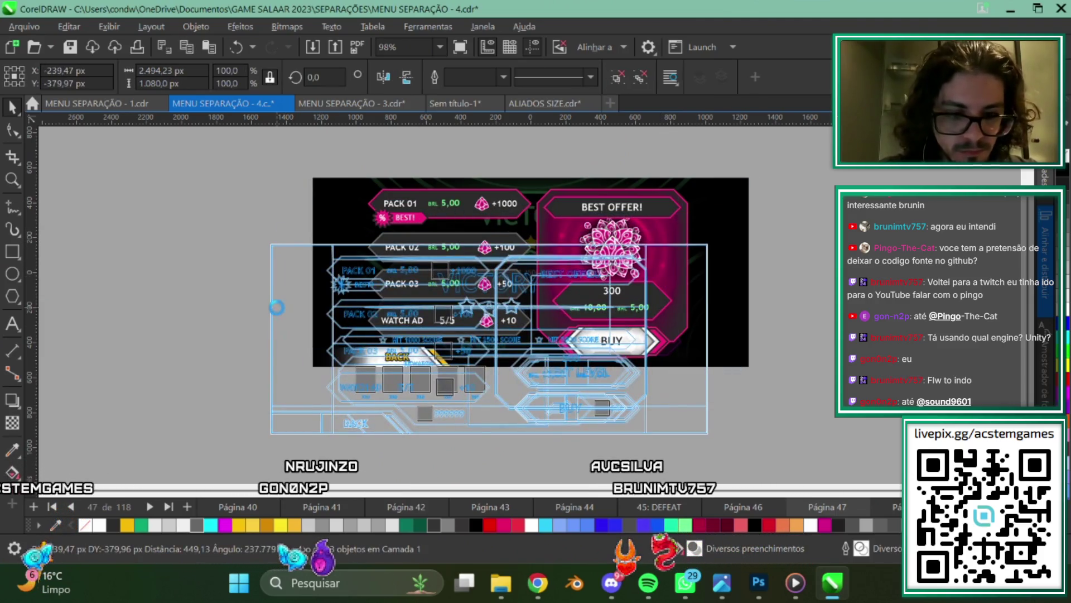
{"action": "left_click_drag", "start_coordinate": [544, 273], "coordinate": [544, 273]}
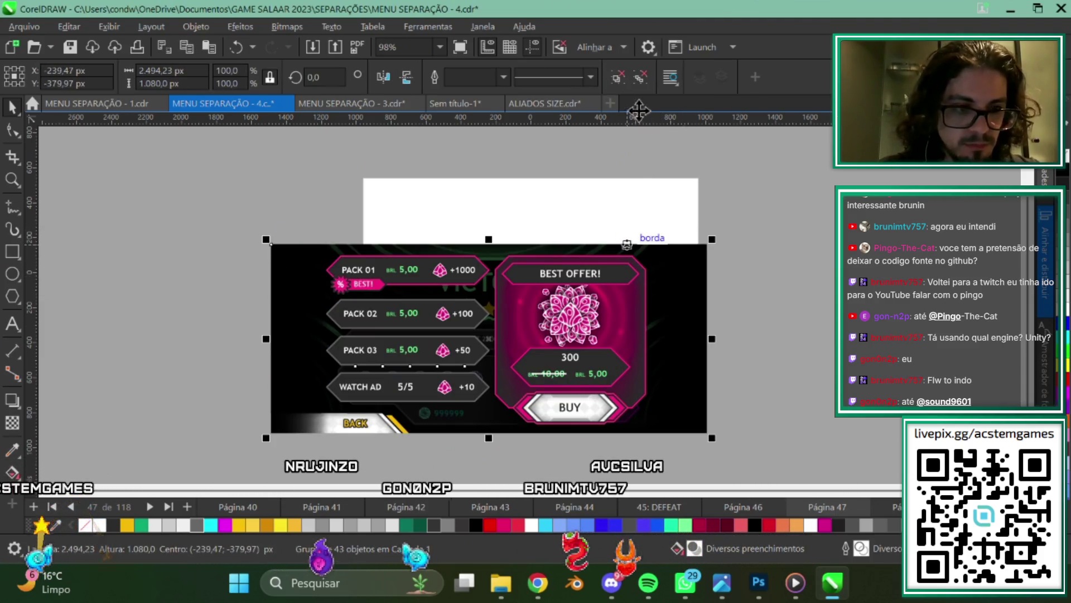
Centre the pasted menu on the page and ungroup it with Ctrl+U.
{"action": "key", "text": "p"}
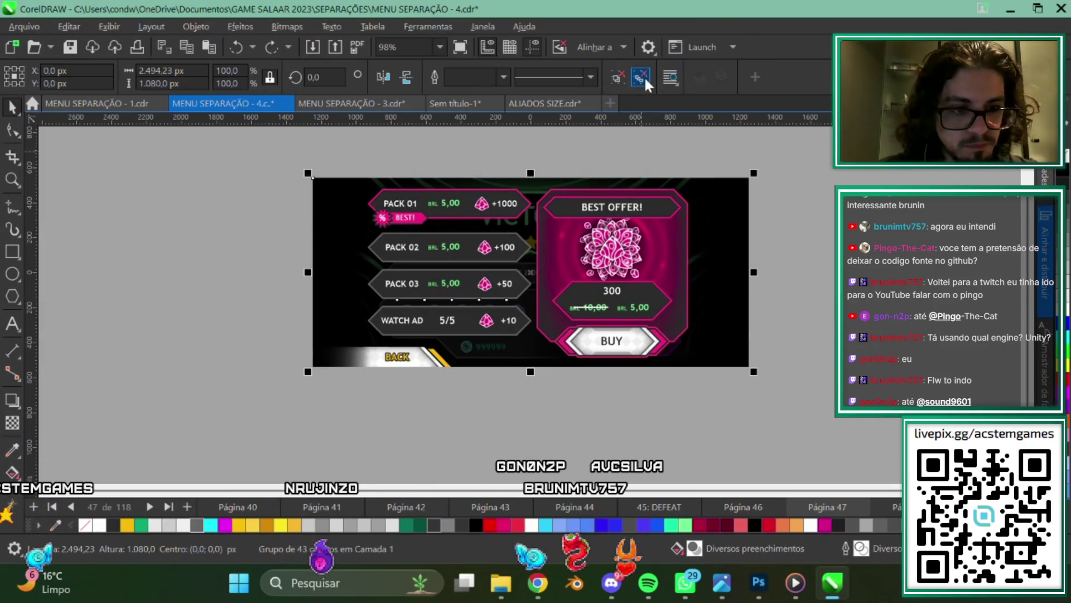
{"action": "key", "text": "ctrl+u"}
{"action": "left_click", "coordinate": [731, 293]}
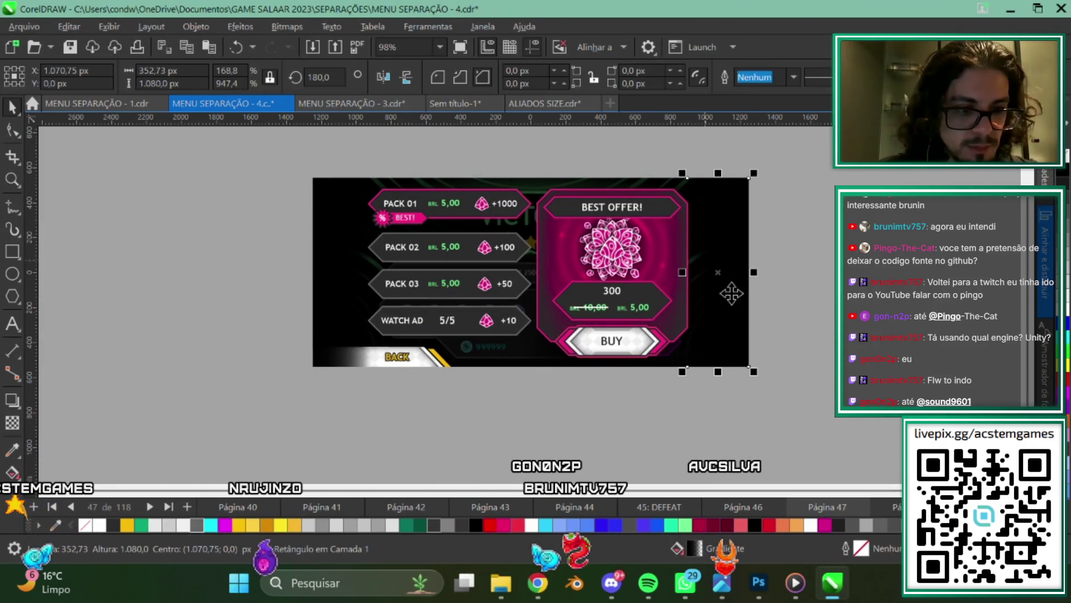
{"action": "key", "text": "Escape"}
{"action": "left_click", "coordinate": [445, 302]}
{"action": "key", "text": "Escape"}
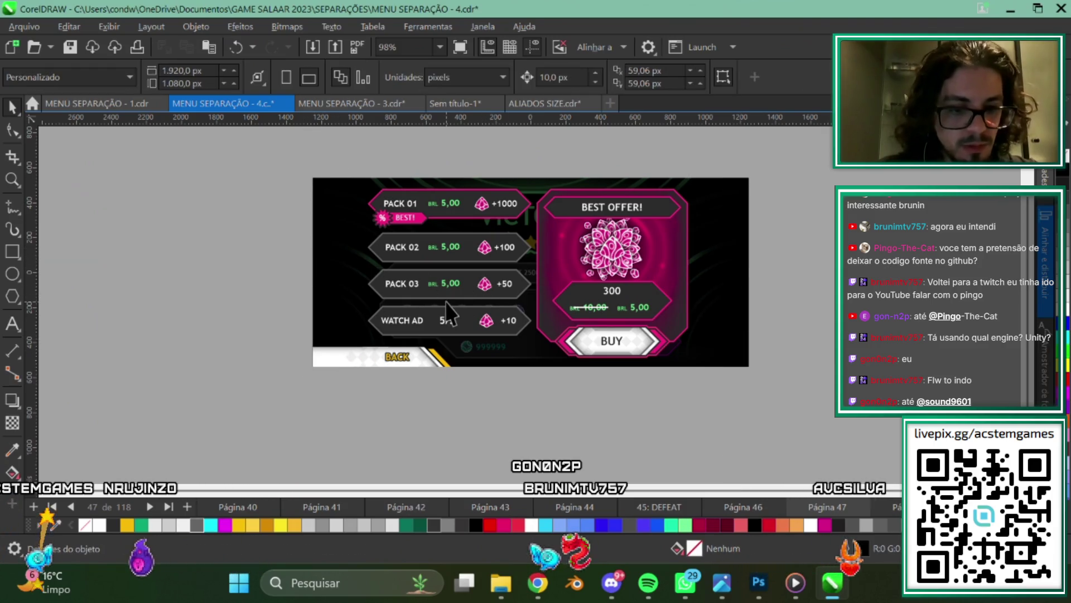
Find the dark overlay covering the whole menu and delete it, leaving a plain grey backdrop.
{"action": "scroll", "coordinate": [394, 384], "scroll_direction": "up", "scroll_amount": 2}
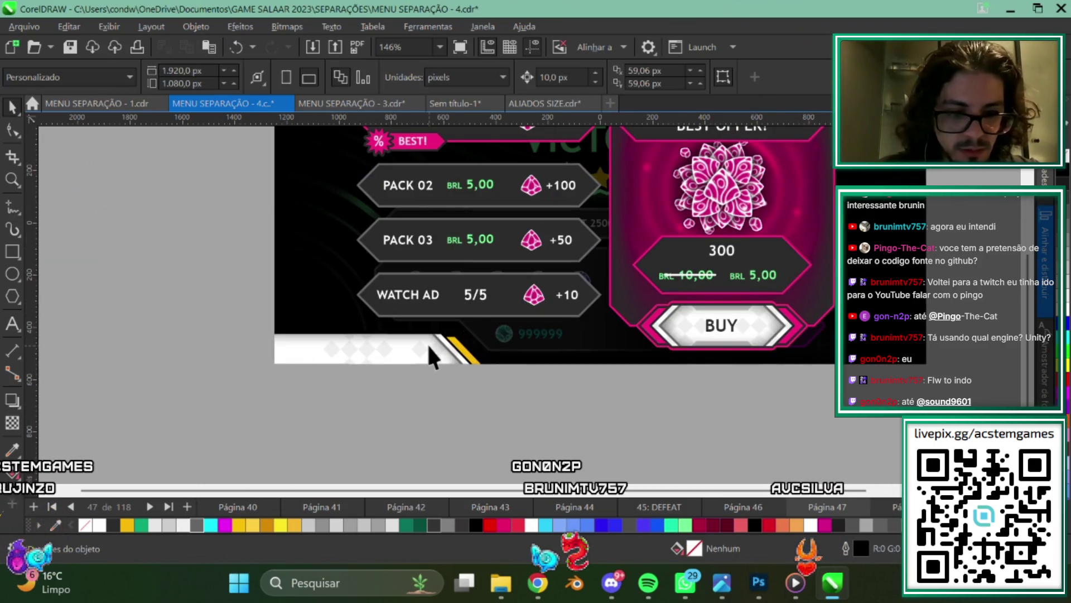
{"action": "left_click", "coordinate": [427, 343]}
{"action": "scroll", "coordinate": [435, 407], "scroll_direction": "down", "scroll_amount": 2}
{"action": "key", "text": "Escape"}
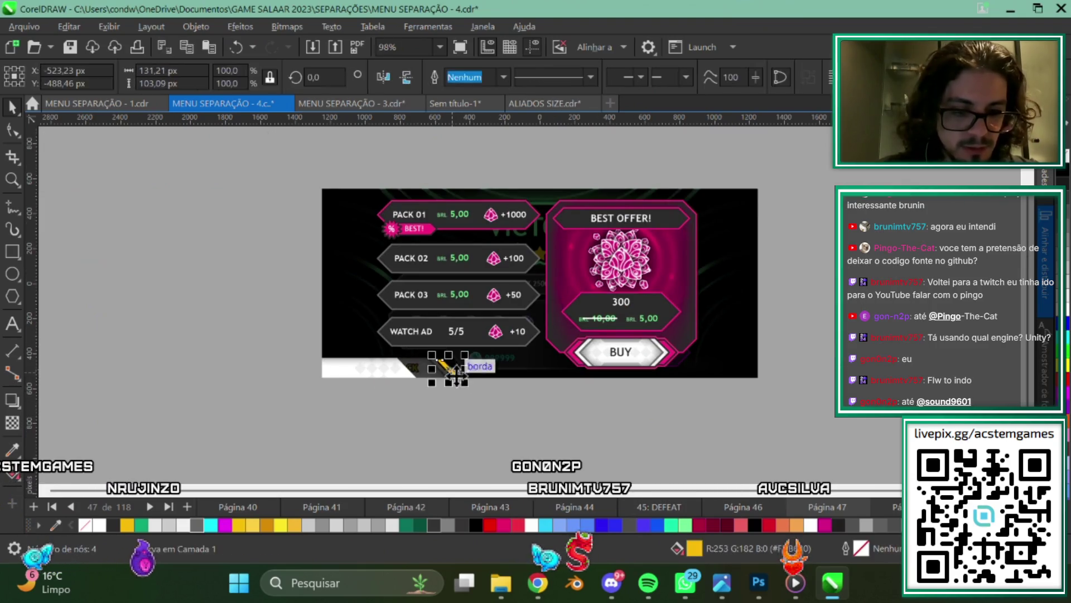
{"action": "left_click", "coordinate": [571, 363]}
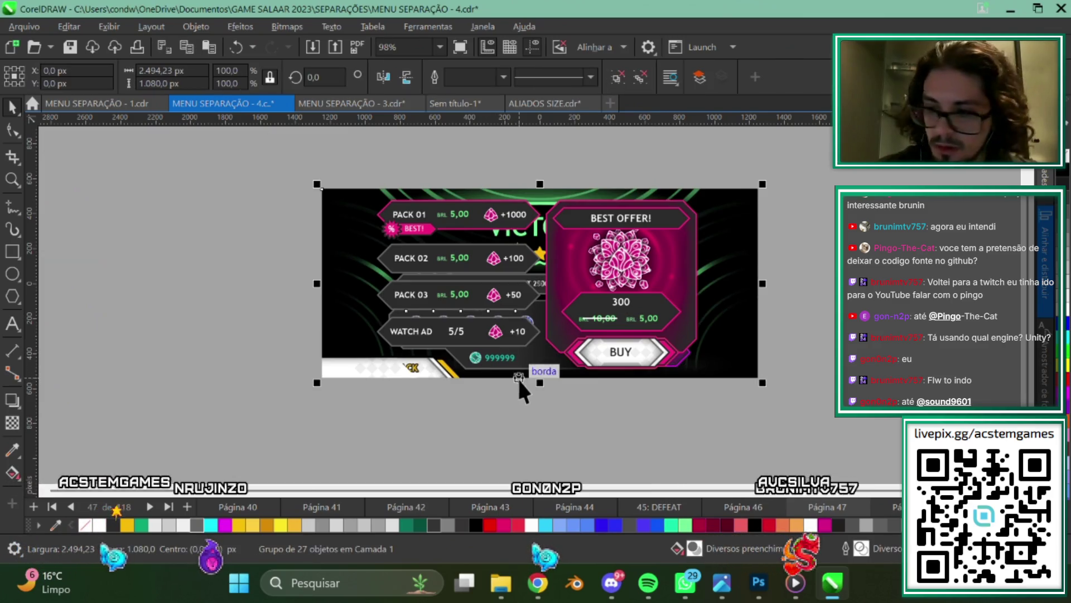
{"action": "key", "text": "Delete"}
{"action": "key", "text": "ctrl+z"}
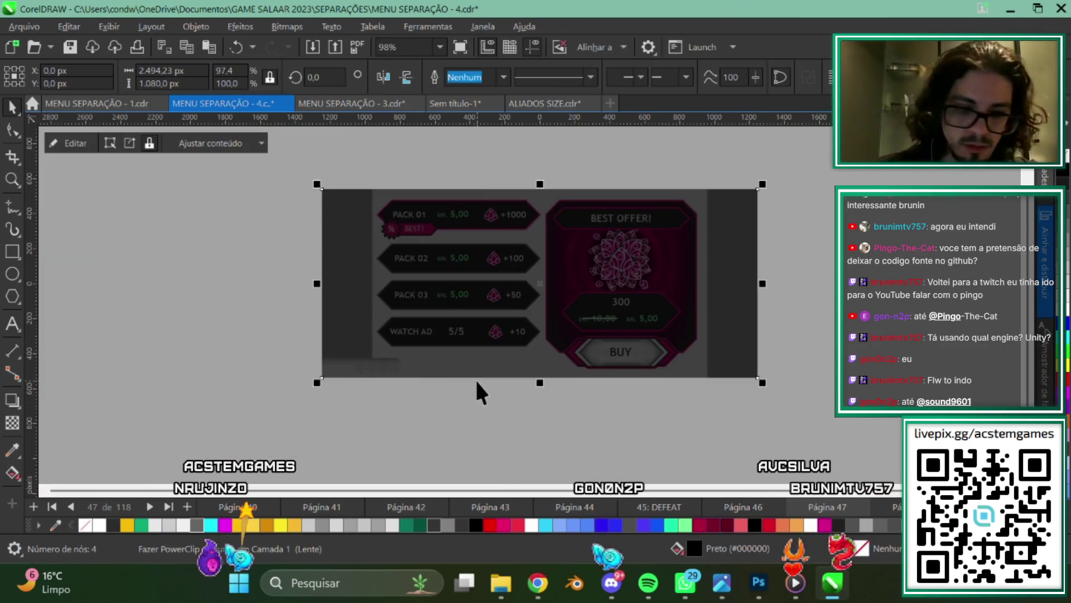
{"action": "key", "text": "Delete"}
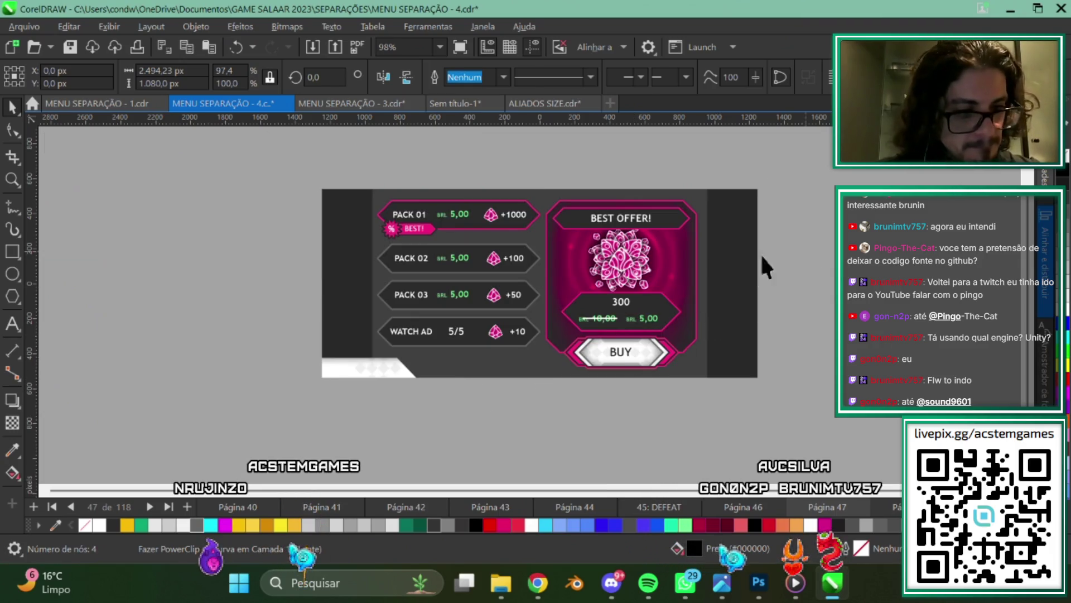
{"action": "scroll", "coordinate": [737, 290], "scroll_direction": "up", "scroll_amount": 1}
{"action": "scroll", "coordinate": [700, 368], "scroll_direction": "up", "scroll_amount": 1}
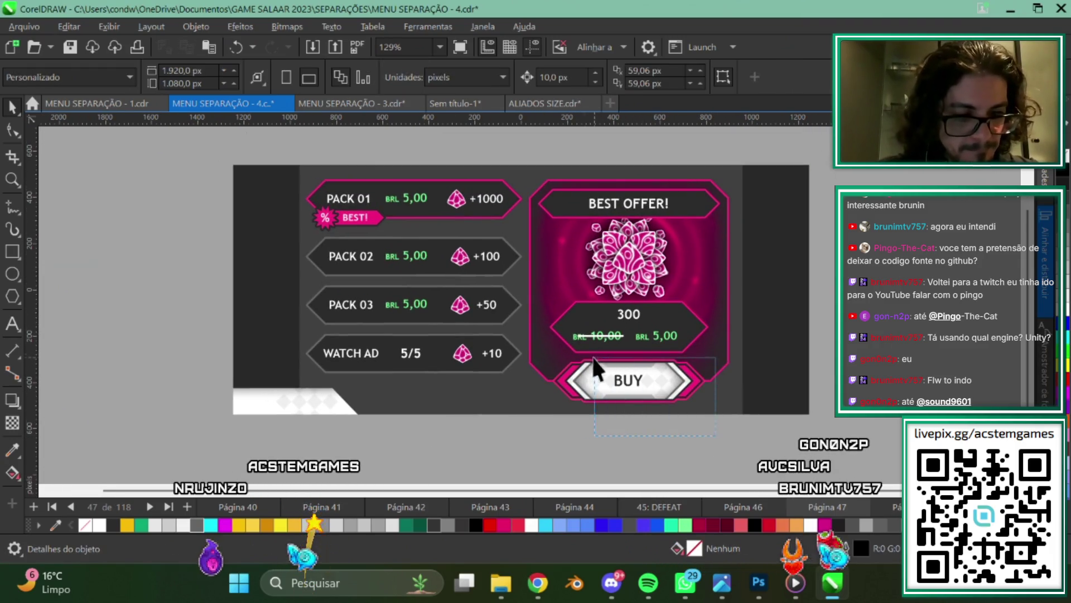
Select the offer card's BUY button and remove its BUY label.
{"action": "left_click_drag", "start_coordinate": [538, 352], "coordinate": [541, 355]}
{"action": "scroll", "coordinate": [681, 405], "scroll_direction": "up", "scroll_amount": 2}
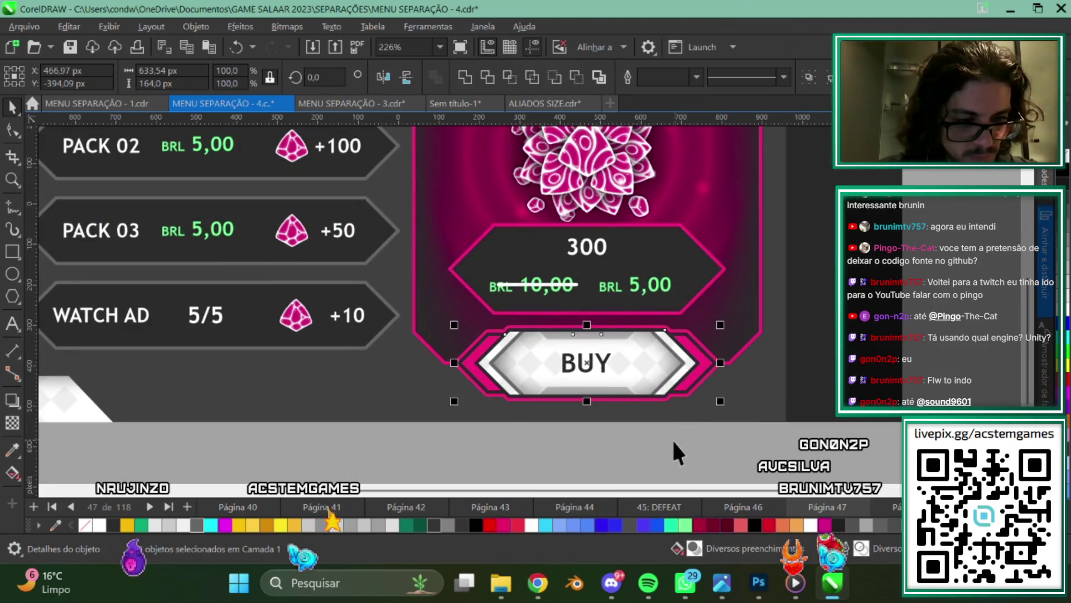
{"action": "scroll", "coordinate": [486, 383], "scroll_direction": "up", "scroll_amount": 1}
{"action": "left_click", "coordinate": [580, 370]}
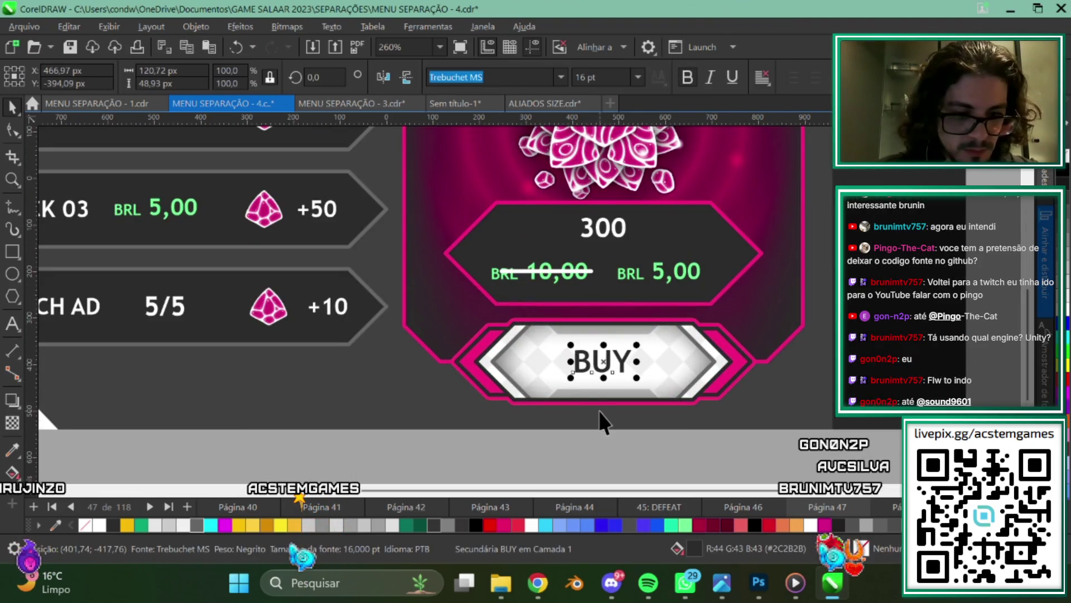
{"action": "scroll", "coordinate": [703, 438], "scroll_direction": "down", "scroll_amount": 2}
{"action": "scroll", "coordinate": [545, 361], "scroll_direction": "up", "scroll_amount": 1}
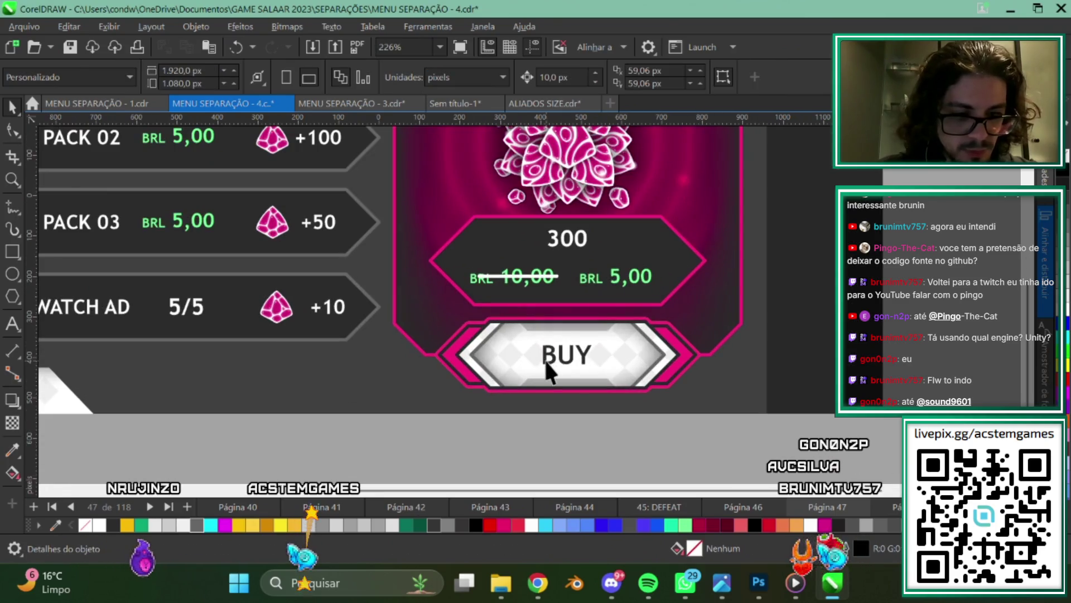
{"action": "key", "text": "Escape"}
Fill the button's inner hexagon shape with pink from the palette.
{"action": "left_click", "coordinate": [582, 347]}
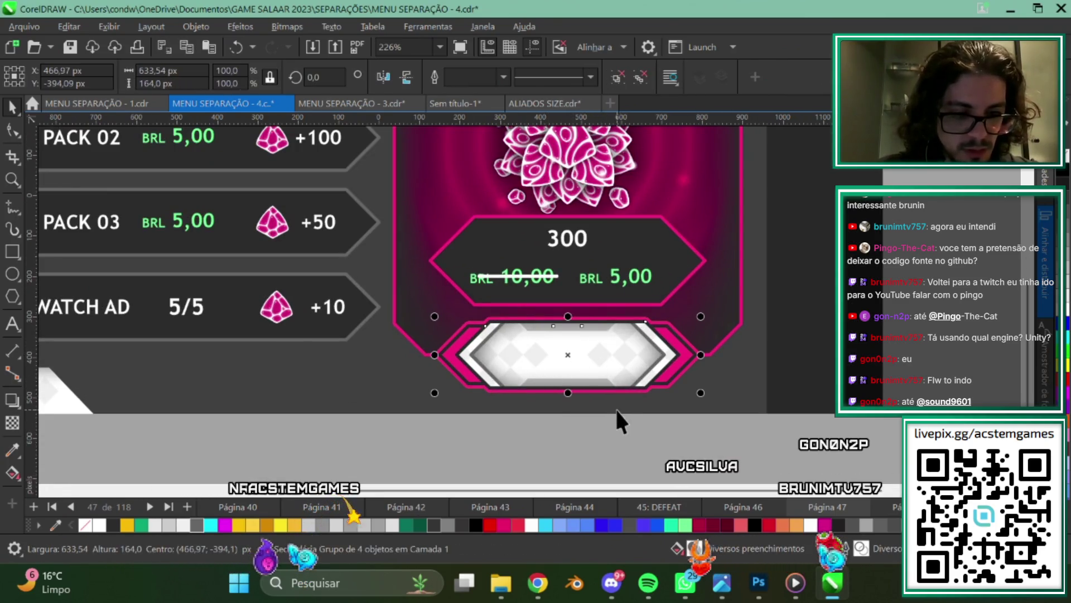
{"action": "left_click", "coordinate": [659, 405]}
{"action": "left_click", "coordinate": [537, 361]}
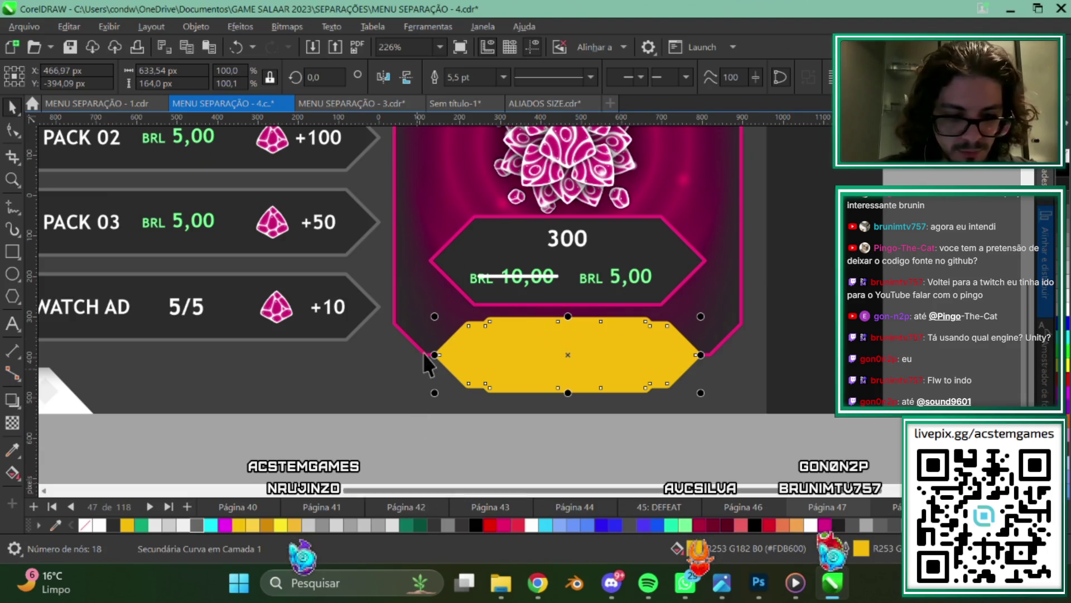
{"action": "scroll", "coordinate": [459, 406], "scroll_direction": "up", "scroll_amount": 1}
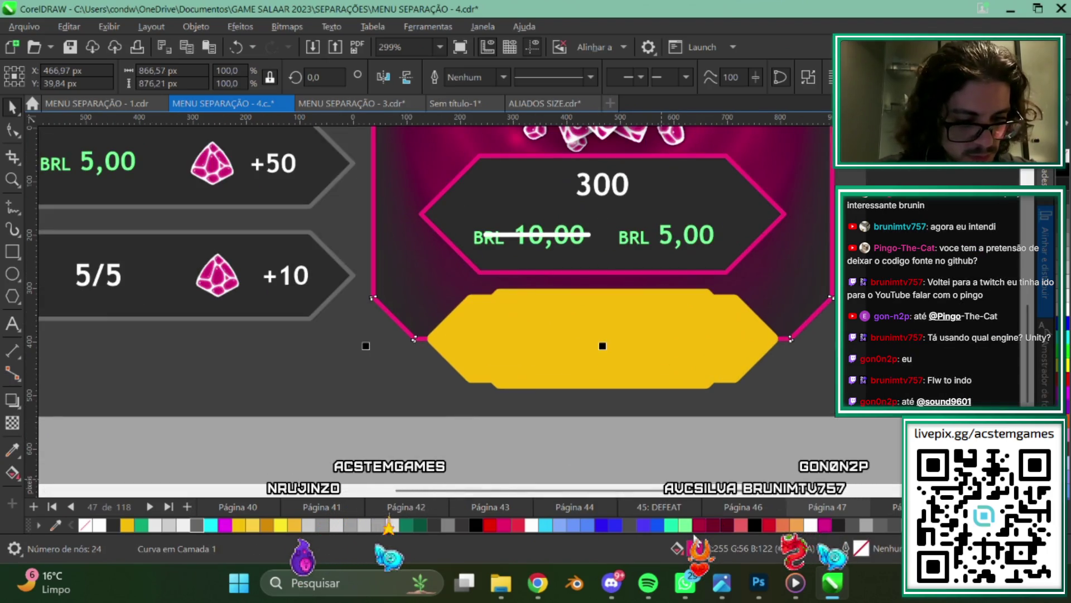
{"action": "left_click_drag", "start_coordinate": [699, 346], "coordinate": [700, 348]}
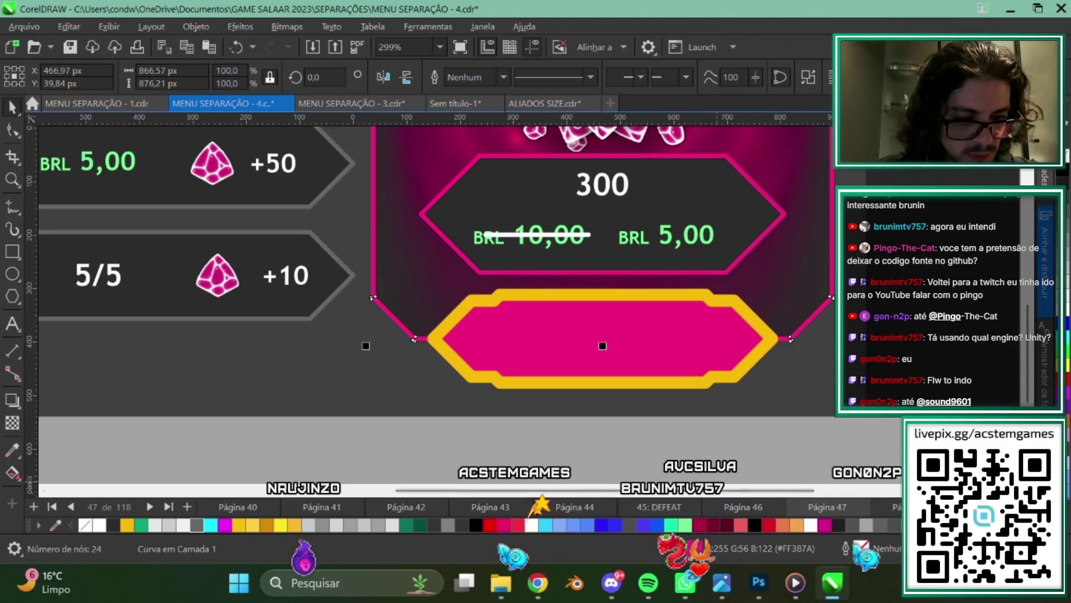
{"action": "scroll", "coordinate": [625, 323], "scroll_direction": "down", "scroll_amount": 2}
{"action": "scroll", "coordinate": [567, 357], "scroll_direction": "down", "scroll_amount": 2}
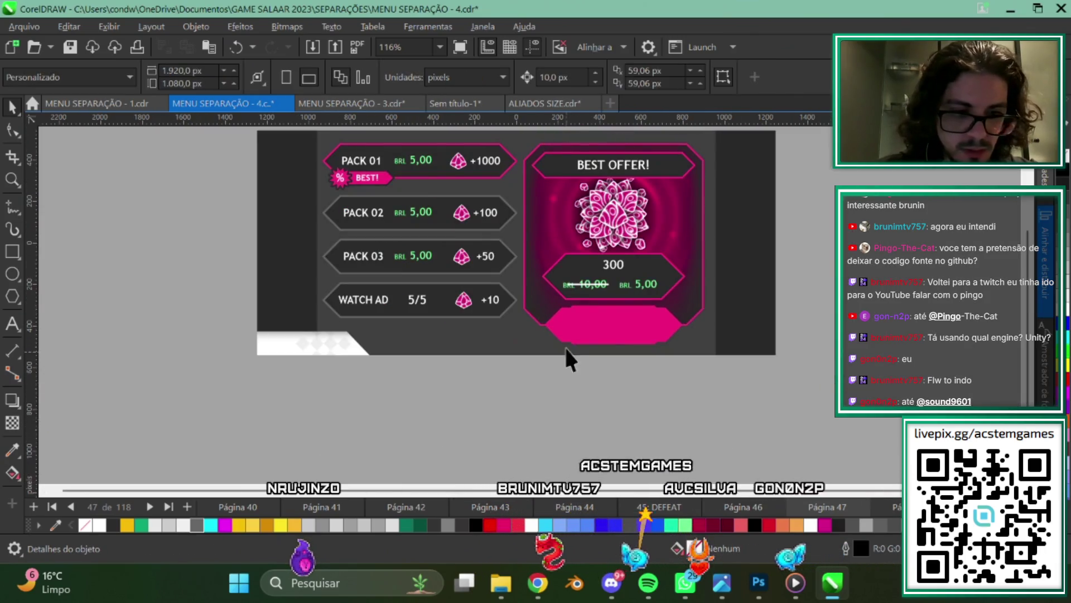
{"action": "scroll", "coordinate": [567, 357], "scroll_direction": "down", "scroll_amount": 1}
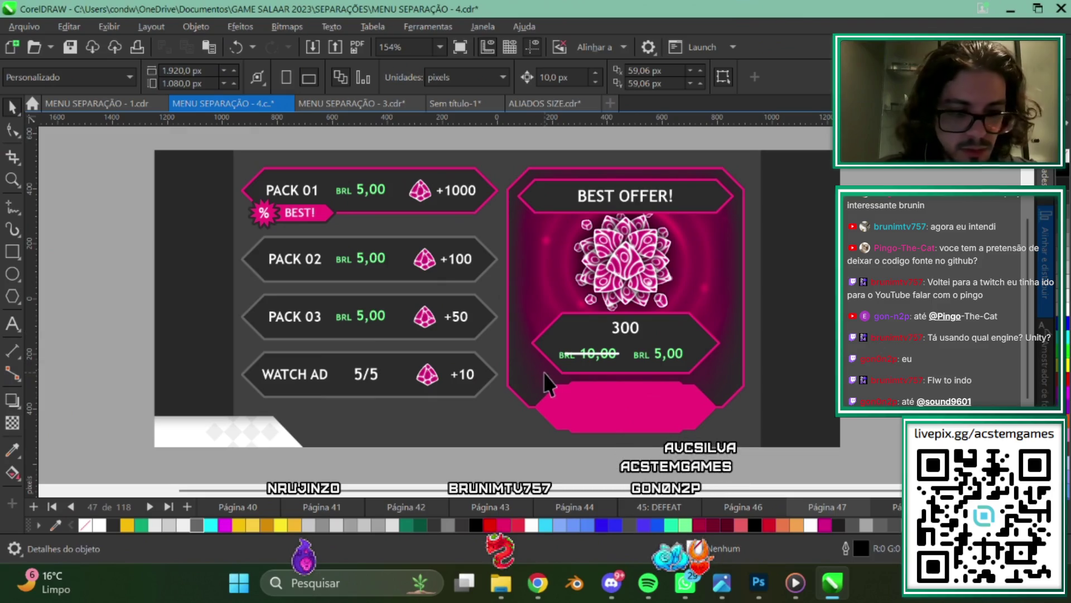
{"action": "scroll", "coordinate": [624, 356], "scroll_direction": "up", "scroll_amount": 1}
Delete the struck-through BRL 10,00 price, the green BRL 5,00 price and the 300 text.
{"action": "left_click", "coordinate": [641, 366]}
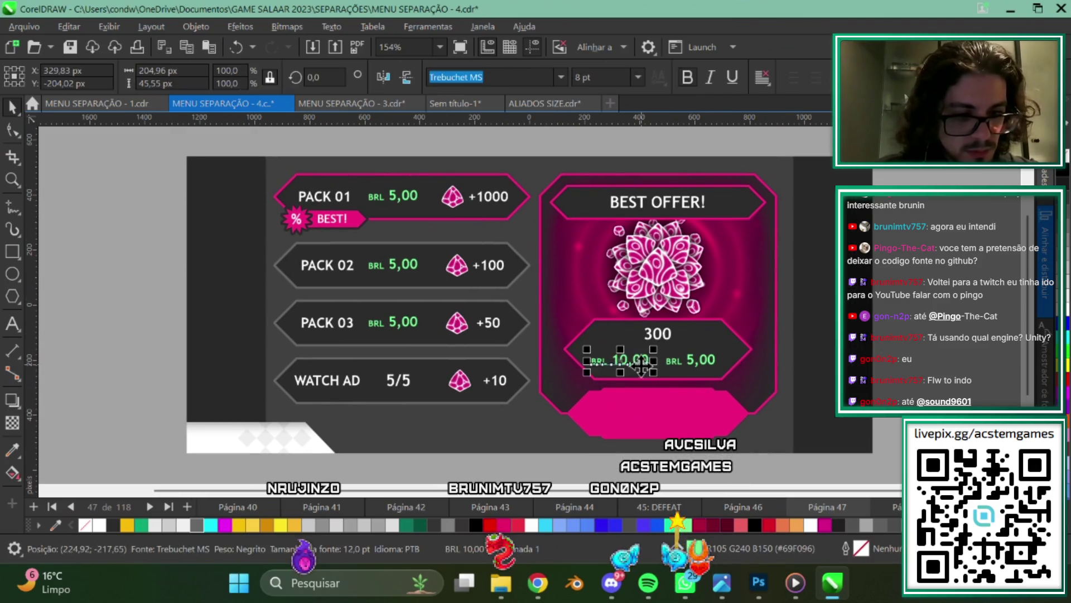
{"action": "key", "text": "Delete"}
{"action": "left_click", "coordinate": [698, 364]}
{"action": "key", "text": "Delete"}
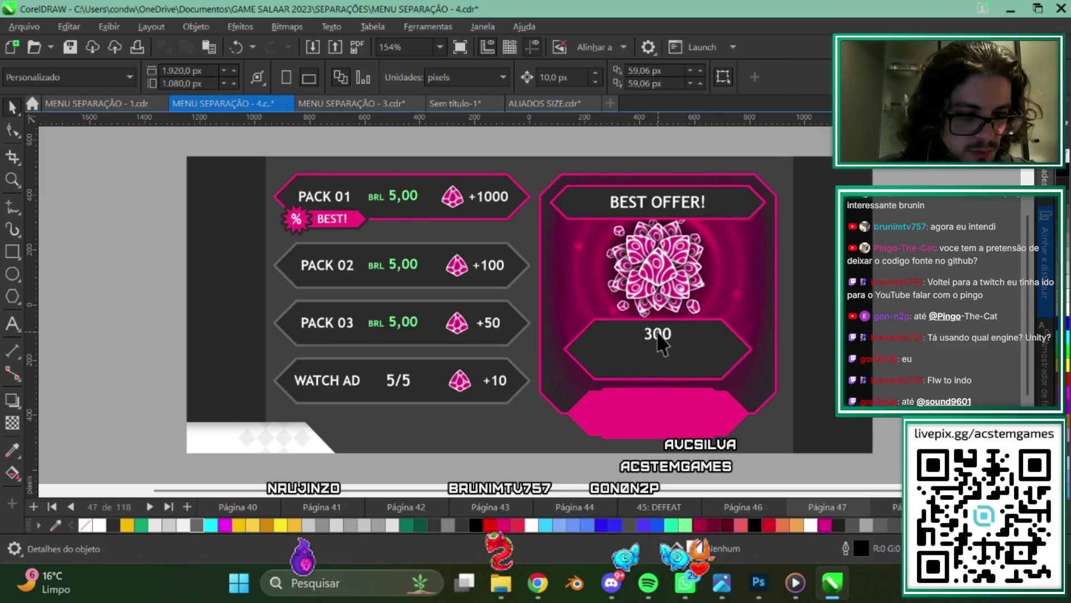
{"action": "left_click", "coordinate": [658, 333]}
{"action": "key", "text": "Delete"}
Remove the BEST OFFER! title and the flower image from the card.
{"action": "left_click", "coordinate": [666, 200]}
{"action": "key", "text": "Delete"}
{"action": "left_click", "coordinate": [664, 245]}
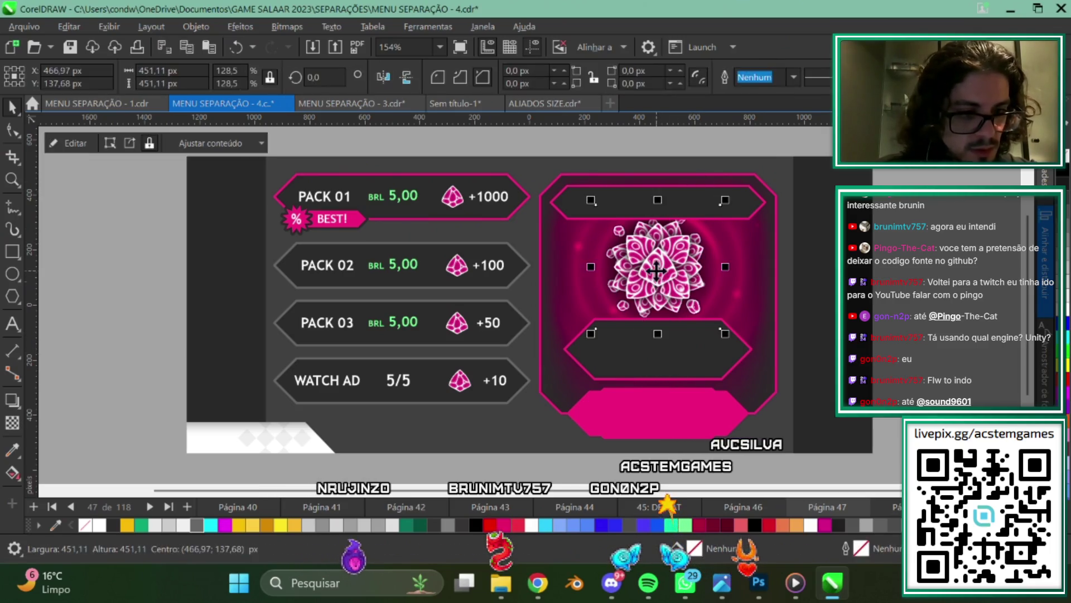
{"action": "key", "text": "Delete"}
Move the two dark label plates onto a new blank page, then return to the store menu page.
{"action": "scroll", "coordinate": [675, 234], "scroll_direction": "down", "scroll_amount": 1}
{"action": "left_click", "coordinate": [683, 234]}
{"action": "scroll", "coordinate": [751, 355], "scroll_direction": "down", "scroll_amount": 1}
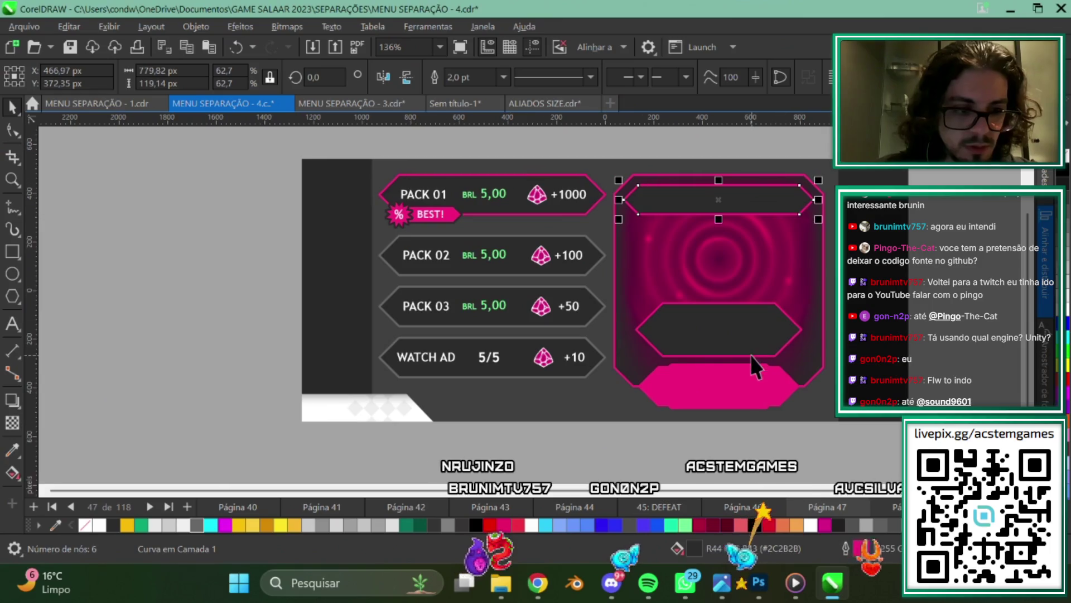
{"action": "scroll", "coordinate": [623, 349], "scroll_direction": "up", "scroll_amount": 2}
{"action": "scroll", "coordinate": [687, 326], "scroll_direction": "down", "scroll_amount": 1}
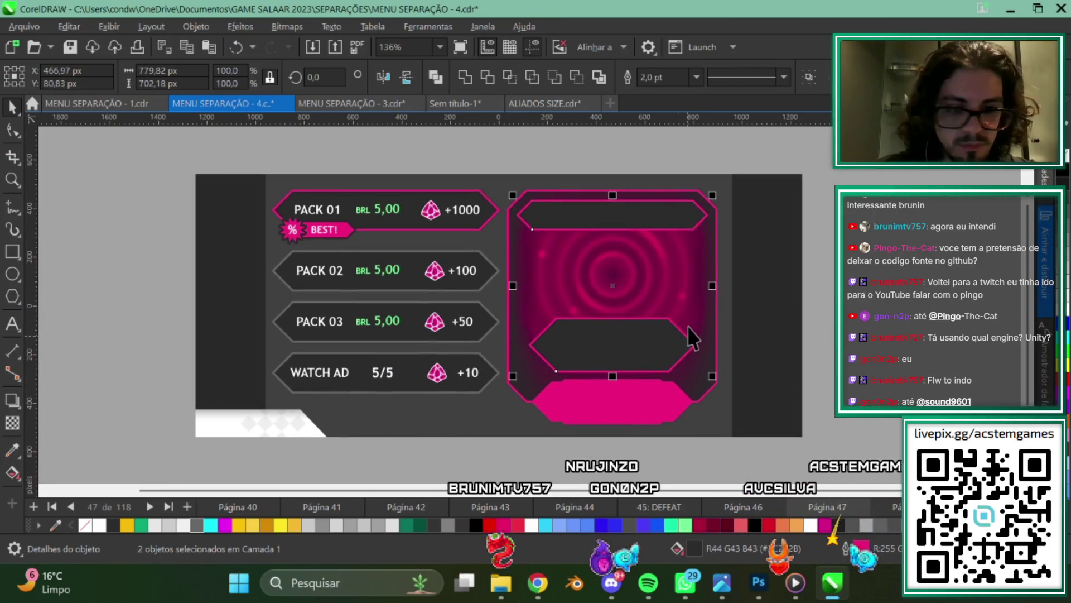
{"action": "left_click", "coordinate": [745, 329]}
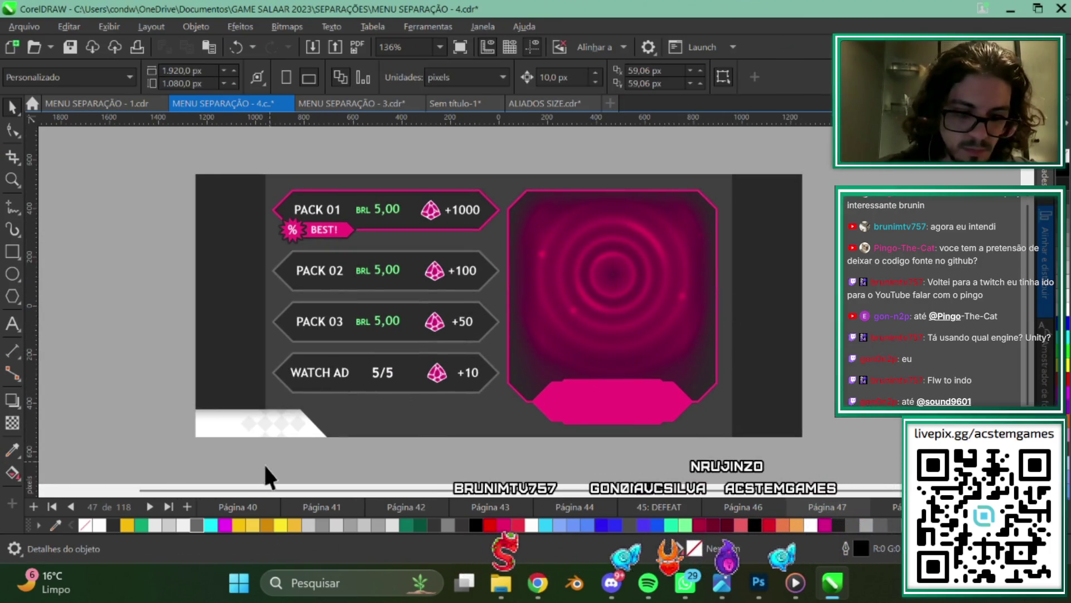
{"action": "key", "text": "ctrl+v"}
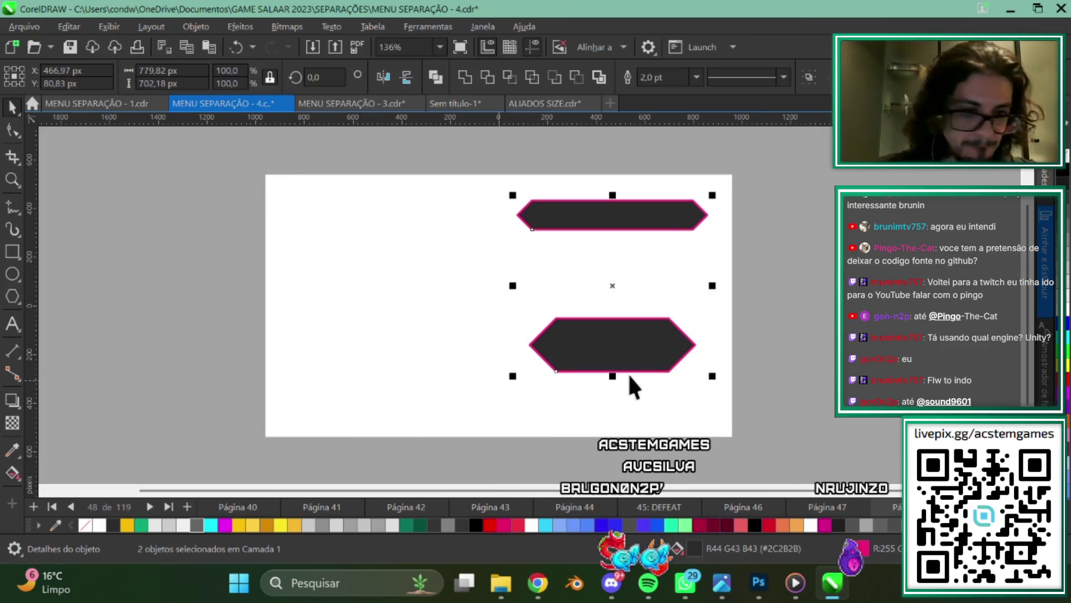
{"action": "left_click", "coordinate": [821, 507]}
{"action": "scroll", "coordinate": [602, 326], "scroll_direction": "up", "scroll_amount": 1}
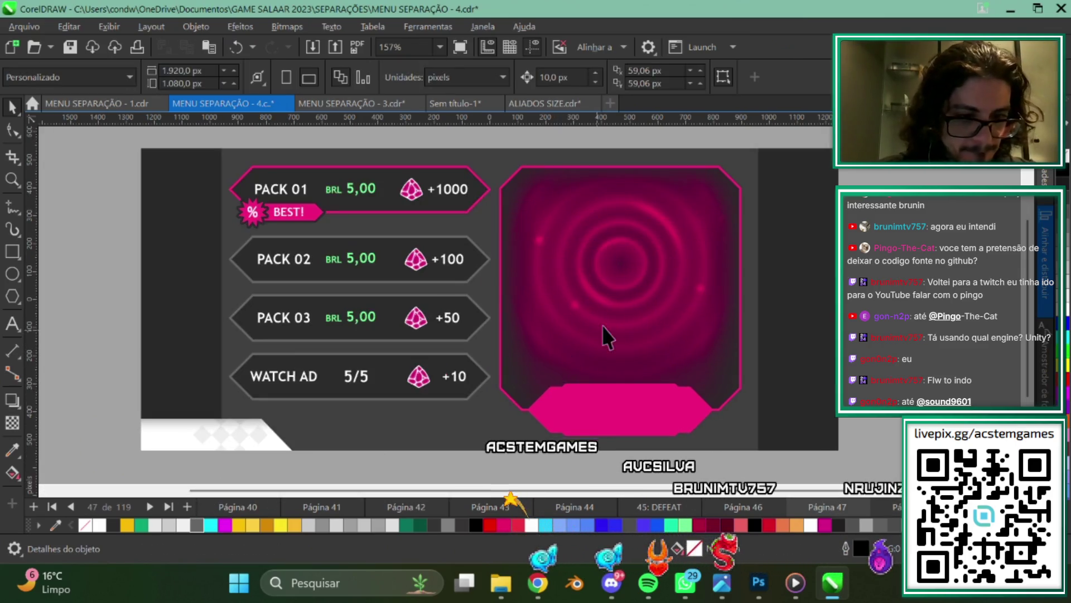
{"action": "scroll", "coordinate": [597, 353], "scroll_direction": "down", "scroll_amount": 2}
{"action": "scroll", "coordinate": [502, 307], "scroll_direction": "up", "scroll_amount": 1}
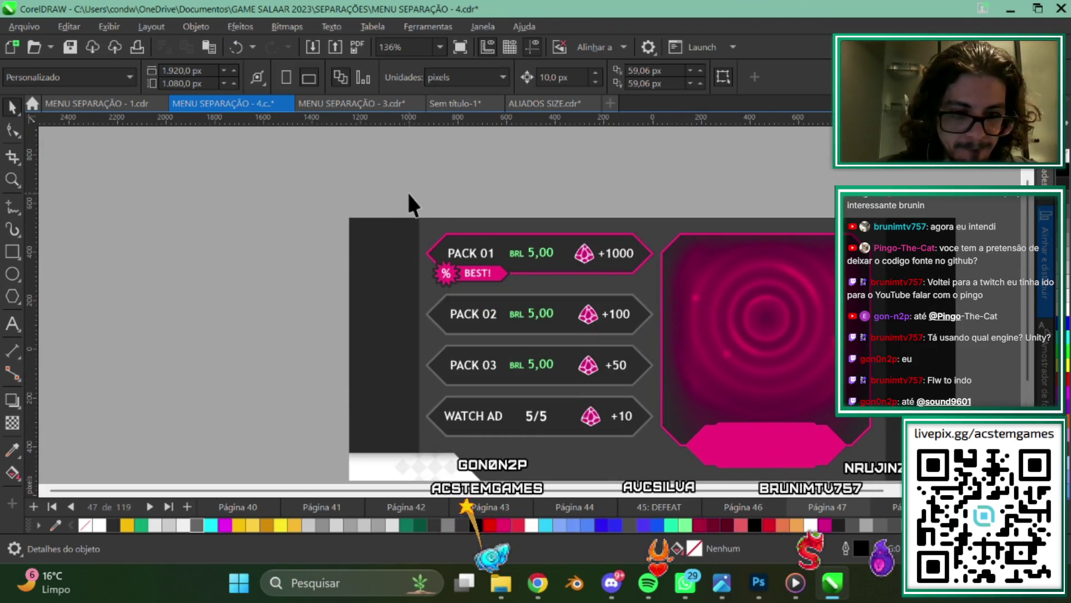
{"action": "scroll", "coordinate": [537, 364], "scroll_direction": "down", "scroll_amount": 1}
{"action": "scroll", "coordinate": [423, 306], "scroll_direction": "up", "scroll_amount": 1}
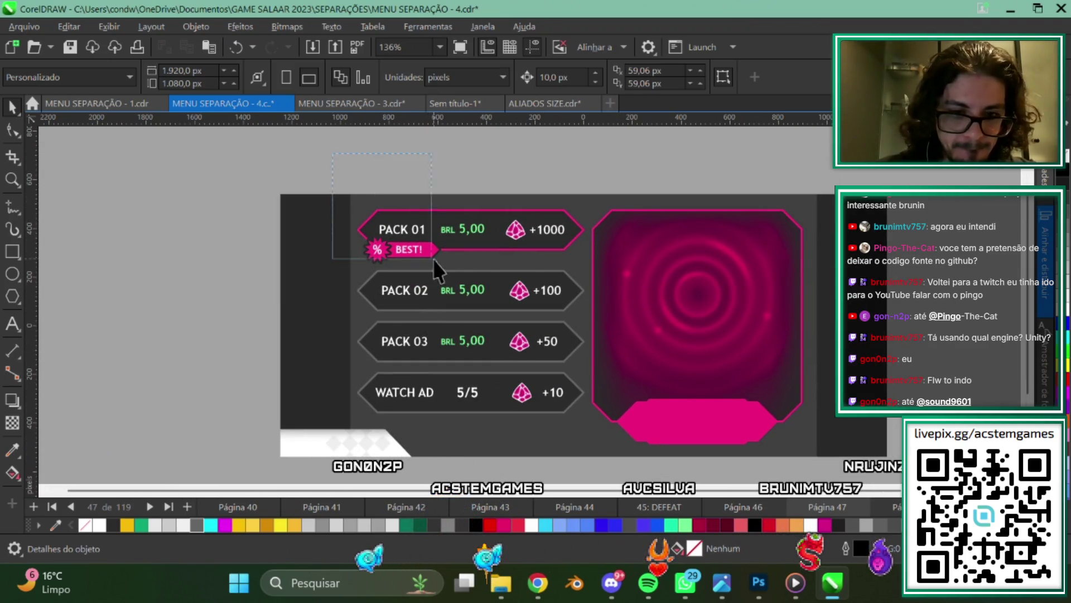
{"action": "left_click_drag", "start_coordinate": [633, 270], "coordinate": [588, 263]}
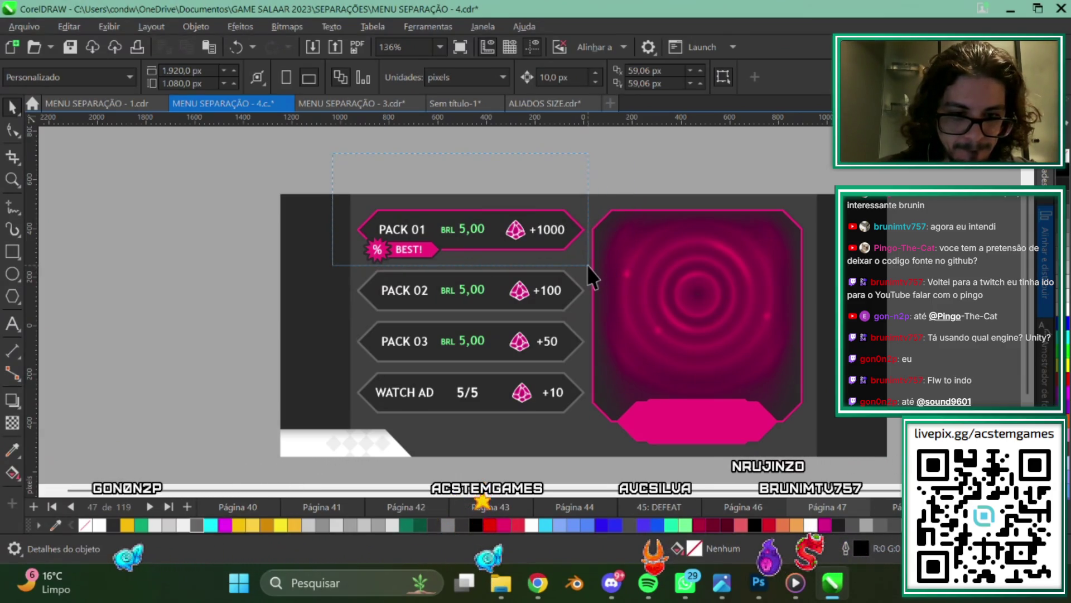
{"action": "left_click_drag", "start_coordinate": [588, 263], "coordinate": [590, 266]}
{"action": "scroll", "coordinate": [591, 266], "scroll_direction": "down", "scroll_amount": 1}
{"action": "scroll", "coordinate": [614, 316], "scroll_direction": "up", "scroll_amount": 1}
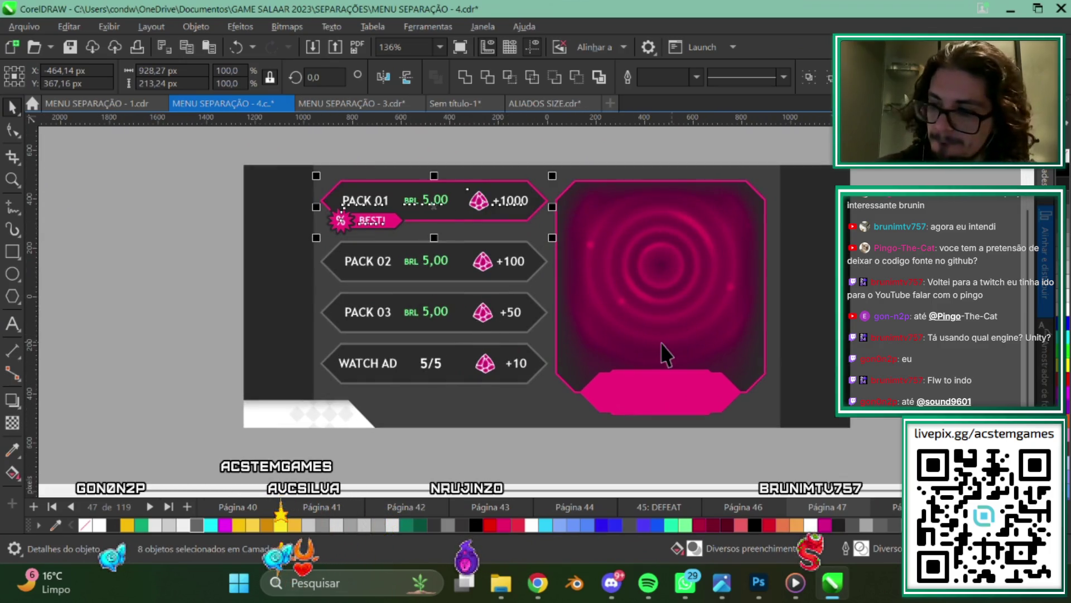
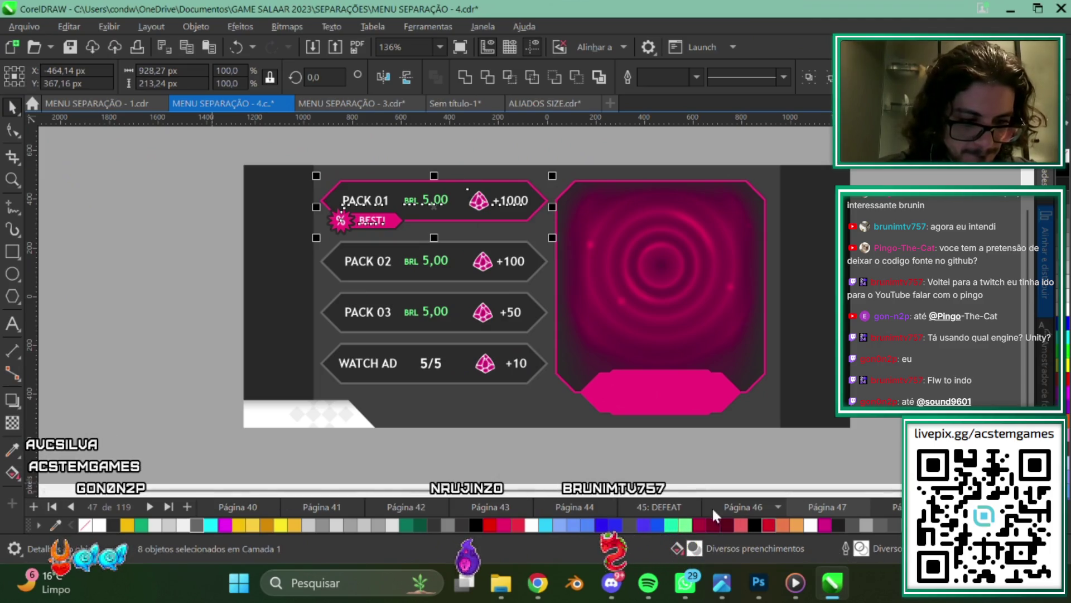
Paste a copy of the PACK 01 banner onto a new blank page.
{"action": "key", "text": "Page_Up"}
{"action": "key", "text": "Page_Down"}
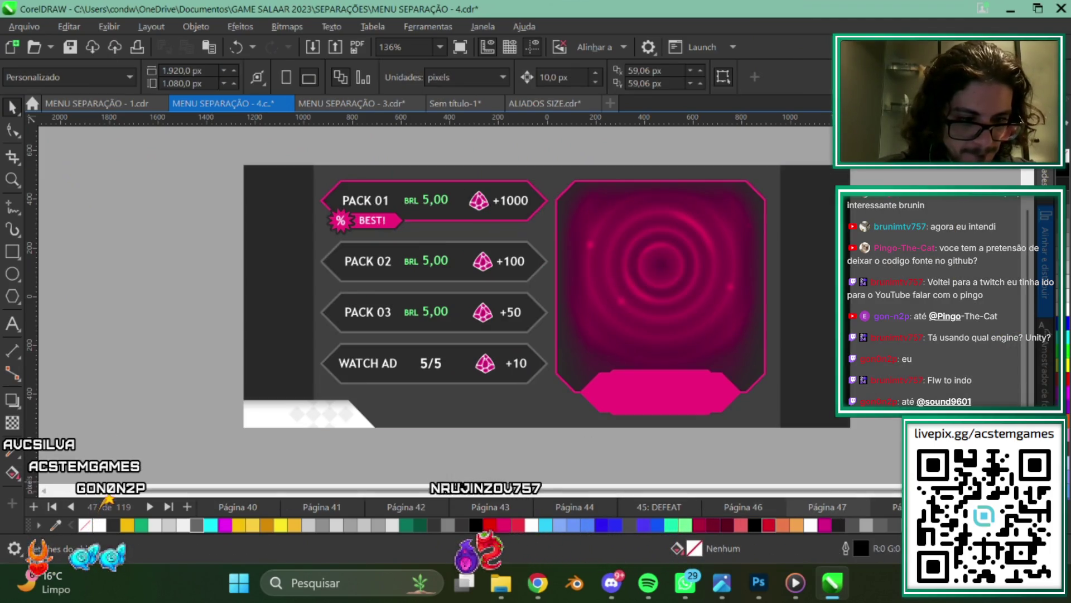
{"action": "left_click", "coordinate": [757, 507]}
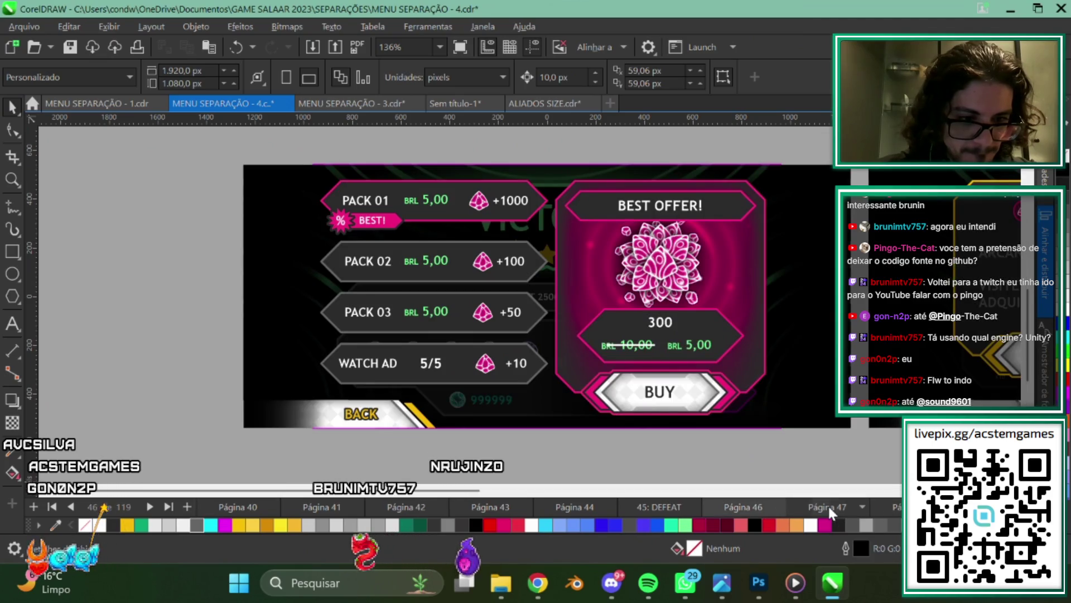
{"action": "left_click", "coordinate": [828, 506]}
{"action": "left_click", "coordinate": [187, 507]}
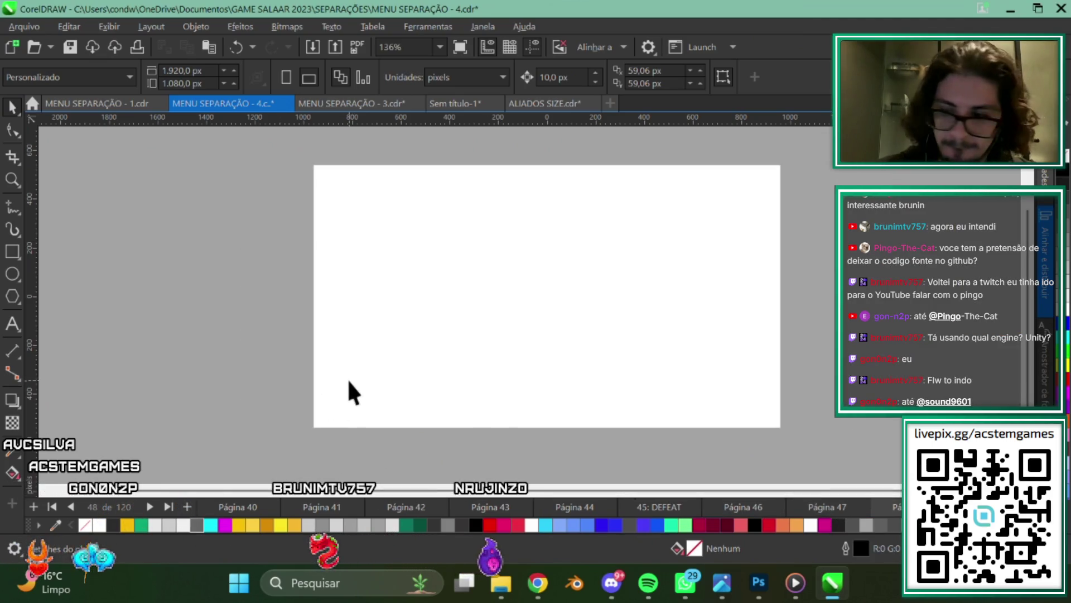
{"action": "key", "text": "ctrl+v"}
{"action": "scroll", "coordinate": [299, 165], "scroll_direction": "up", "scroll_amount": 2}
{"action": "scroll", "coordinate": [301, 269], "scroll_direction": "up", "scroll_amount": 2}
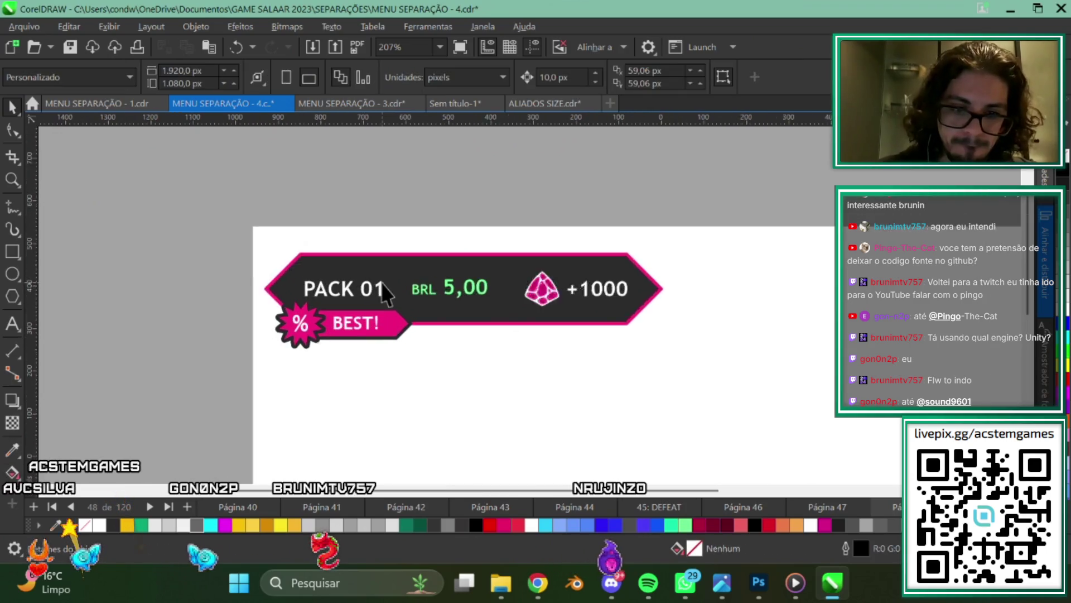
Delete the PACK 01 label, BRL 5,00 price, gem icon, +1000 amount and BEST! label.
{"action": "left_click", "coordinate": [371, 299], "text": "ctrl"}
{"action": "key", "text": "Delete"}
{"action": "left_click", "coordinate": [480, 296], "text": "ctrl"}
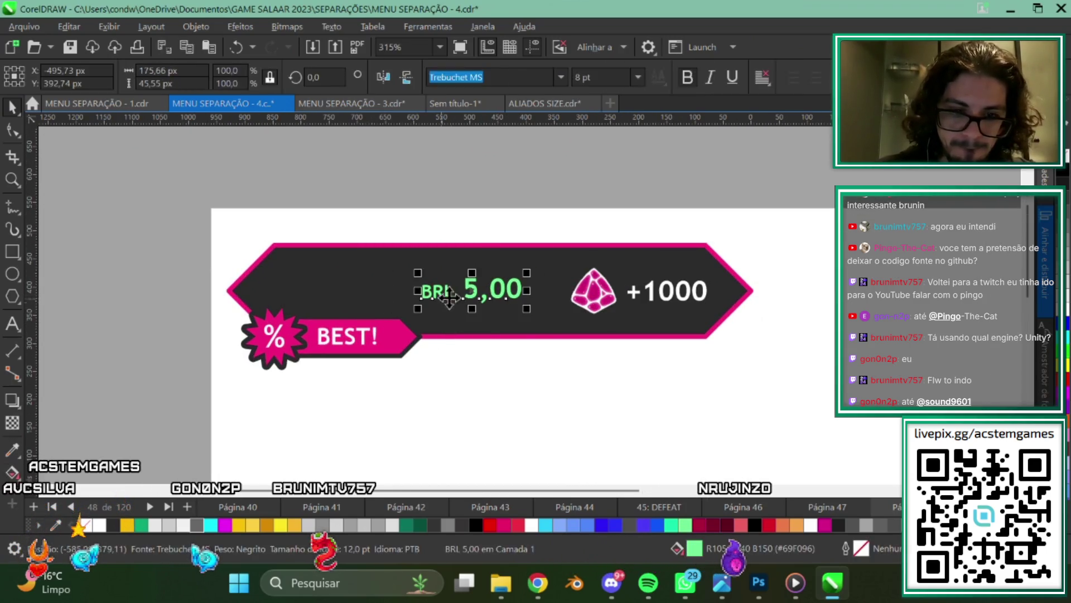
{"action": "key", "text": "Delete"}
{"action": "left_click", "coordinate": [597, 293], "text": "ctrl"}
{"action": "key", "text": "Delete"}
{"action": "left_click", "coordinate": [664, 298], "text": "ctrl"}
{"action": "key", "text": "Delete"}
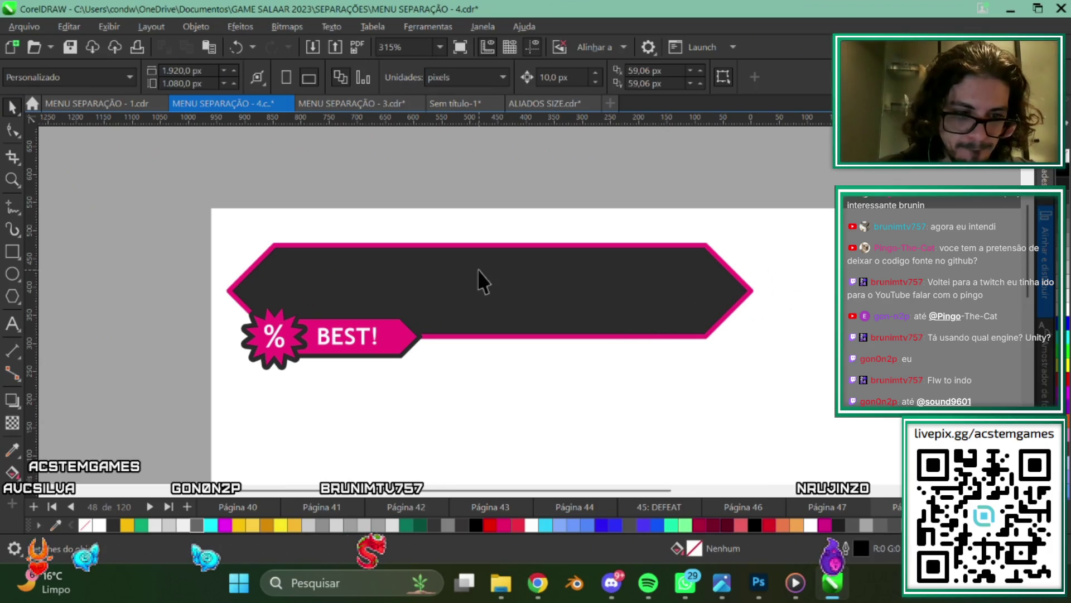
{"action": "scroll", "coordinate": [478, 279], "scroll_direction": "down", "scroll_amount": 2}
{"action": "scroll", "coordinate": [462, 351], "scroll_direction": "up", "scroll_amount": 1}
{"action": "left_click", "coordinate": [410, 342], "text": "ctrl"}
{"action": "key", "text": "Delete"}
{"action": "scroll", "coordinate": [357, 312], "scroll_direction": "down", "scroll_amount": 2}
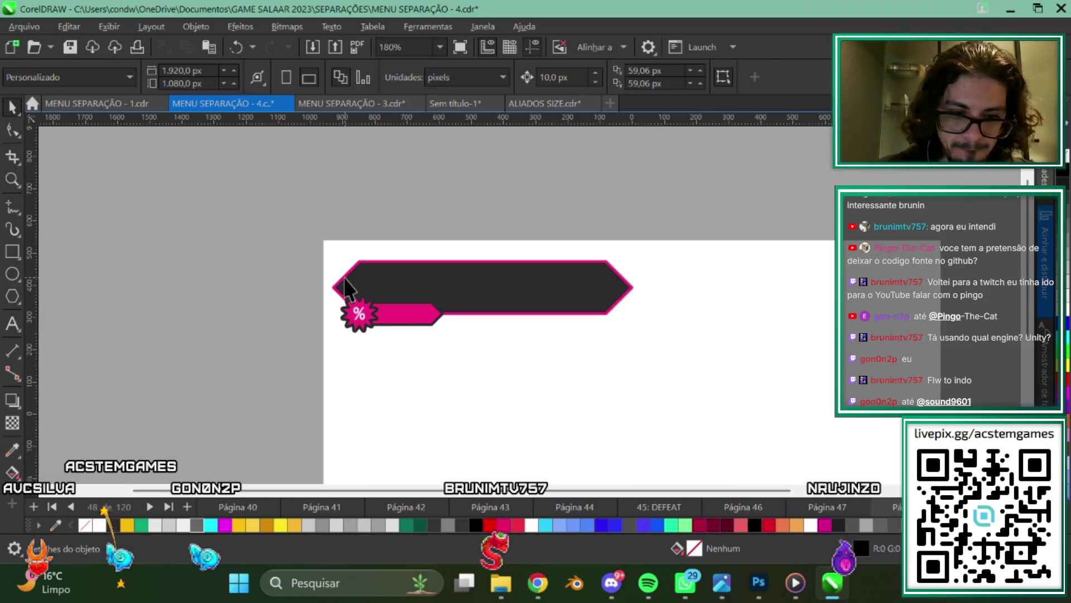
{"action": "scroll", "coordinate": [368, 335], "scroll_direction": "down", "scroll_amount": 1}
{"action": "scroll", "coordinate": [435, 329], "scroll_direction": "up", "scroll_amount": 1}
{"action": "scroll", "coordinate": [553, 301], "scroll_direction": "left", "scroll_amount": 1}
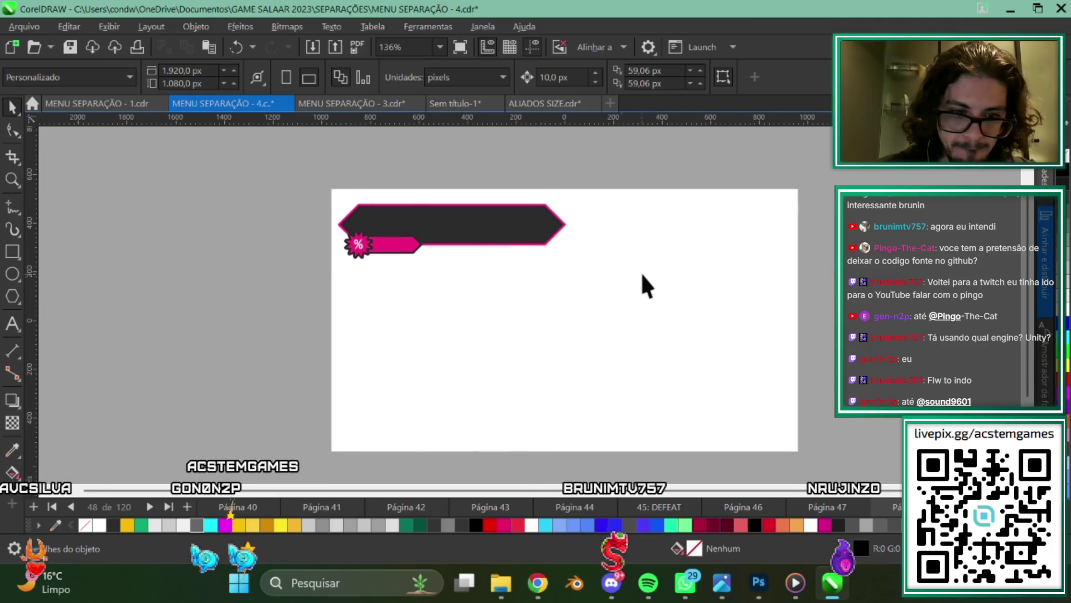
Copy the emptied banner onto another new page and give it a grey outline.
{"action": "left_click_drag", "start_coordinate": [647, 282], "coordinate": [229, 155]}
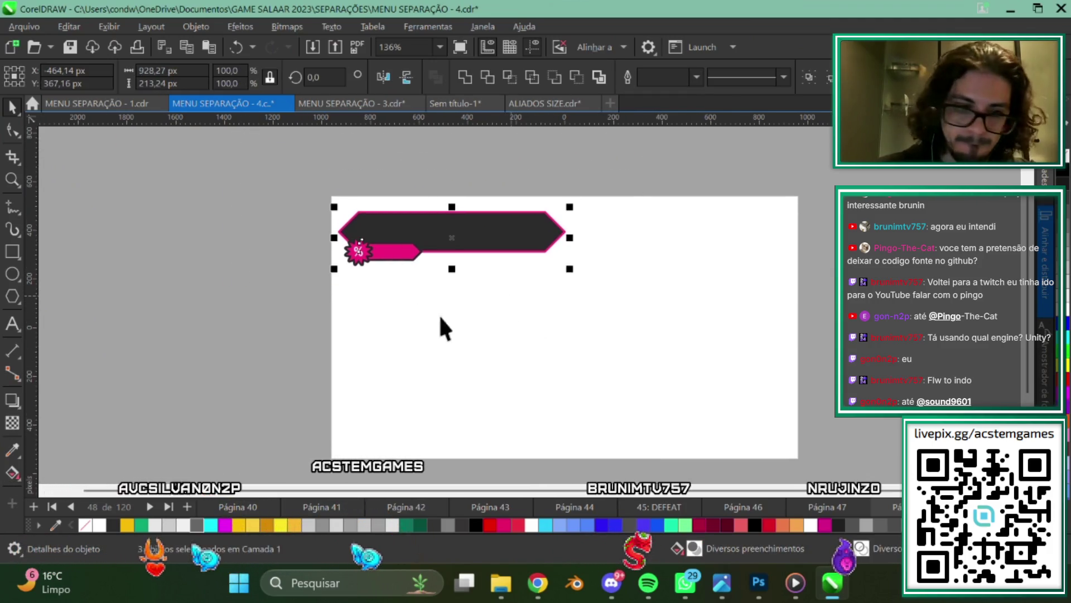
{"action": "left_click", "coordinate": [186, 506]}
{"action": "key", "text": "ctrl+v"}
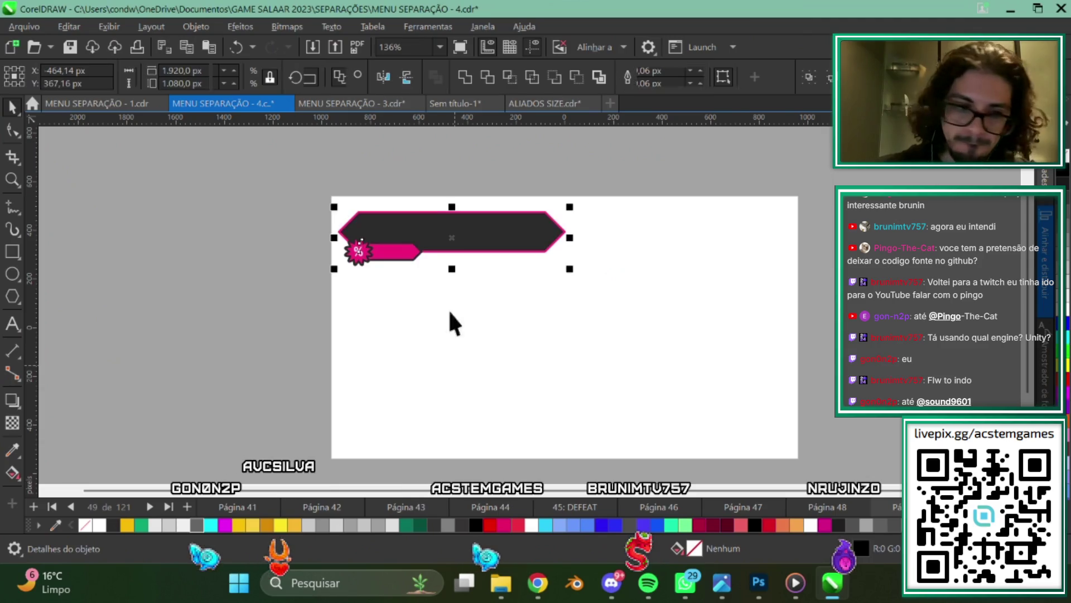
{"action": "scroll", "coordinate": [448, 309], "scroll_direction": "up", "scroll_amount": 2}
{"action": "scroll", "coordinate": [440, 299], "scroll_direction": "up", "scroll_amount": 2}
{"action": "left_click", "coordinate": [486, 234]}
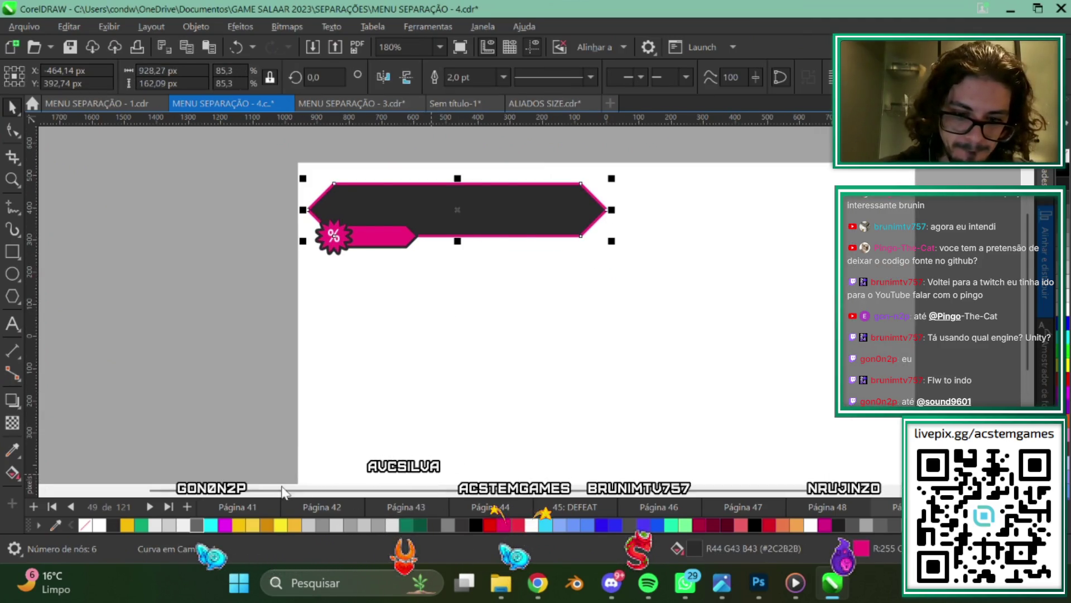
{"action": "right_click", "coordinate": [322, 524]}
{"action": "scroll", "coordinate": [467, 256], "scroll_direction": "up", "scroll_amount": 2}
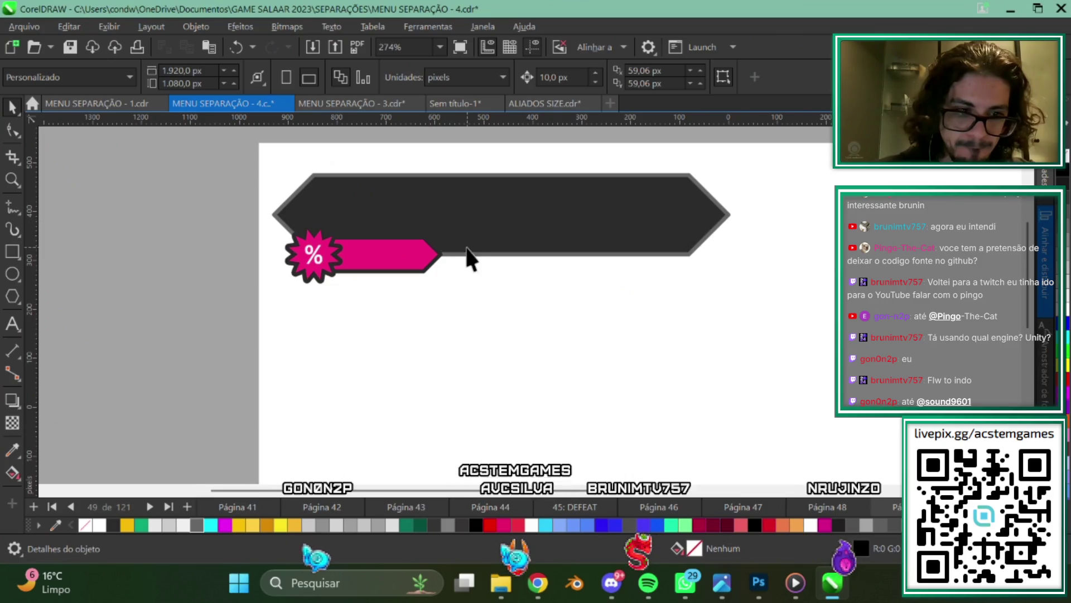
{"action": "scroll", "coordinate": [471, 327], "scroll_direction": "down", "scroll_amount": 4}
{"action": "scroll", "coordinate": [447, 291], "scroll_direction": "up", "scroll_amount": 1}
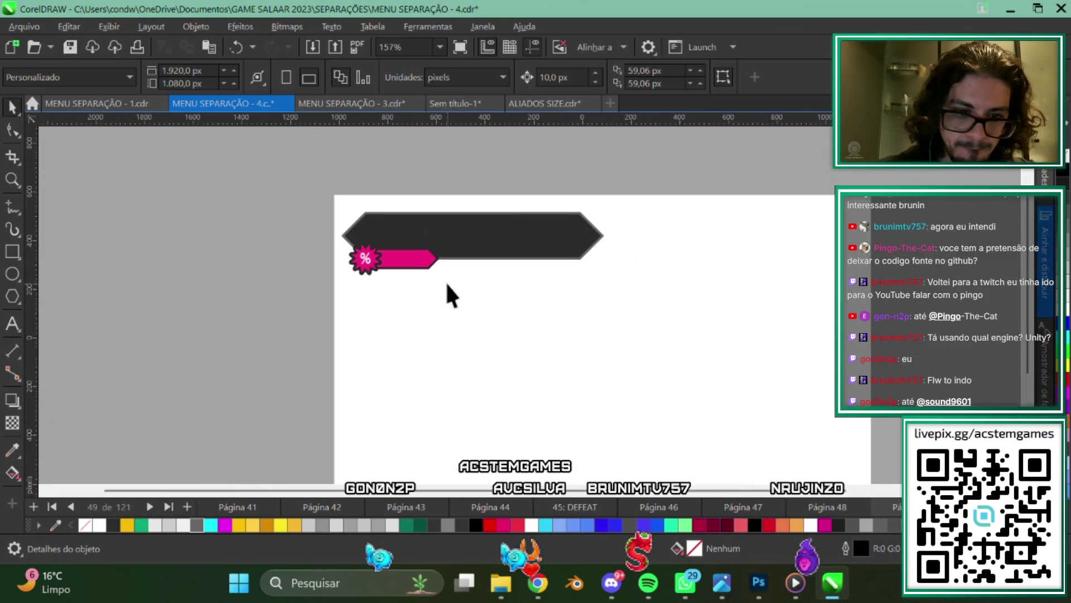
{"action": "left_click", "coordinate": [820, 506]}
Copy the PACK 02 row and paste it onto a new blank page.
{"action": "left_click", "coordinate": [747, 507]}
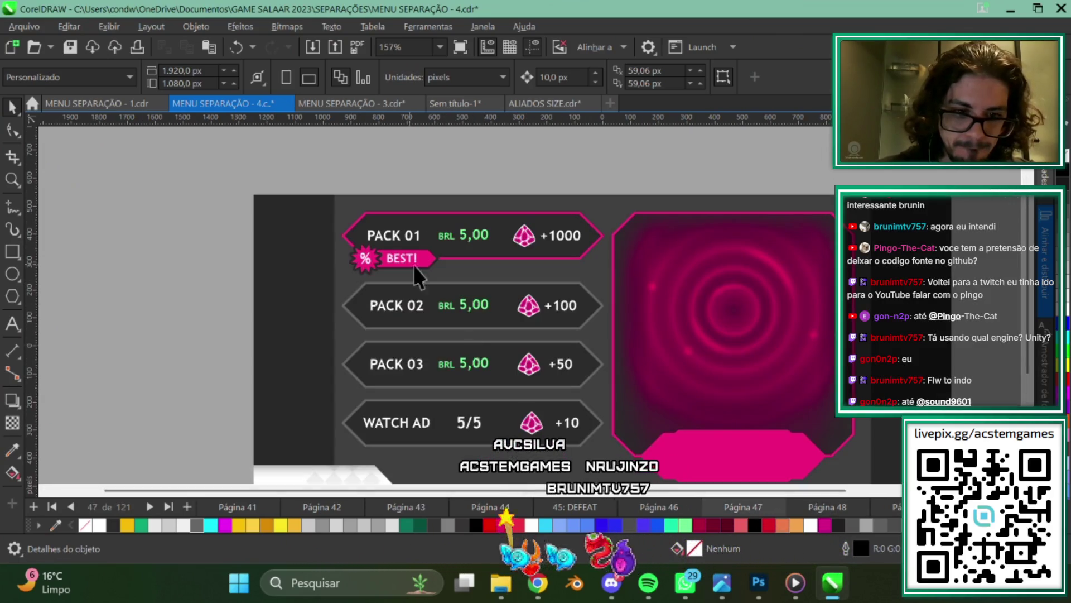
{"action": "left_click_drag", "start_coordinate": [497, 373], "coordinate": [401, 337]}
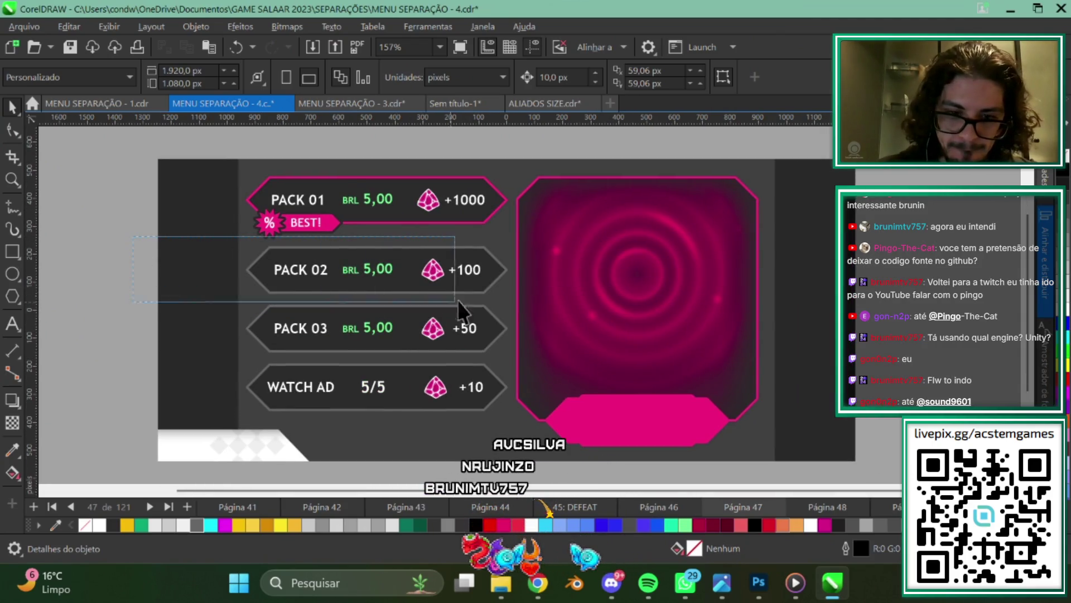
{"action": "left_click_drag", "start_coordinate": [514, 302], "coordinate": [515, 303]}
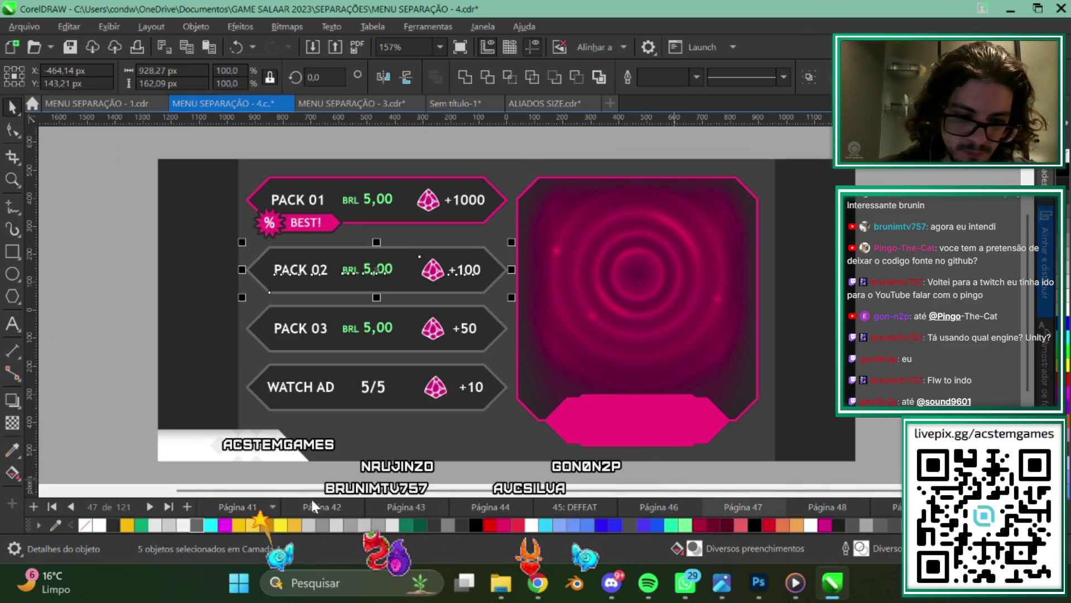
{"action": "left_click", "coordinate": [818, 510]}
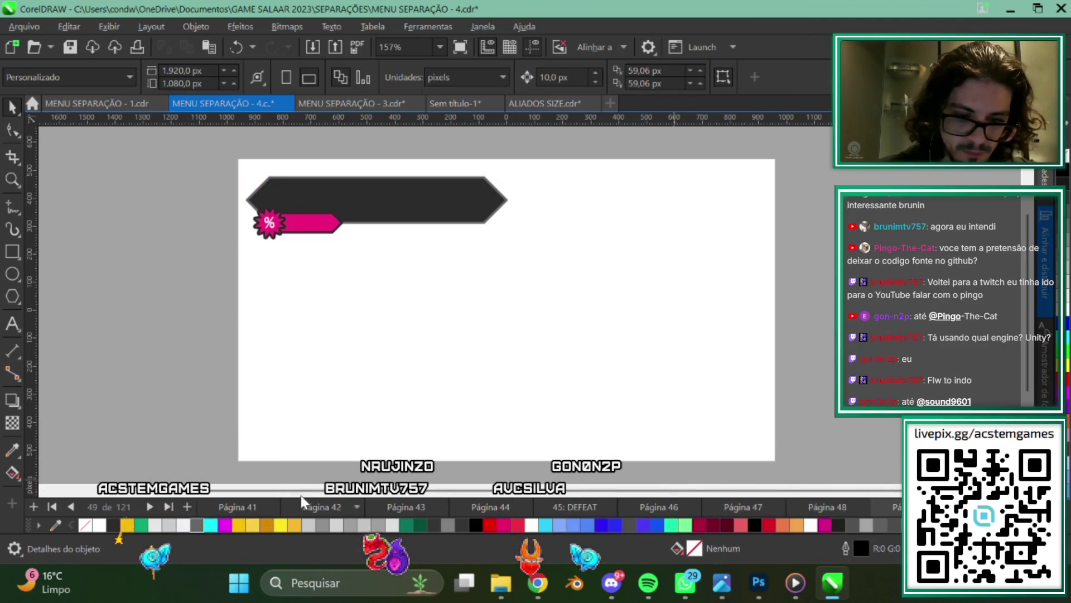
{"action": "left_click", "coordinate": [188, 504]}
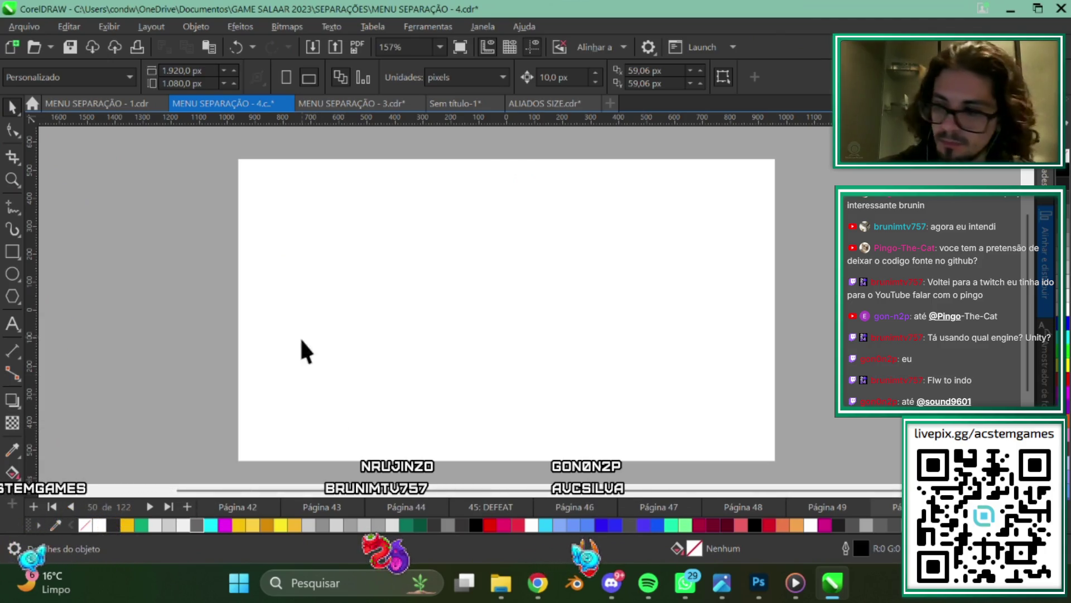
{"action": "key", "text": "ctrl+v"}
Delete the PACK 02 label, BRL 5,00 price and gem icon, leaving the bare hexagon.
{"action": "left_click", "coordinate": [316, 373]}
{"action": "scroll", "coordinate": [357, 313], "scroll_direction": "up", "scroll_amount": 1}
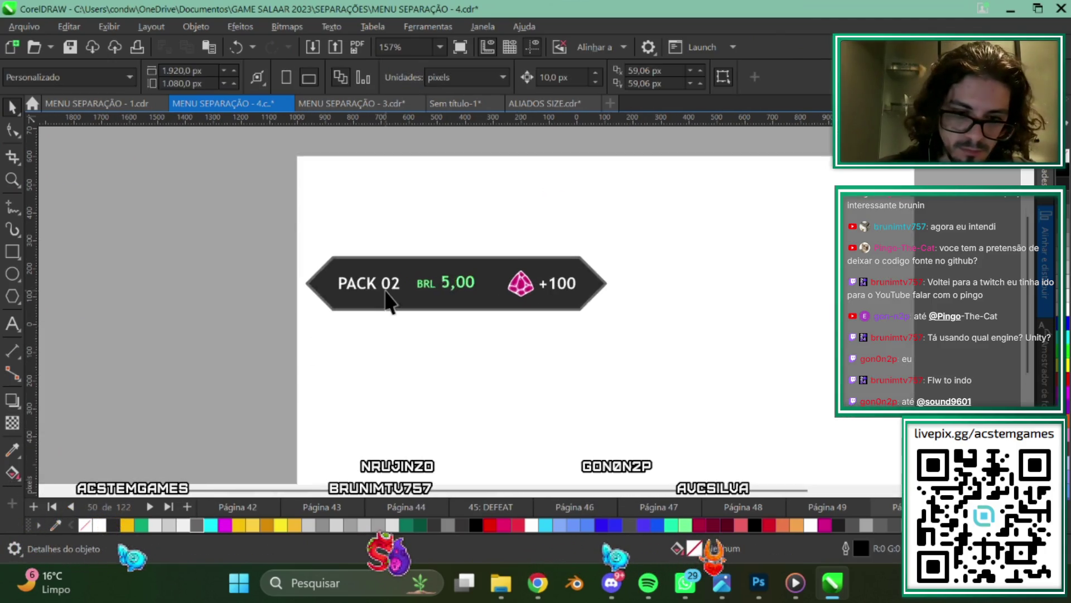
{"action": "scroll", "coordinate": [390, 299], "scroll_direction": "up", "scroll_amount": 1}
{"action": "left_click", "coordinate": [363, 282]}
{"action": "key", "text": "Delete"}
{"action": "left_click", "coordinate": [468, 282]}
{"action": "key", "text": "Delete"}
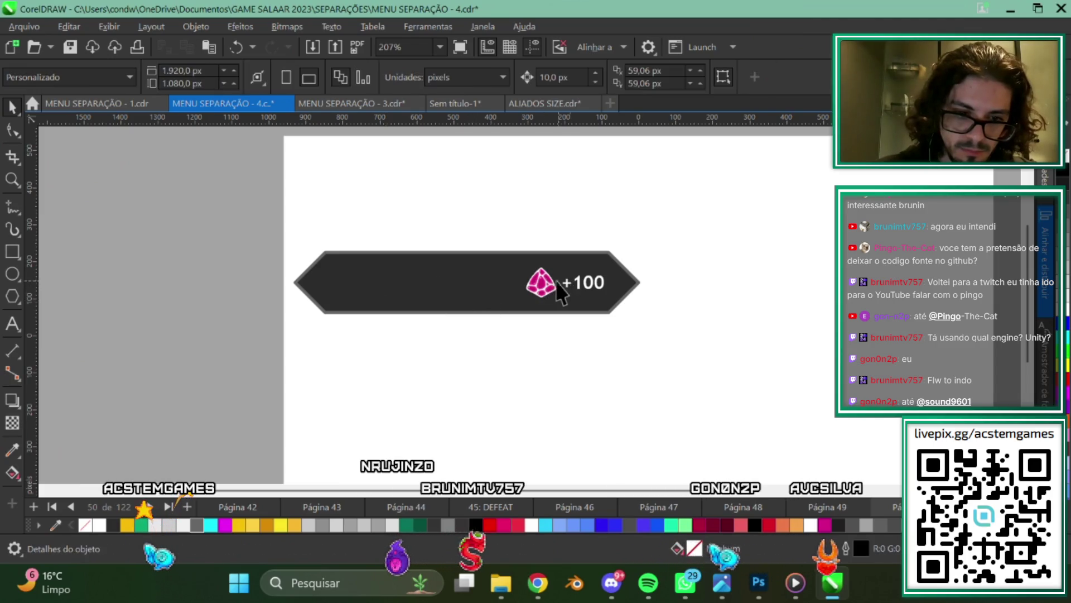
{"action": "left_click", "coordinate": [550, 282]}
{"action": "key", "text": "Delete"}
{"action": "key", "text": "Delete"}
{"action": "left_click", "coordinate": [391, 286]}
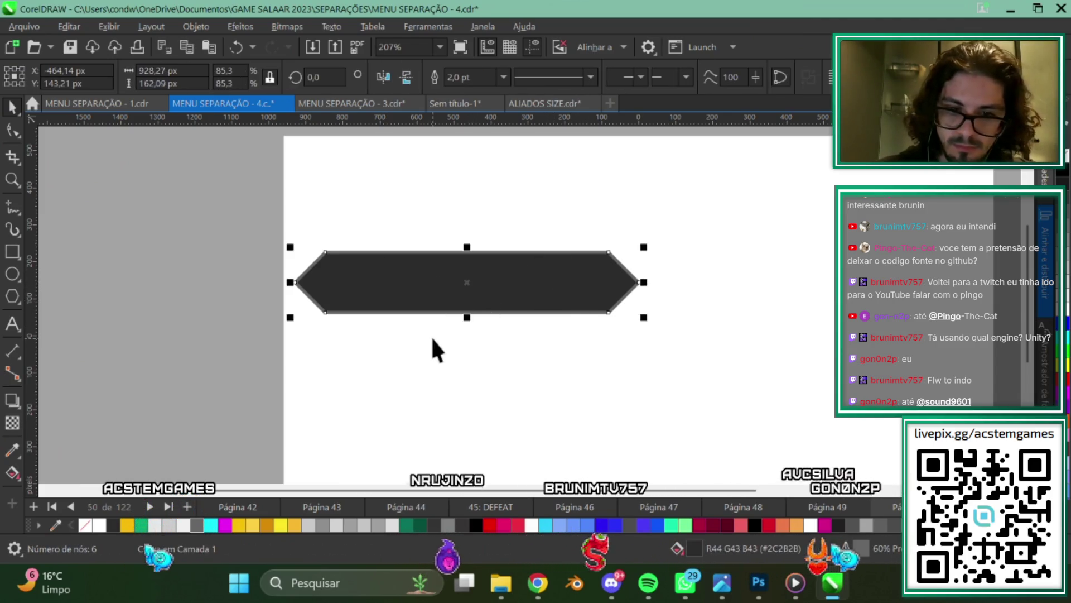
Paste the bare hexagon onto page 48 and give it a pink outline.
{"action": "scroll", "coordinate": [430, 336], "scroll_direction": "down", "scroll_amount": 2}
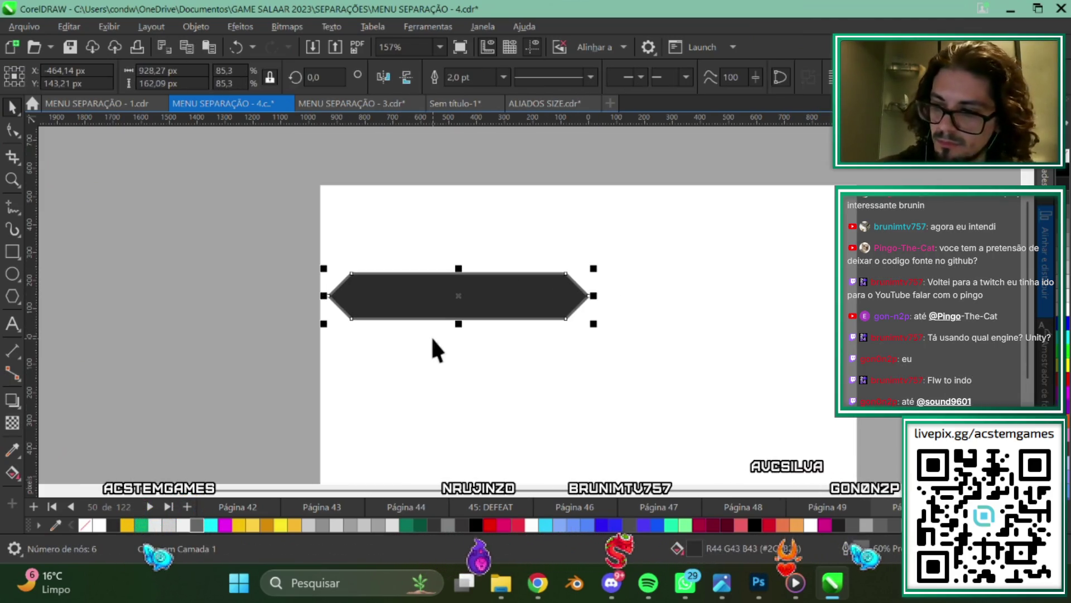
{"action": "left_click", "coordinate": [745, 511]}
{"action": "key", "text": "ctrl+v"}
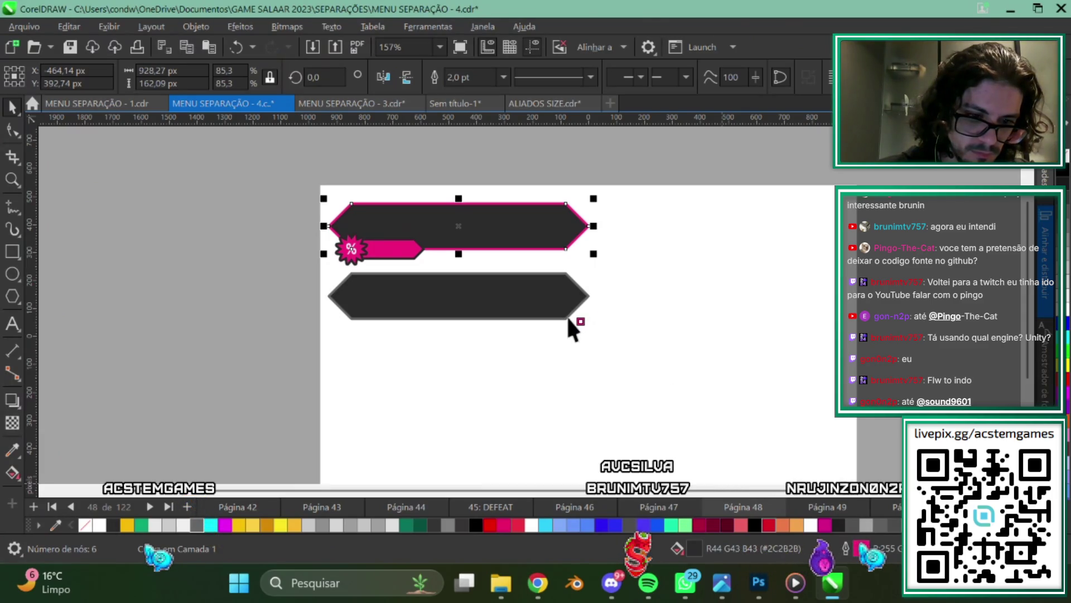
{"action": "left_click_drag", "start_coordinate": [569, 317], "coordinate": [564, 316]}
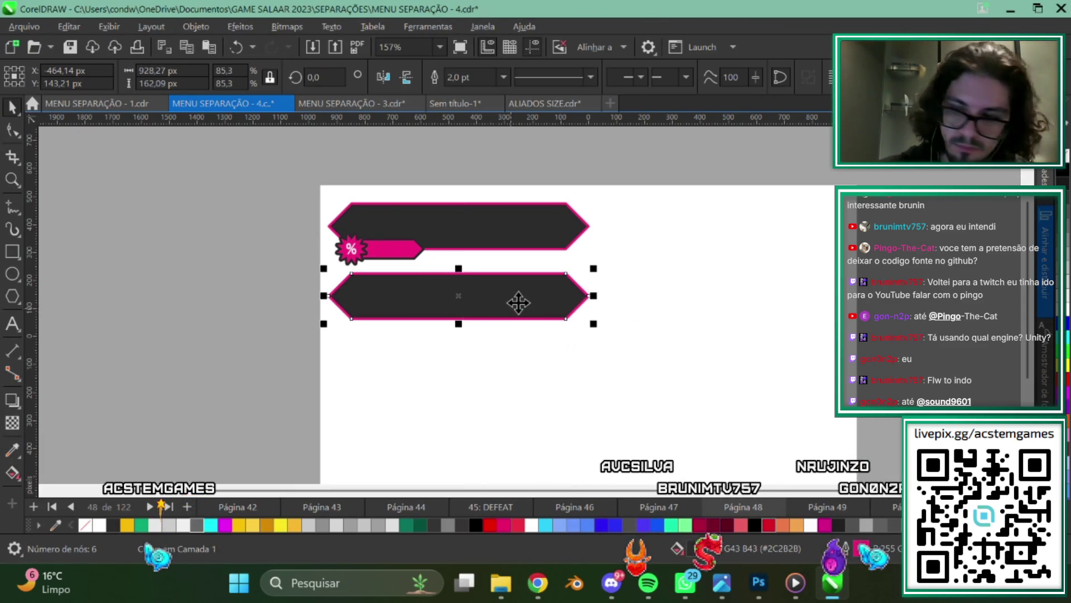
{"action": "left_click", "coordinate": [826, 507]}
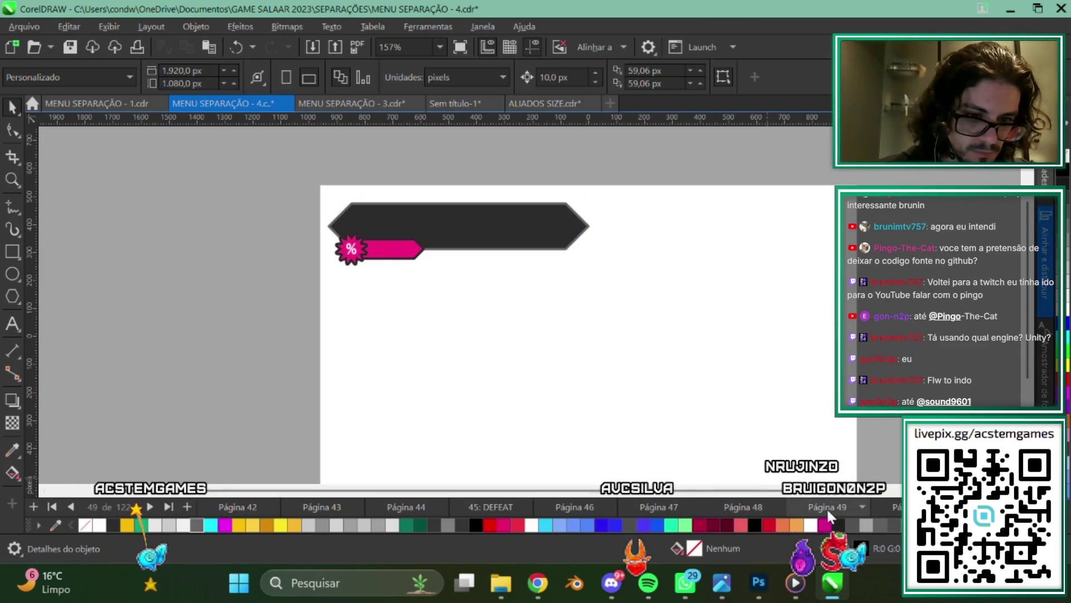
{"action": "left_click", "coordinate": [896, 507]}
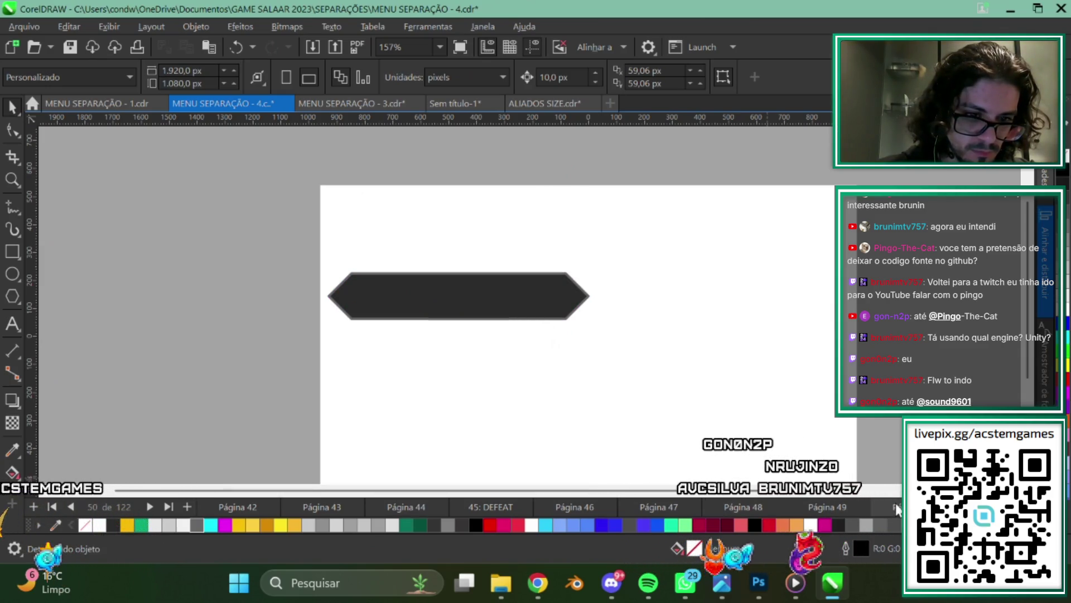
Paste the pink-outlined hexagon onto a new page at the end.
{"action": "left_click", "coordinate": [185, 502]}
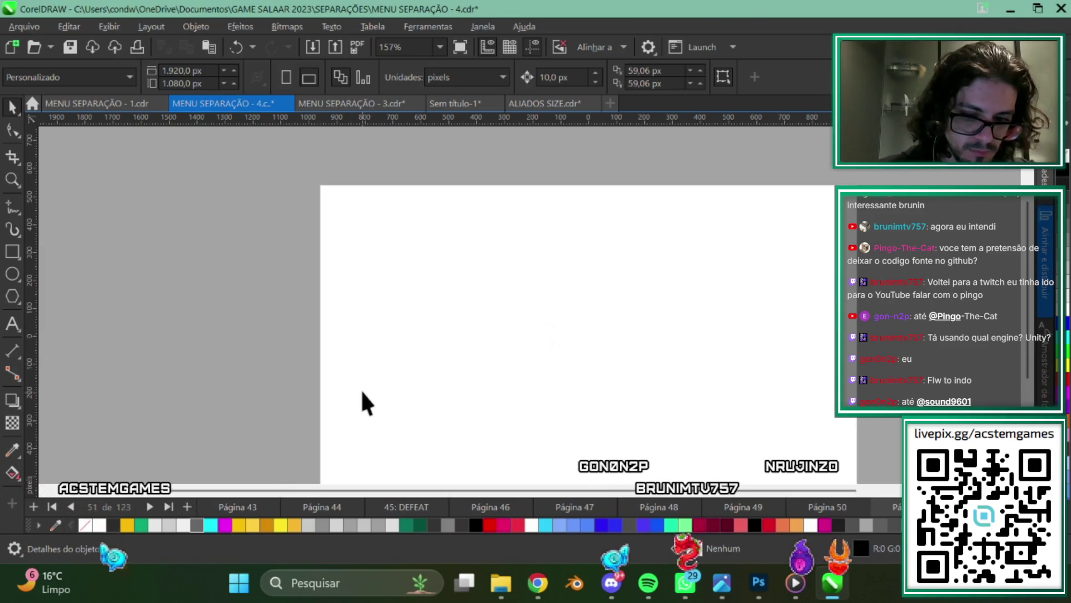
{"action": "key", "text": "ctrl+v"}
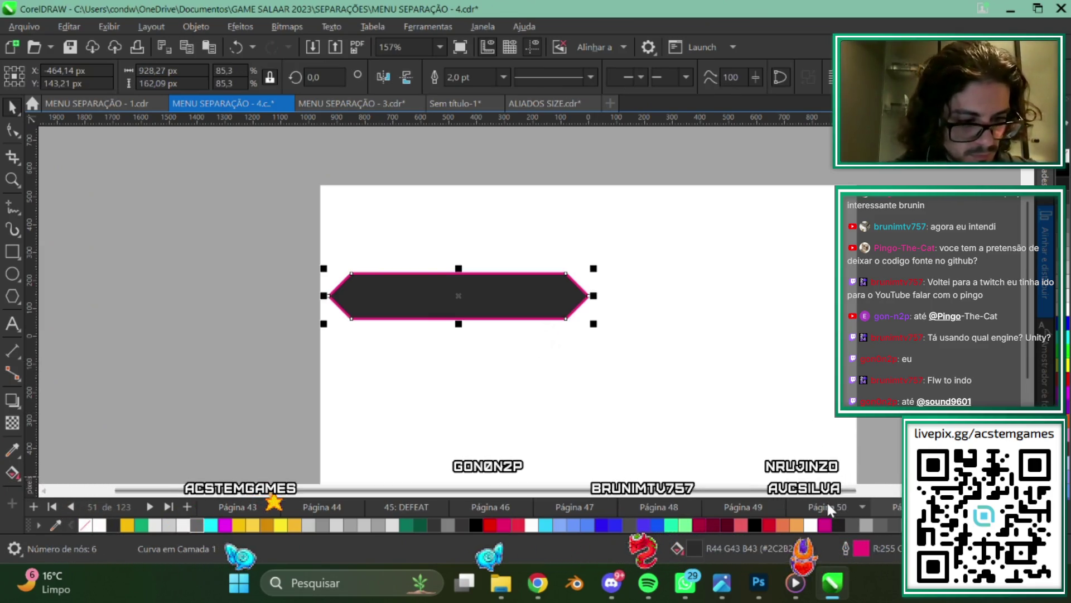
{"action": "left_click", "coordinate": [828, 507]}
{"action": "left_click", "coordinate": [893, 507]}
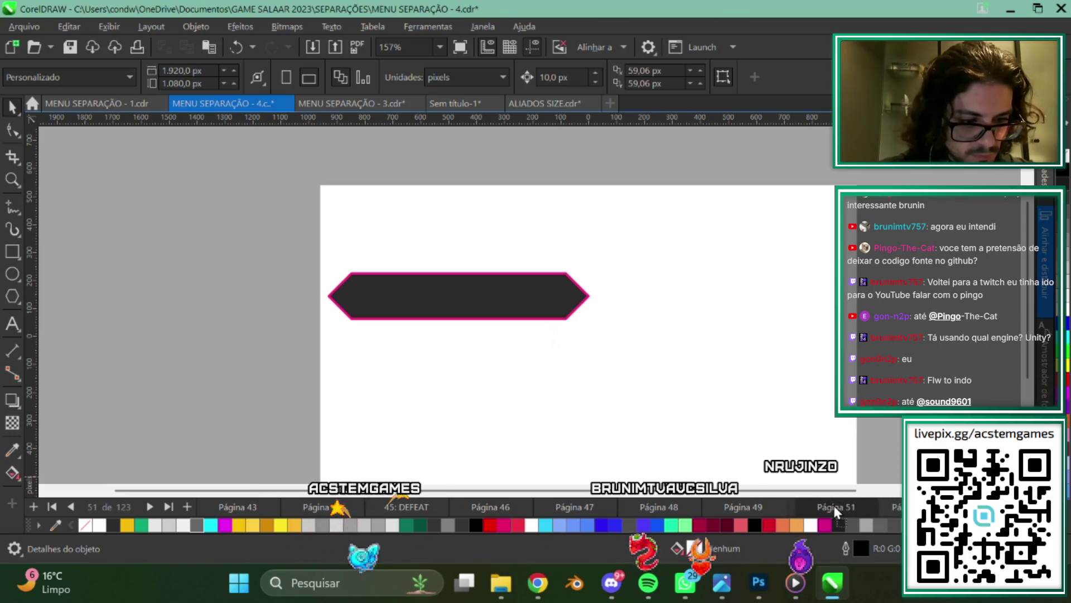
{"action": "left_click", "coordinate": [658, 505]}
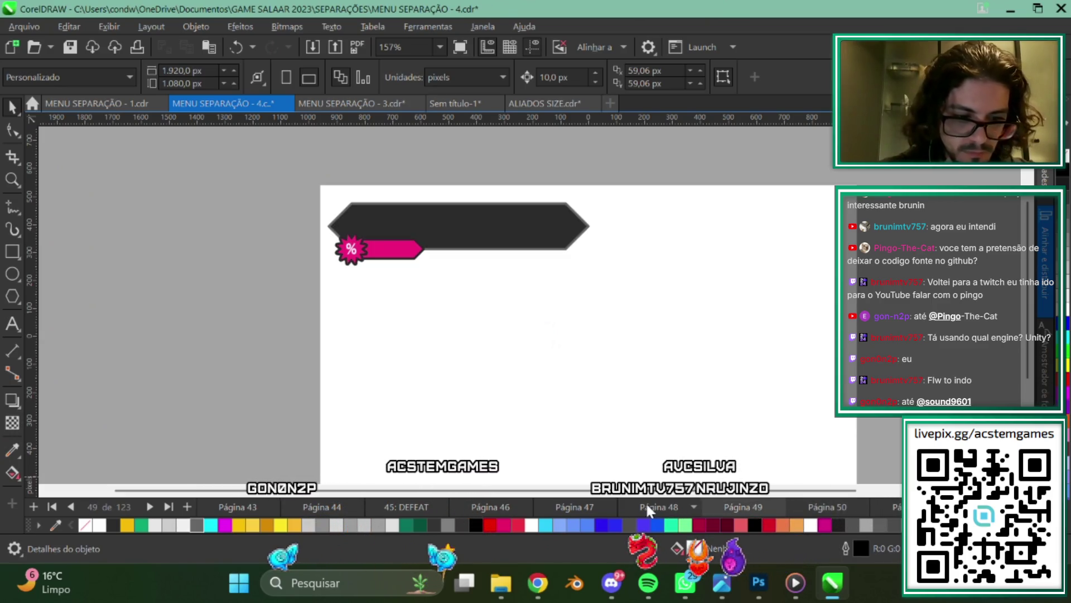
Delete all pack buttons from Página 47, select the pink vortex panel, and add a page after it.
{"action": "left_click", "coordinate": [574, 505]}
{"action": "scroll", "coordinate": [407, 299], "scroll_direction": "down", "scroll_amount": 1}
{"action": "scroll", "coordinate": [357, 287], "scroll_direction": "down", "scroll_amount": 1}
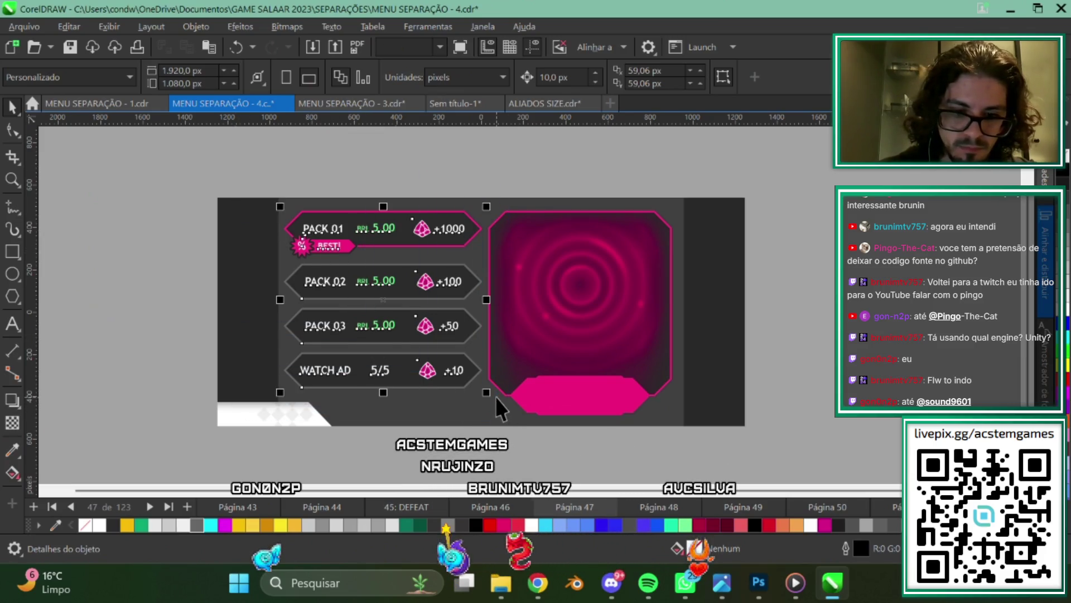
{"action": "left_click_drag", "start_coordinate": [496, 405], "coordinate": [496, 396]}
{"action": "scroll", "coordinate": [476, 312], "scroll_direction": "down", "scroll_amount": 1}
{"action": "scroll", "coordinate": [476, 313], "scroll_direction": "up", "scroll_amount": 1}
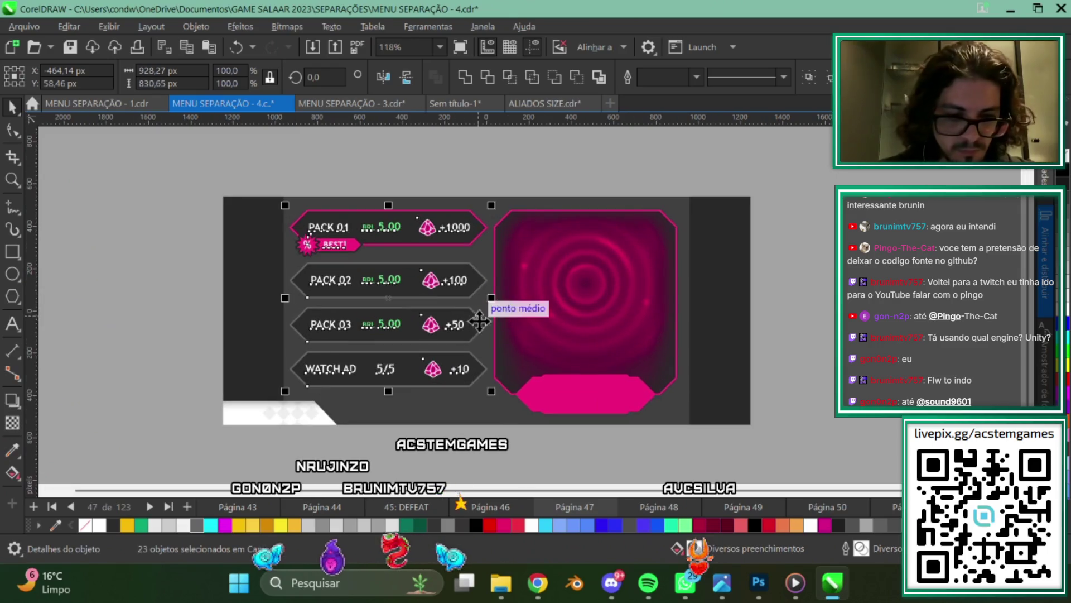
{"action": "key", "text": "Delete"}
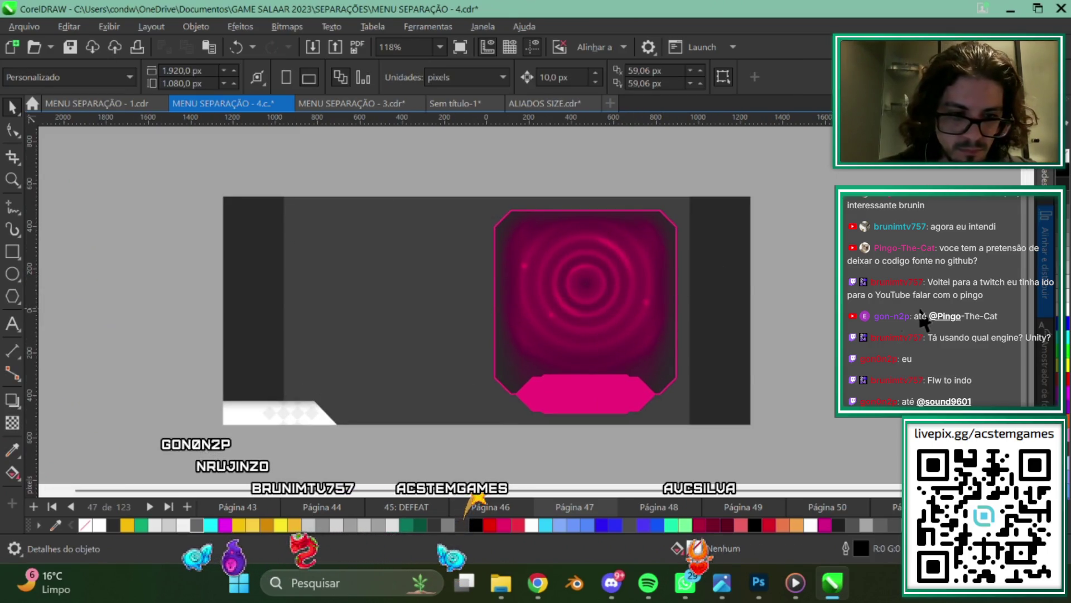
{"action": "left_click", "coordinate": [564, 262]}
{"action": "scroll", "coordinate": [614, 289], "scroll_direction": "down", "scroll_amount": 1}
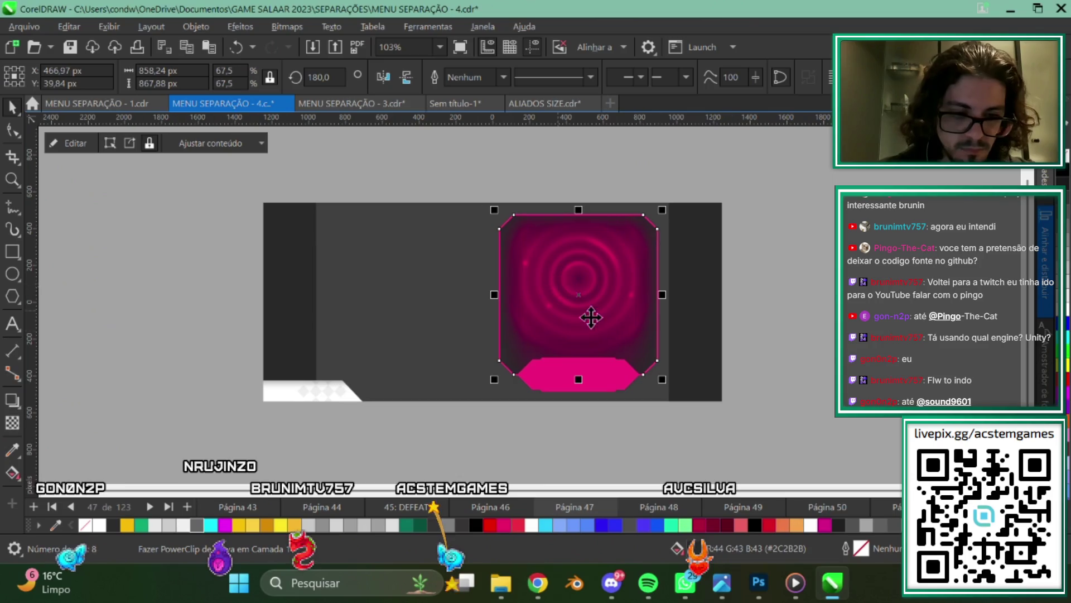
{"action": "scroll", "coordinate": [638, 333], "scroll_direction": "left", "scroll_amount": 1}
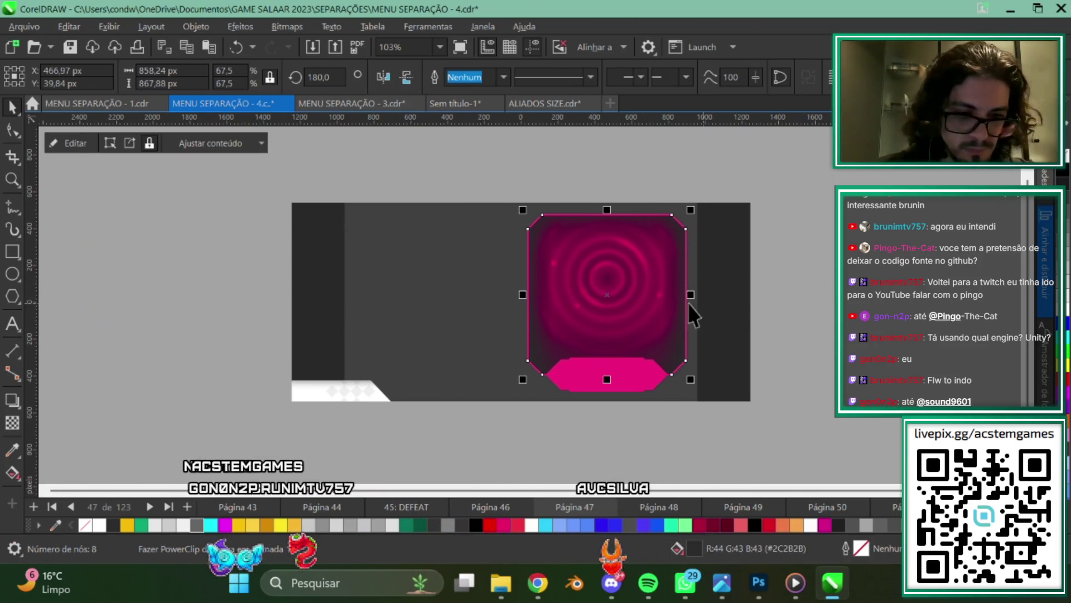
{"action": "left_click", "coordinate": [188, 505]}
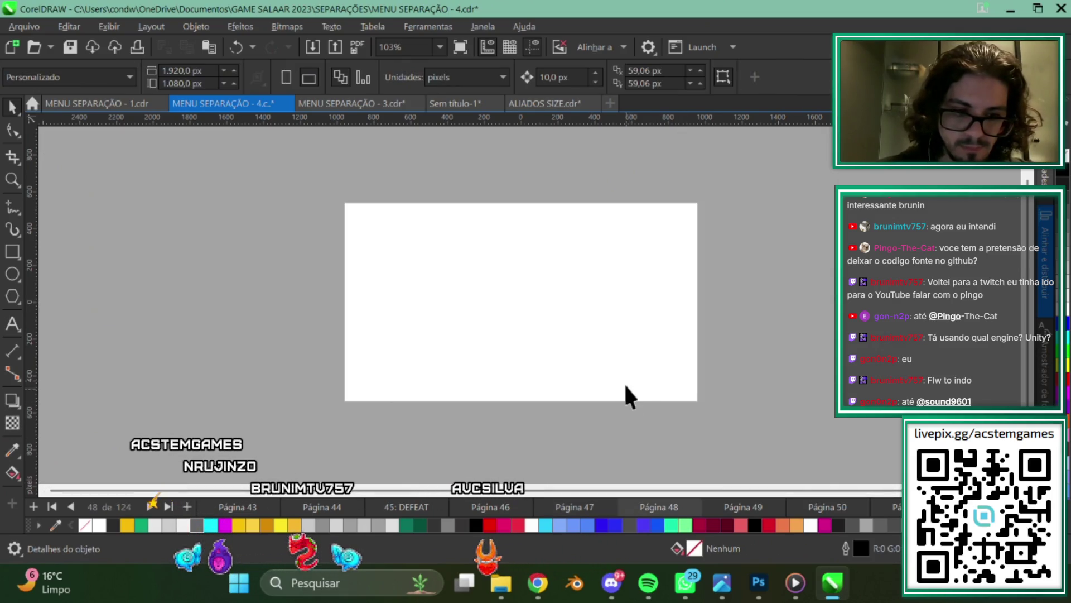
Paste the vortex panel on the new page and, in PowerClip edit, delete the dark shading rectangle.
{"action": "key", "text": "ctrl+v"}
{"action": "scroll", "coordinate": [578, 322], "scroll_direction": "up", "scroll_amount": 1}
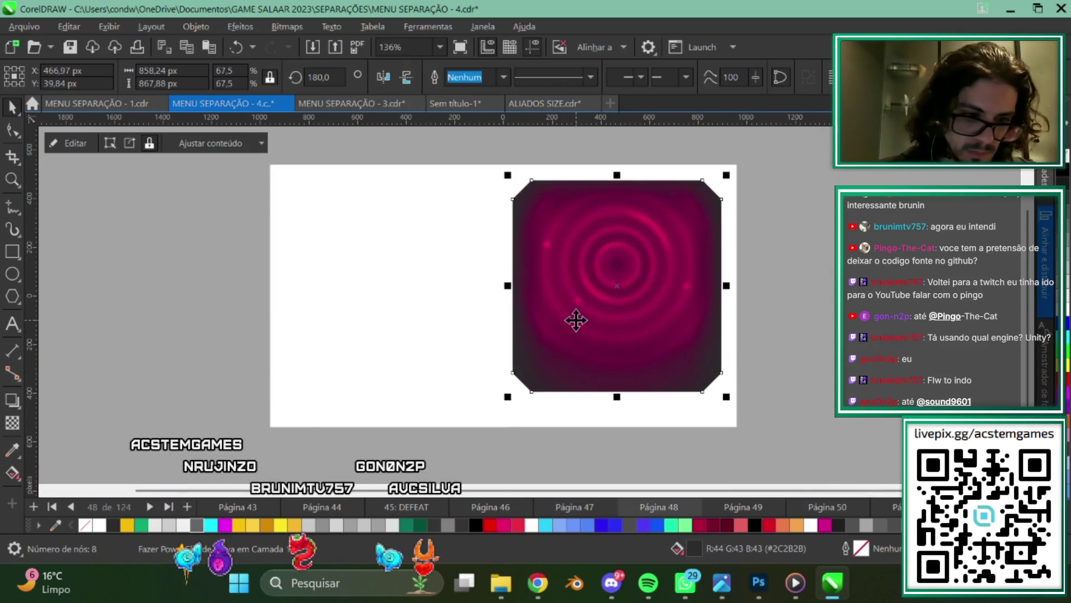
{"action": "left_click", "coordinate": [59, 142]}
{"action": "scroll", "coordinate": [782, 346], "scroll_direction": "down", "scroll_amount": 1}
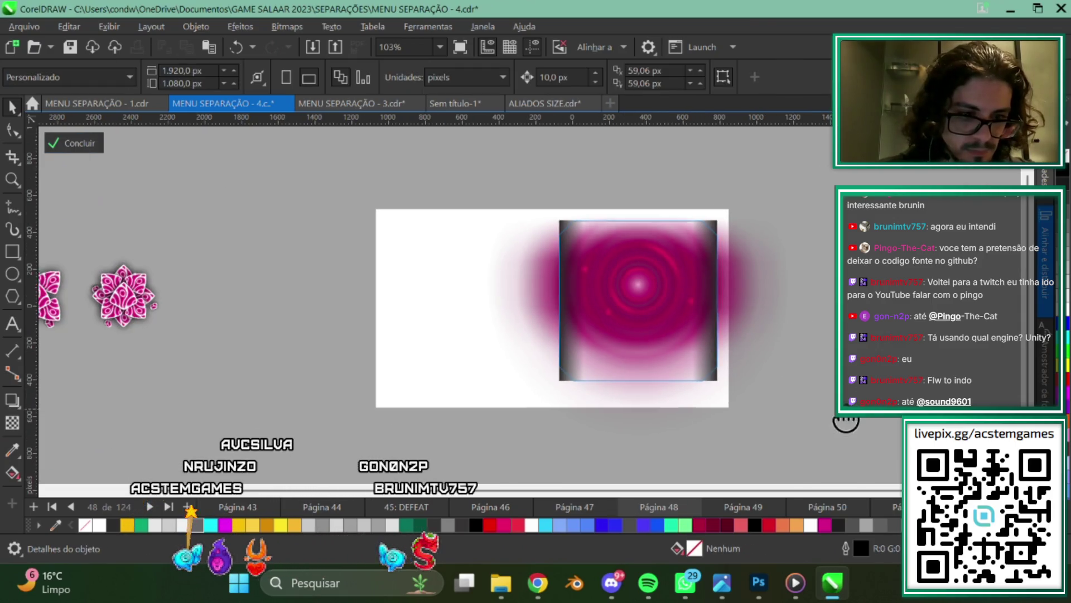
{"action": "left_click_drag", "start_coordinate": [846, 421], "coordinate": [728, 439]}
{"action": "left_click_drag", "start_coordinate": [342, 177], "coordinate": [343, 172]}
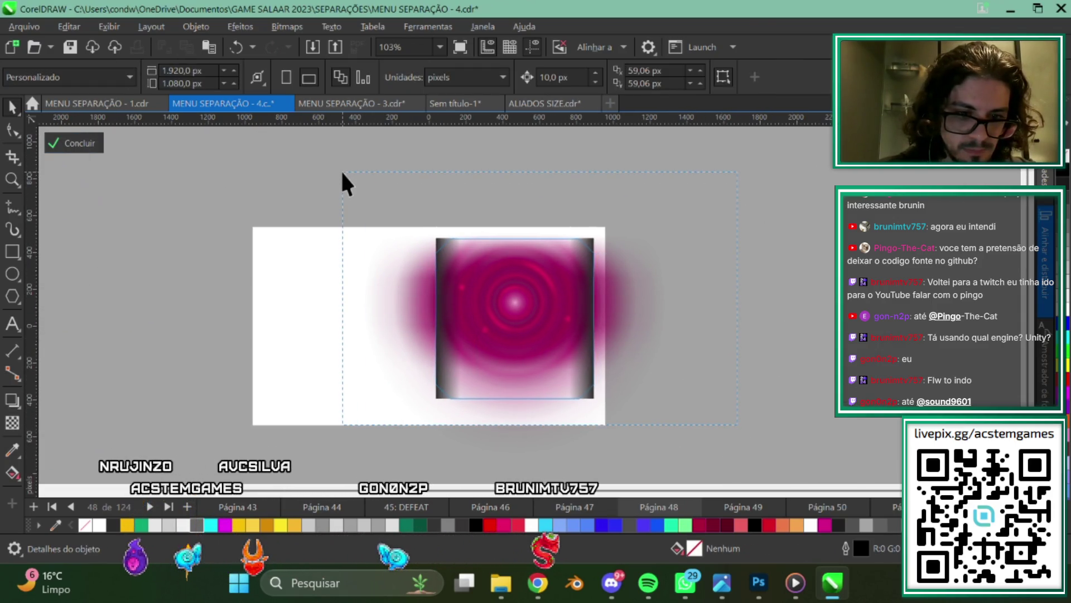
{"action": "left_click", "coordinate": [585, 395]}
{"action": "key", "text": "Delete"}
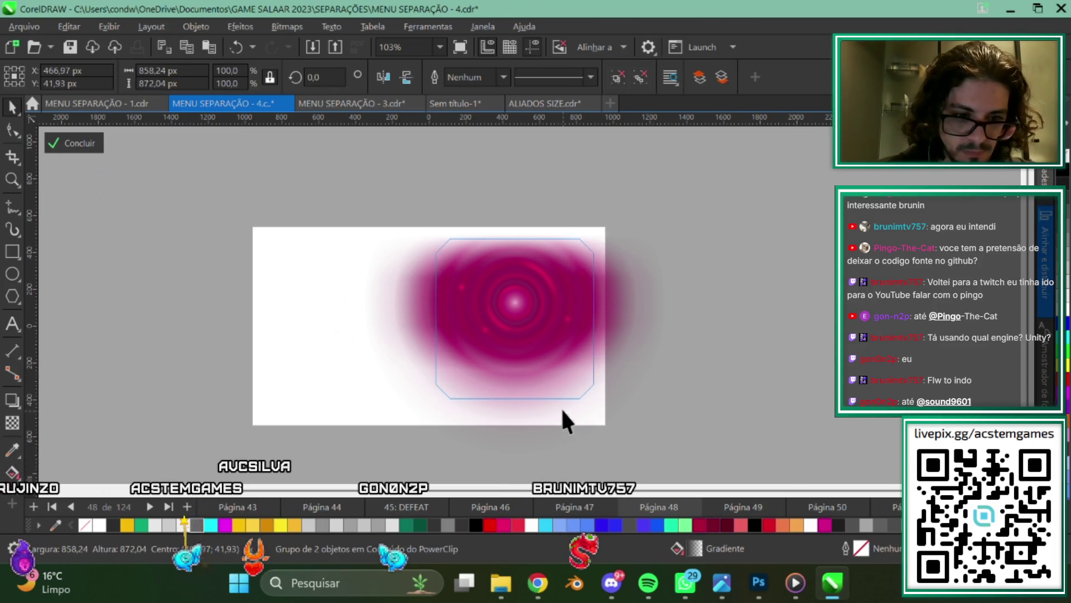
Delete the pink blur image from the panel contents and finish the PowerClip edit.
{"action": "left_click_drag", "start_coordinate": [527, 365], "coordinate": [587, 353]}
{"action": "left_click", "coordinate": [555, 282]}
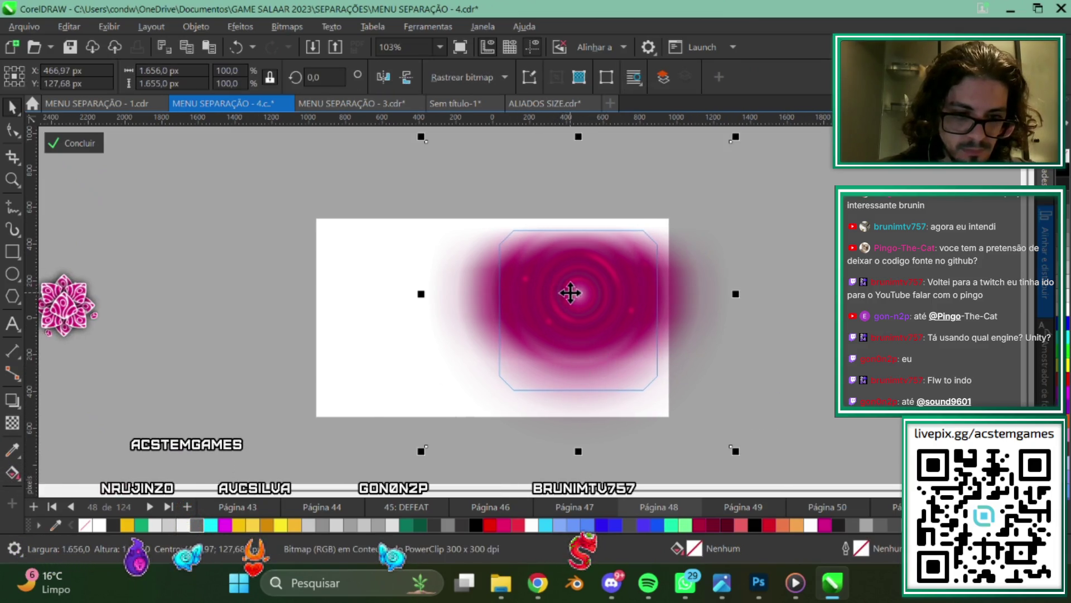
{"action": "scroll", "coordinate": [569, 292], "scroll_direction": "down", "scroll_amount": 1}
{"action": "mouse_move", "coordinate": [564, 313]}
{"action": "left_mouse_down"}
{"action": "mouse_move", "coordinate": [727, 288]}
{"action": "mouse_move", "coordinate": [580, 287]}
{"action": "mouse_move", "coordinate": [777, 260]}
{"action": "mouse_move", "coordinate": [626, 318]}
{"action": "left_mouse_up"}
{"action": "scroll", "coordinate": [581, 280], "scroll_direction": "up", "scroll_amount": 2}
{"action": "scroll", "coordinate": [558, 310], "scroll_direction": "down", "scroll_amount": 2}
{"action": "scroll", "coordinate": [455, 298], "scroll_direction": "up", "scroll_amount": 1}
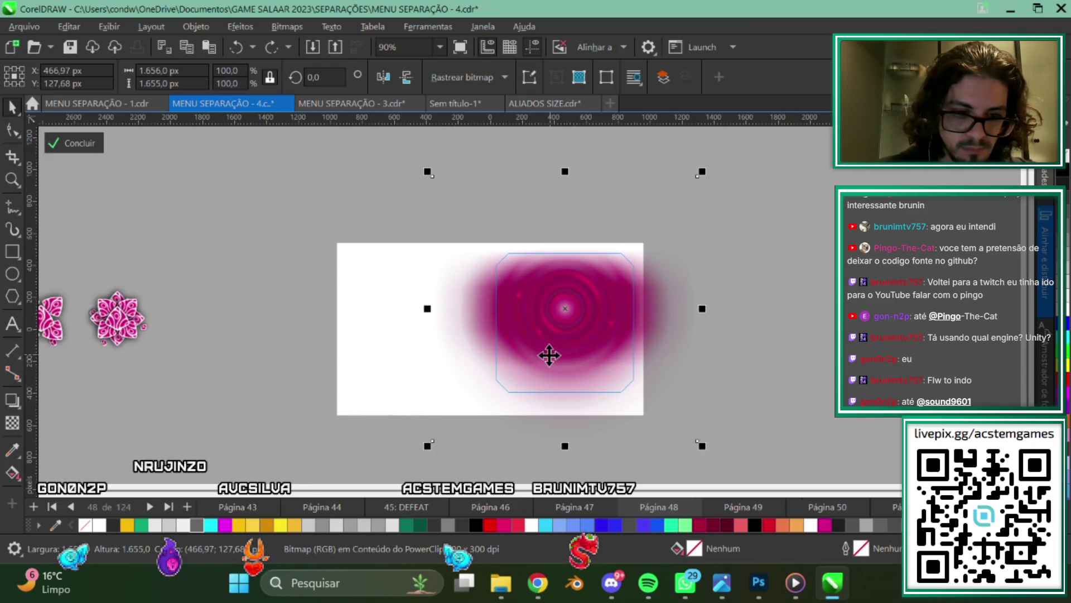
{"action": "scroll", "coordinate": [631, 342], "scroll_direction": "up", "scroll_amount": 1}
{"action": "scroll", "coordinate": [579, 342], "scroll_direction": "up", "scroll_amount": 2}
{"action": "scroll", "coordinate": [486, 303], "scroll_direction": "up", "scroll_amount": 2}
{"action": "scroll", "coordinate": [485, 304], "scroll_direction": "down", "scroll_amount": 4}
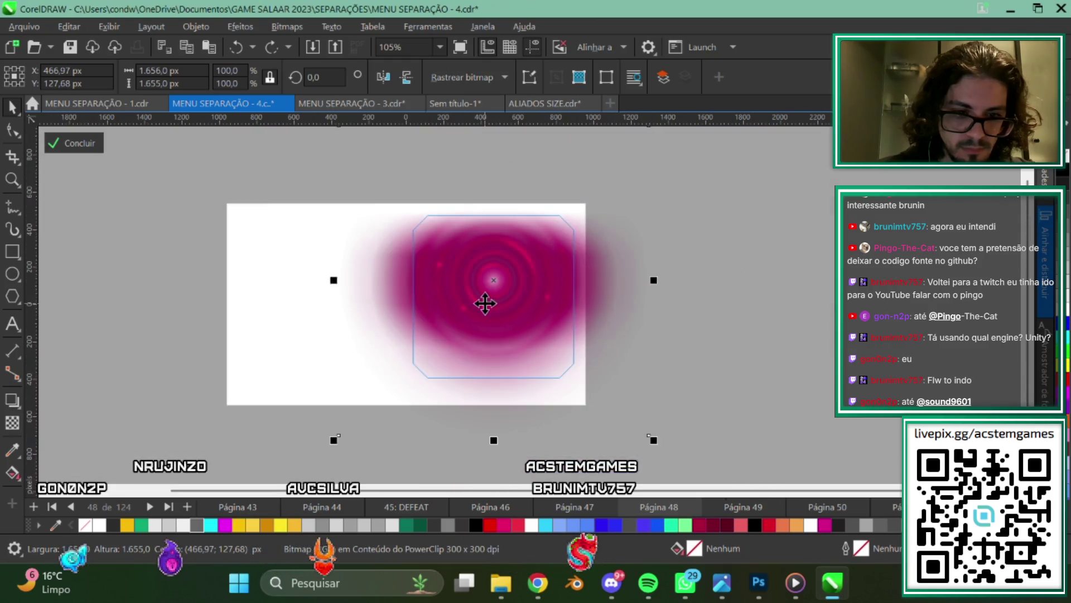
{"action": "scroll", "coordinate": [485, 304], "scroll_direction": "down", "scroll_amount": 2}
{"action": "scroll", "coordinate": [558, 321], "scroll_direction": "left", "scroll_amount": 3}
{"action": "scroll", "coordinate": [614, 321], "scroll_direction": "right", "scroll_amount": 1}
{"action": "scroll", "coordinate": [591, 322], "scroll_direction": "up", "scroll_amount": 1}
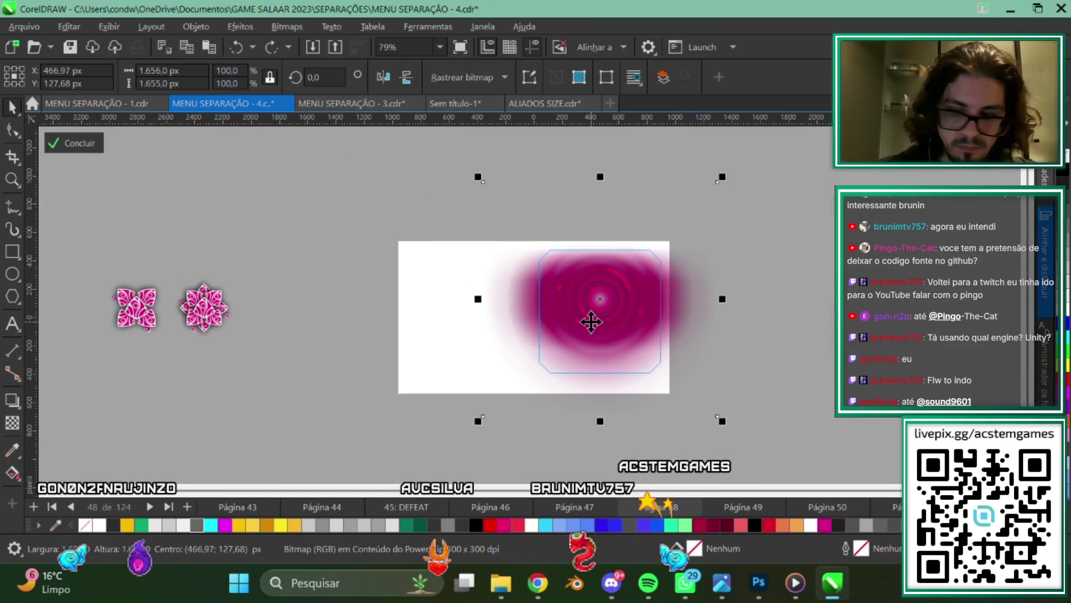
{"action": "key", "text": "Delete"}
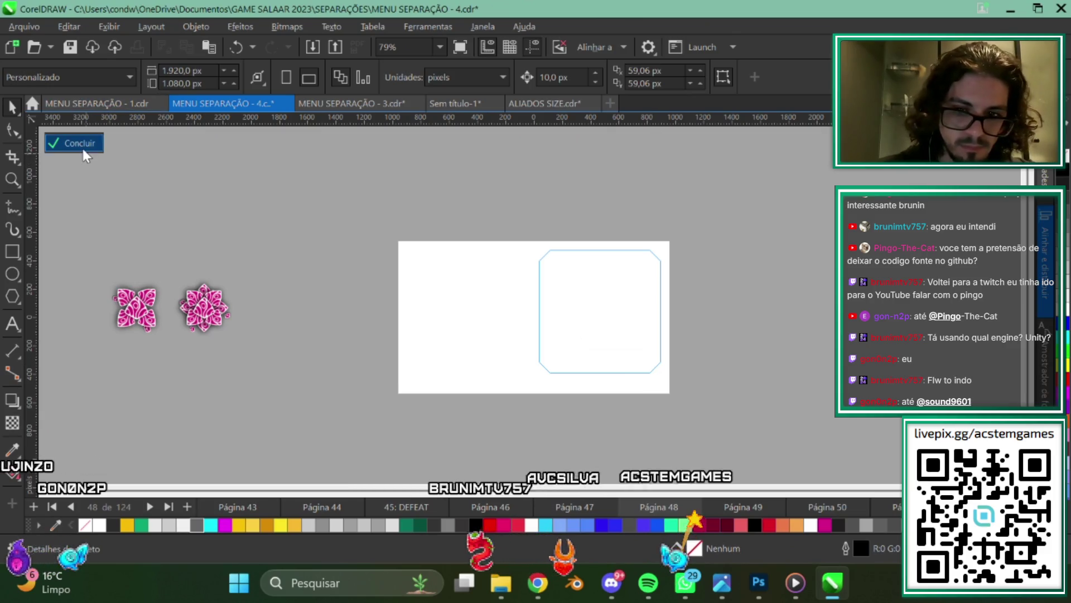
{"action": "left_click", "coordinate": [83, 149]}
Compare against Página 47, then delete the dark clipped-corner shape on Página 48.
{"action": "scroll", "coordinate": [695, 302], "scroll_direction": "up", "scroll_amount": 3}
{"action": "left_click", "coordinate": [694, 306]}
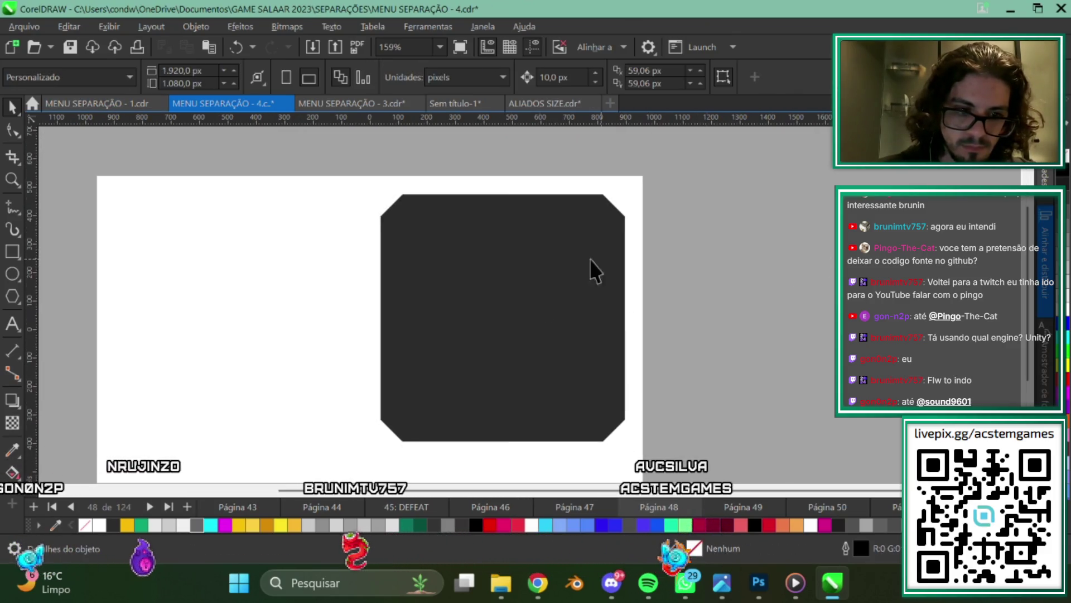
{"action": "scroll", "coordinate": [591, 259], "scroll_direction": "down", "scroll_amount": 3}
{"action": "scroll", "coordinate": [653, 334], "scroll_direction": "up", "scroll_amount": 1}
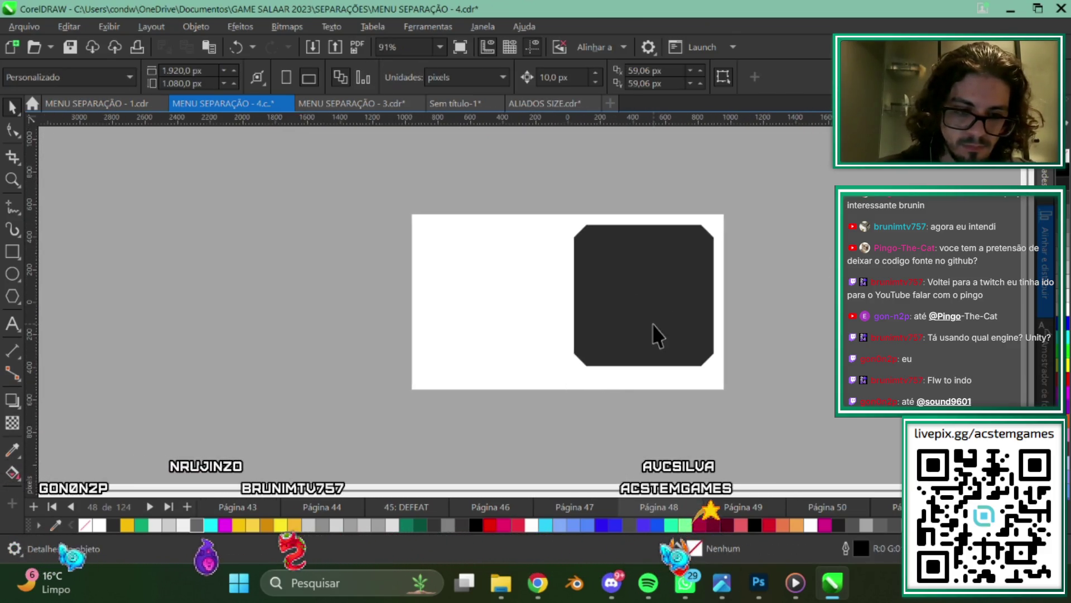
{"action": "left_click", "coordinate": [563, 506]}
{"action": "scroll", "coordinate": [620, 444], "scroll_direction": "right", "scroll_amount": 2}
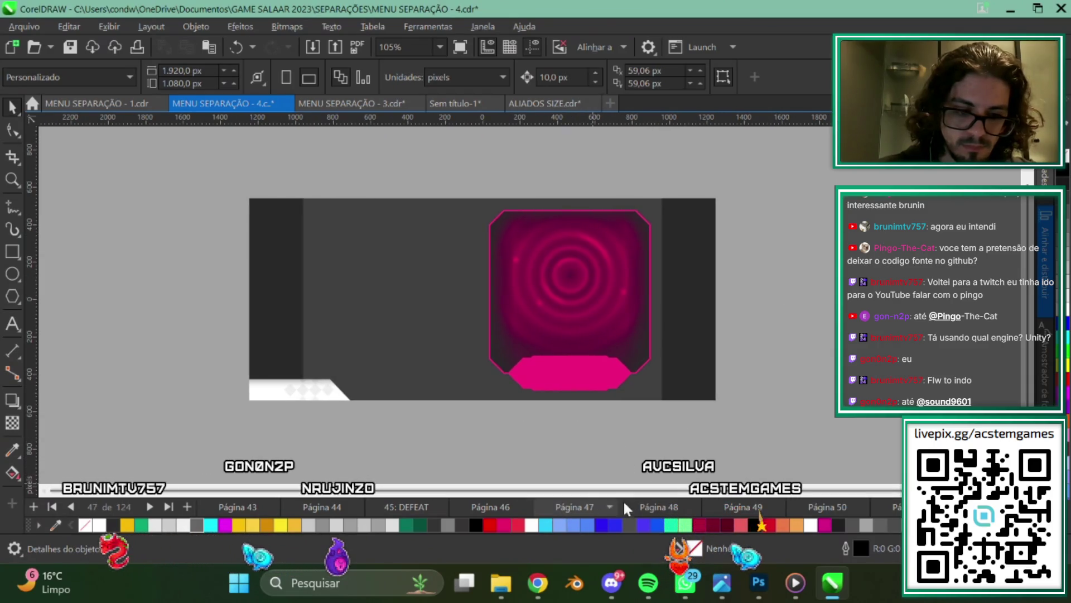
{"action": "left_click", "coordinate": [639, 504]}
{"action": "left_click", "coordinate": [620, 283]}
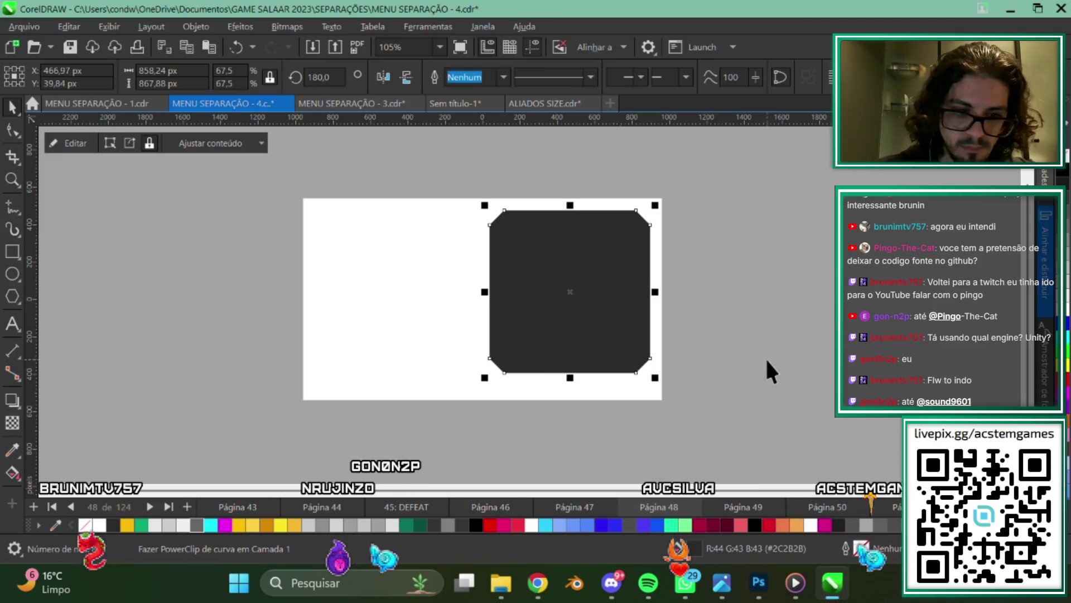
{"action": "key", "text": "Delete"}
Paste the pink vortex image onto page 48, trying and undoing trial moves before reselecting it.
{"action": "key", "text": "ctrl+v"}
{"action": "scroll", "coordinate": [568, 272], "scroll_direction": "up", "scroll_amount": 2}
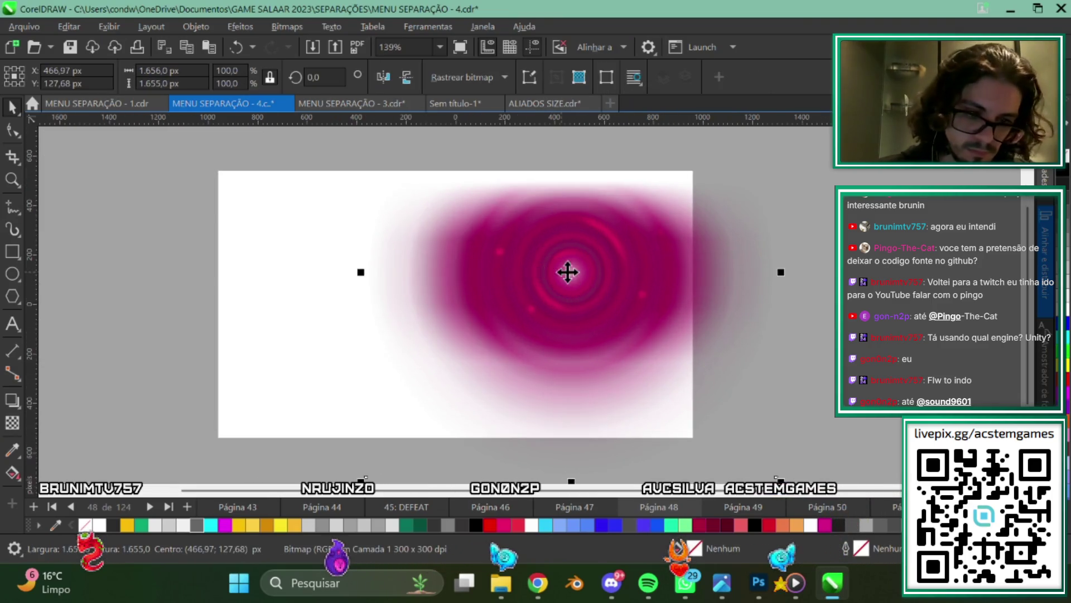
{"action": "scroll", "coordinate": [567, 271], "scroll_direction": "down", "scroll_amount": 4}
{"action": "scroll", "coordinate": [567, 272], "scroll_direction": "up", "scroll_amount": 1}
{"action": "left_click_drag", "start_coordinate": [560, 280], "coordinate": [637, 306]}
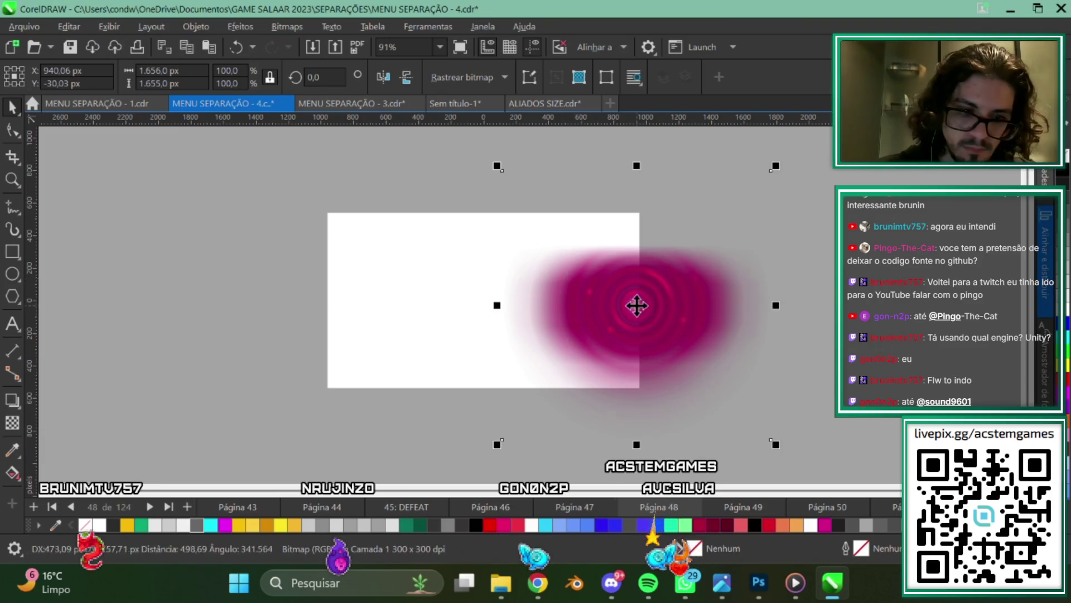
{"action": "key", "text": "Escape"}
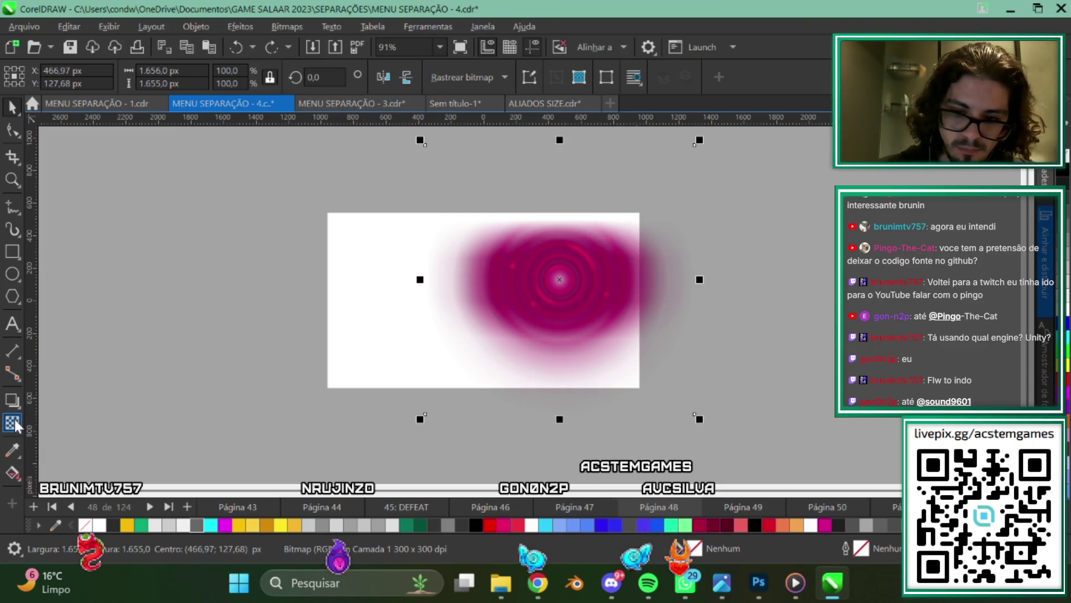
{"action": "left_click", "coordinate": [13, 423]}
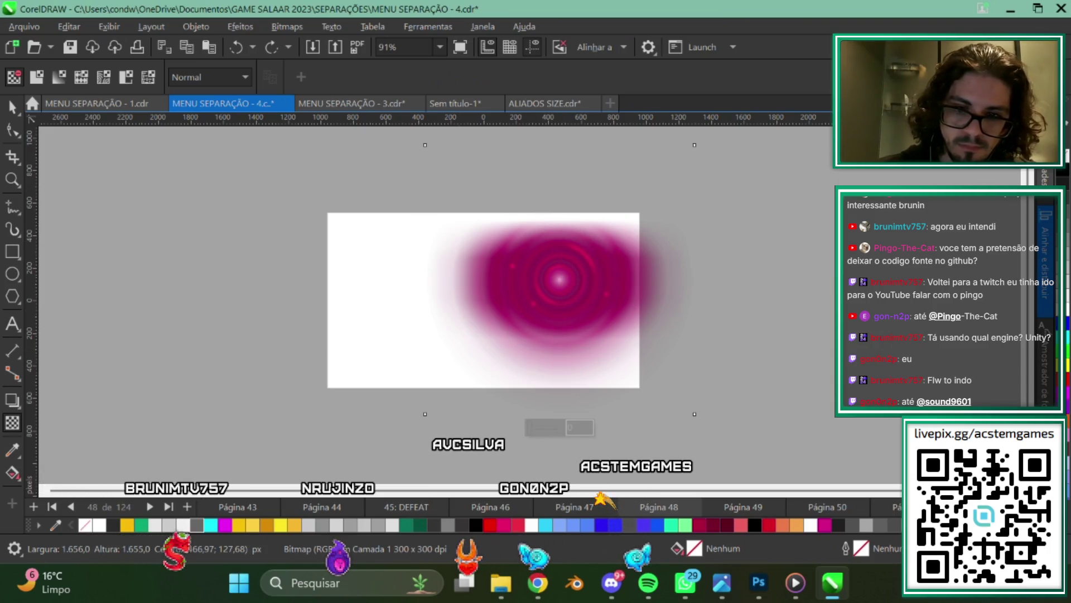
{"action": "left_click", "coordinate": [12, 109]}
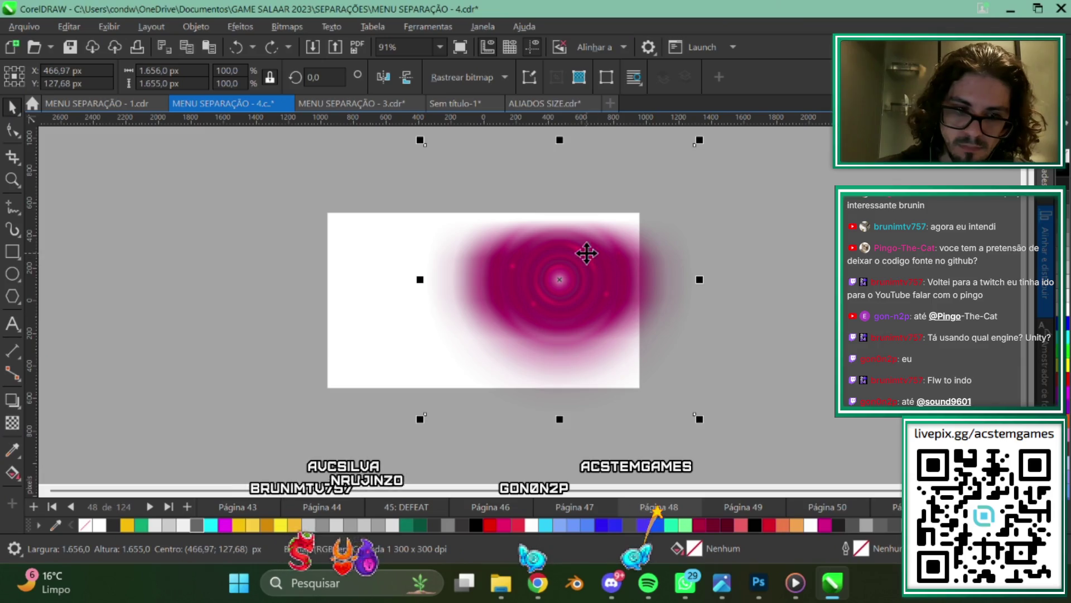
{"action": "left_click", "coordinate": [570, 233]}
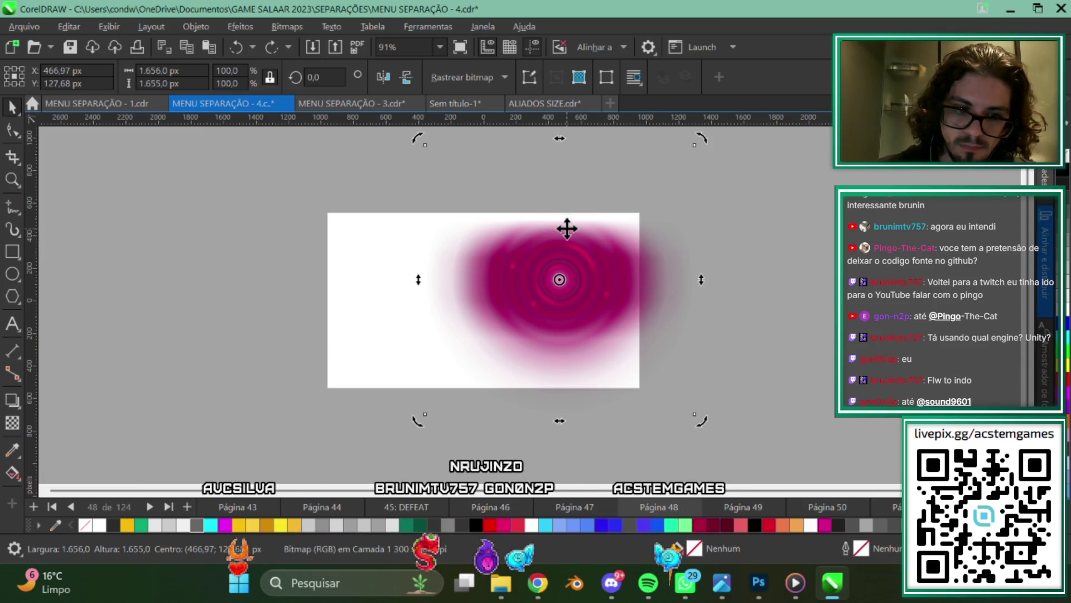
{"action": "left_click_drag", "start_coordinate": [570, 233], "coordinate": [652, 227]}
{"action": "key", "text": "ctrl+z"}
{"action": "left_click", "coordinate": [670, 212]}
{"action": "left_click", "coordinate": [632, 229]}
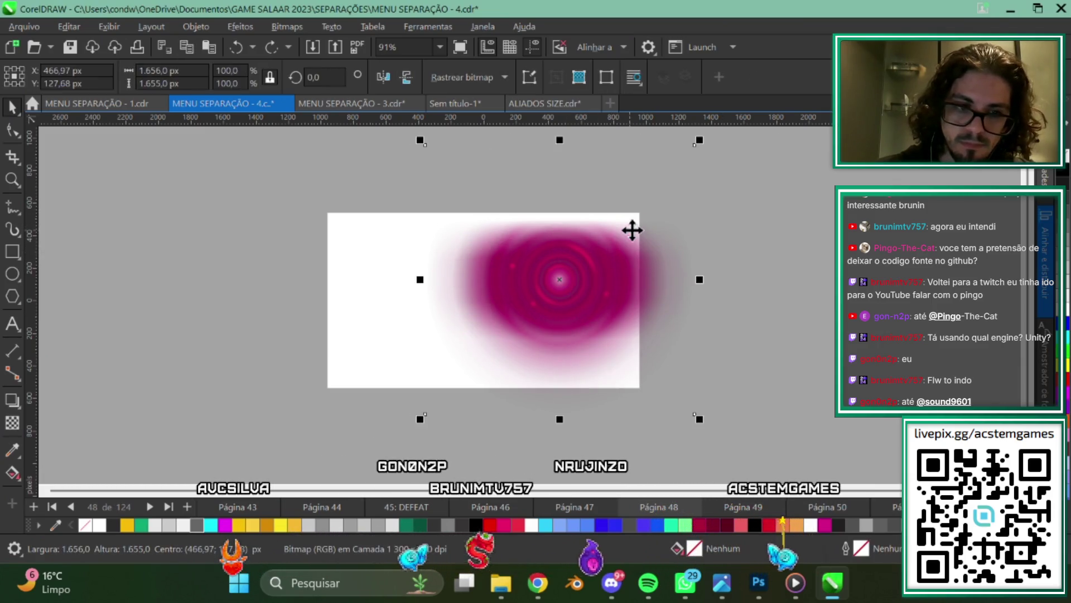
Drag the pink vortex image into its final position, zooming to check placement.
{"action": "scroll", "coordinate": [572, 271], "scroll_direction": "up", "scroll_amount": 1}
{"action": "scroll", "coordinate": [578, 282], "scroll_direction": "up", "scroll_amount": 3}
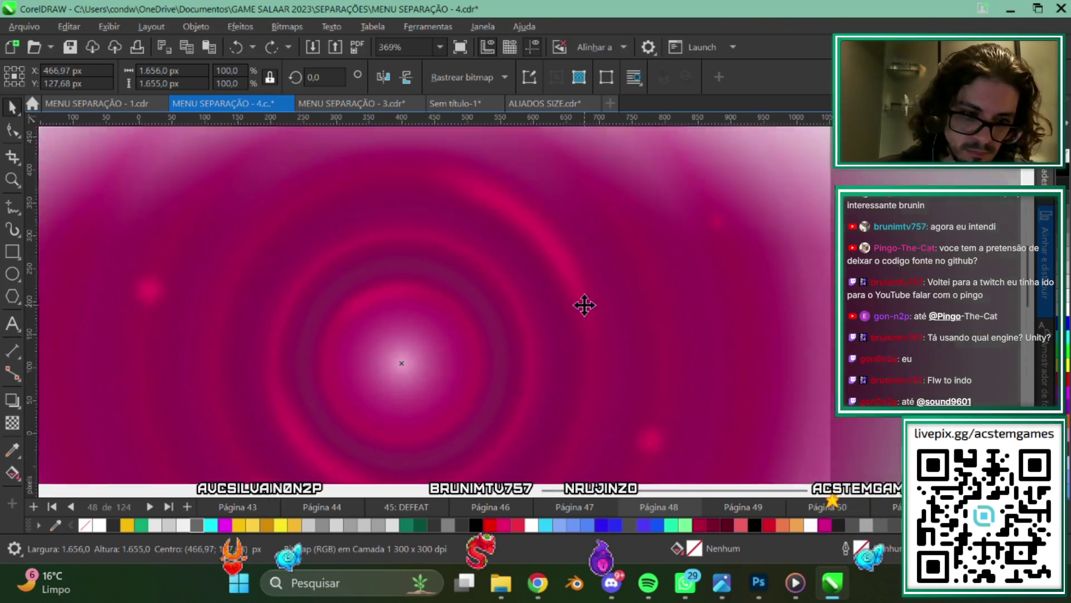
{"action": "scroll", "coordinate": [584, 303], "scroll_direction": "up", "scroll_amount": 2}
{"action": "scroll", "coordinate": [572, 318], "scroll_direction": "up", "scroll_amount": 2}
{"action": "scroll", "coordinate": [460, 329], "scroll_direction": "down", "scroll_amount": 2}
{"action": "scroll", "coordinate": [483, 330], "scroll_direction": "down", "scroll_amount": 3}
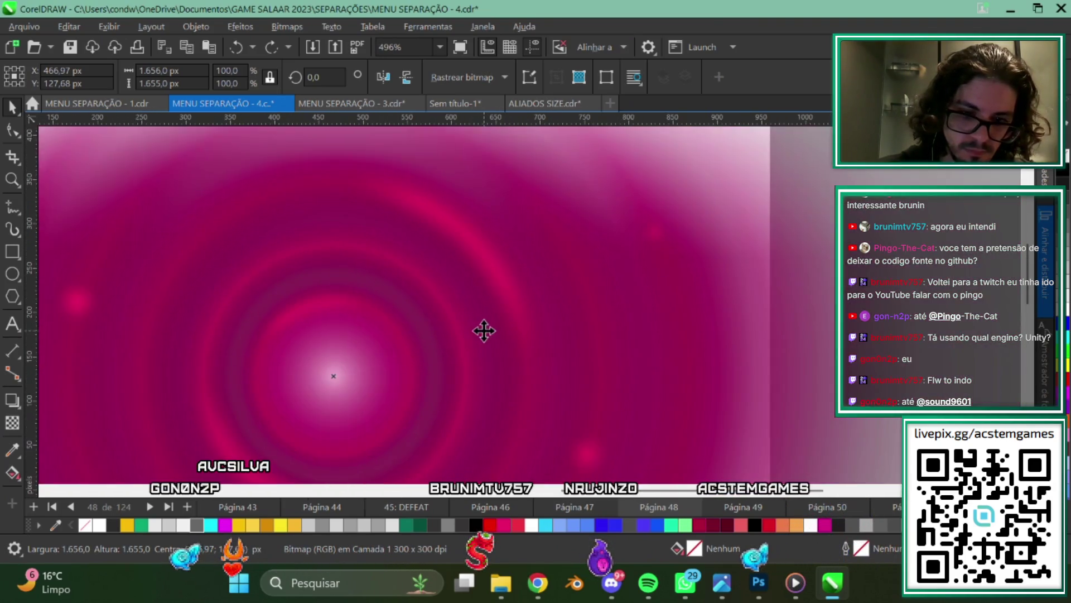
{"action": "scroll", "coordinate": [483, 330], "scroll_direction": "down", "scroll_amount": 2}
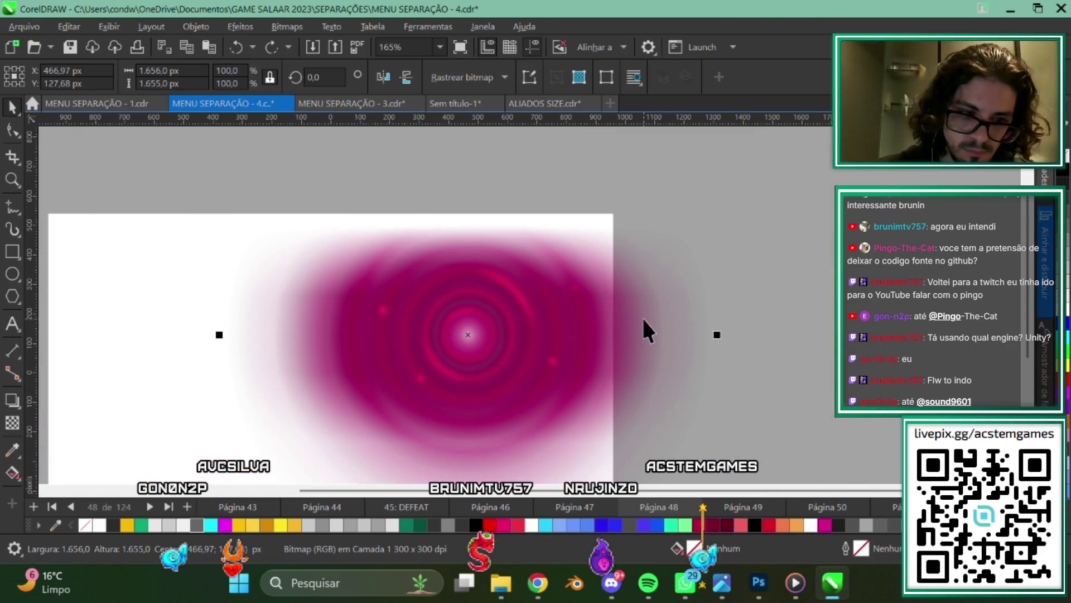
{"action": "scroll", "coordinate": [645, 310], "scroll_direction": "down", "scroll_amount": 1}
{"action": "scroll", "coordinate": [631, 304], "scroll_direction": "down", "scroll_amount": 2}
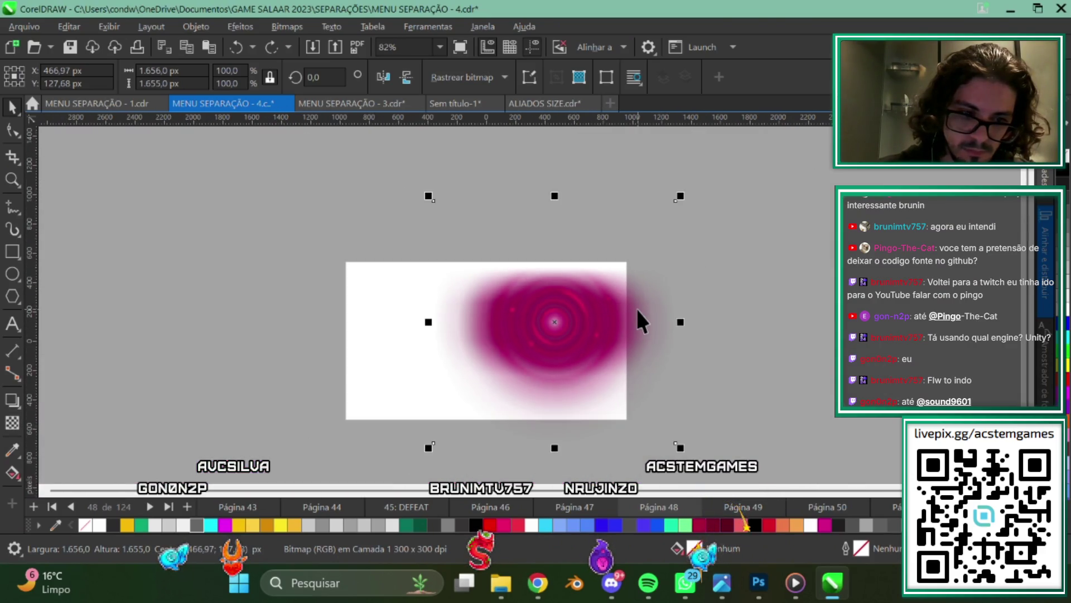
{"action": "left_click_drag", "start_coordinate": [641, 306], "coordinate": [499, 357]}
{"action": "scroll", "coordinate": [499, 357], "scroll_direction": "up", "scroll_amount": 2}
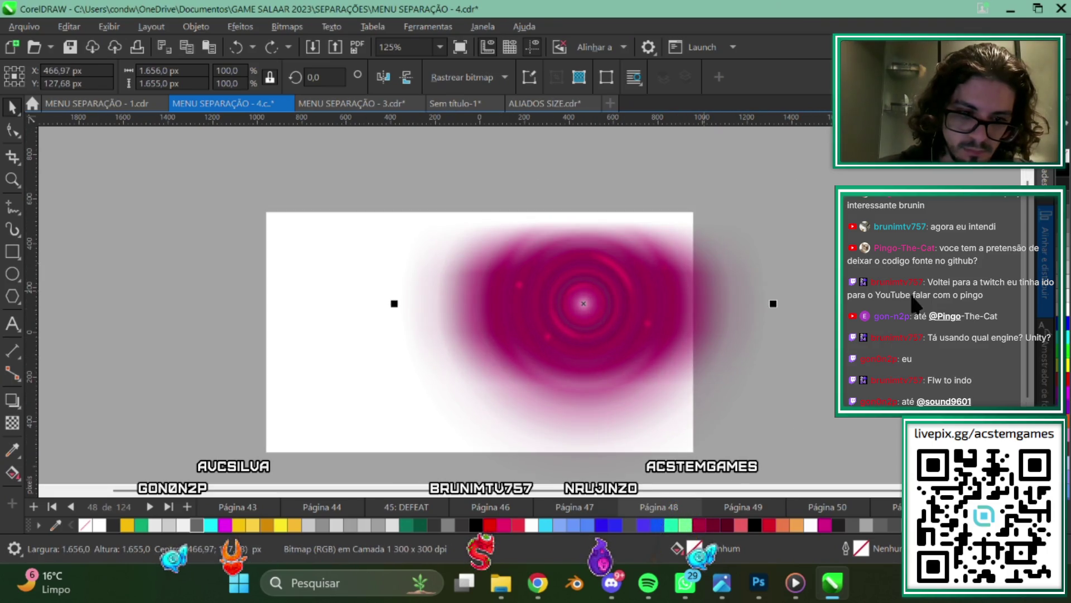
{"action": "scroll", "coordinate": [631, 359], "scroll_direction": "down", "scroll_amount": 2}
{"action": "scroll", "coordinate": [538, 335], "scroll_direction": "up", "scroll_amount": 2}
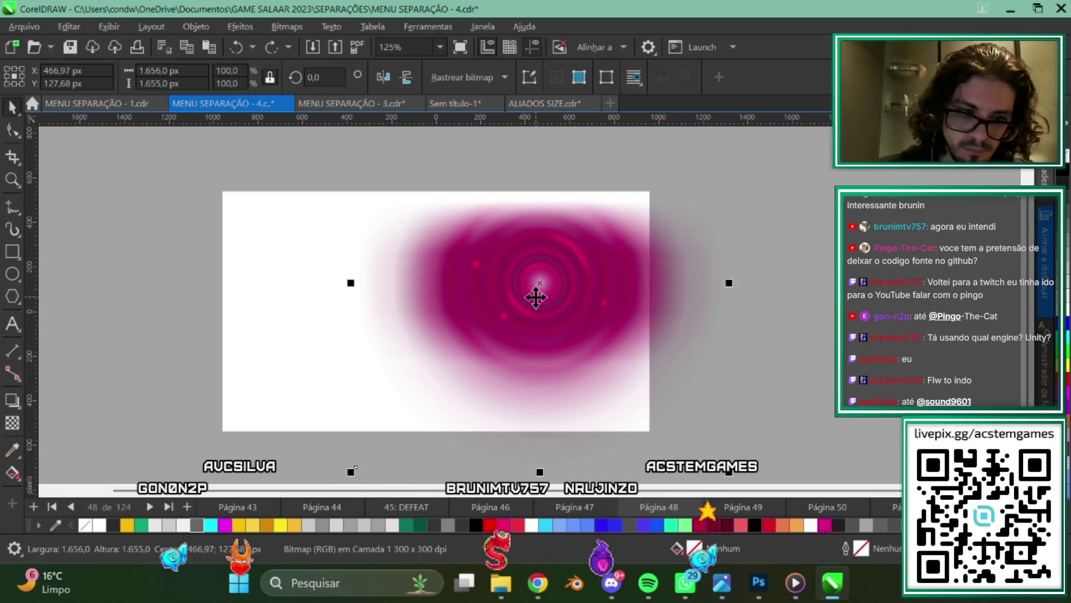
Select the pink frame on page 47 and add a new page 48 after it.
{"action": "left_click", "coordinate": [585, 502]}
{"action": "left_click", "coordinate": [540, 326]}
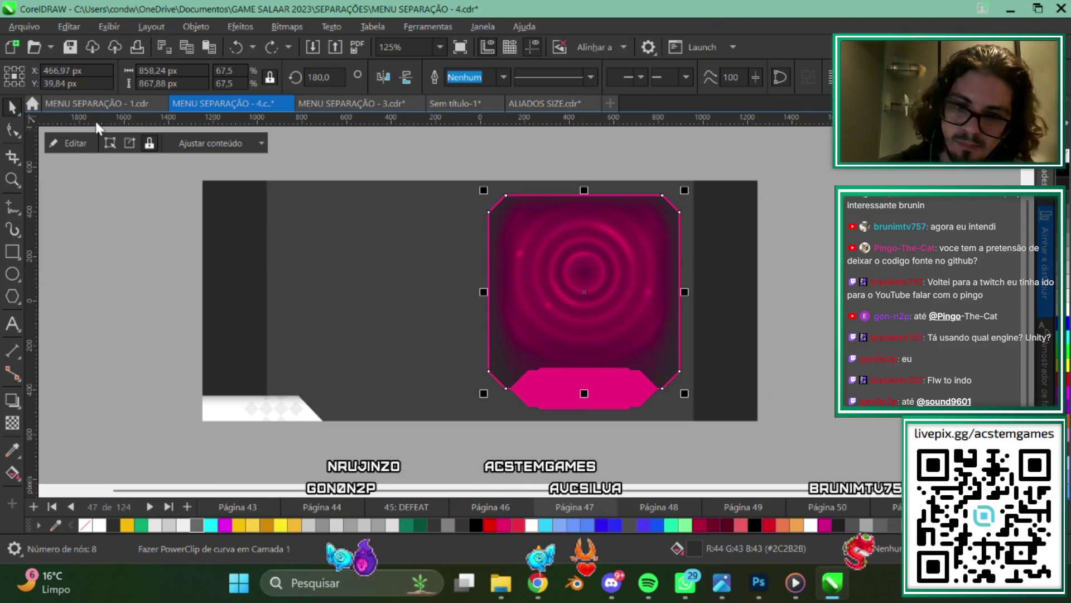
{"action": "scroll", "coordinate": [443, 256], "scroll_direction": "down", "scroll_amount": 1}
{"action": "left_click", "coordinate": [805, 340]}
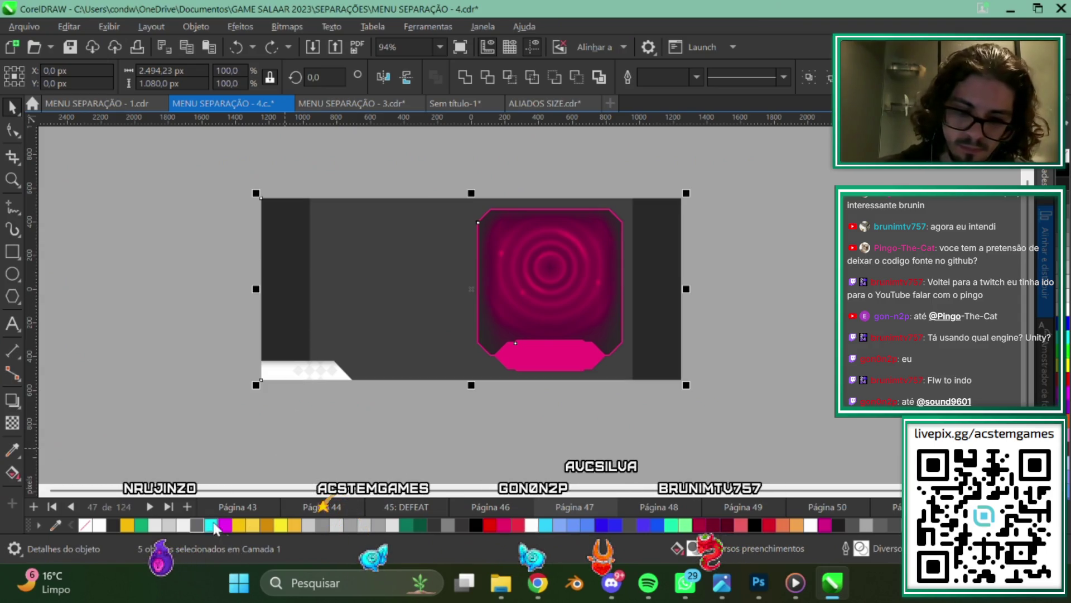
{"action": "left_click", "coordinate": [188, 506]}
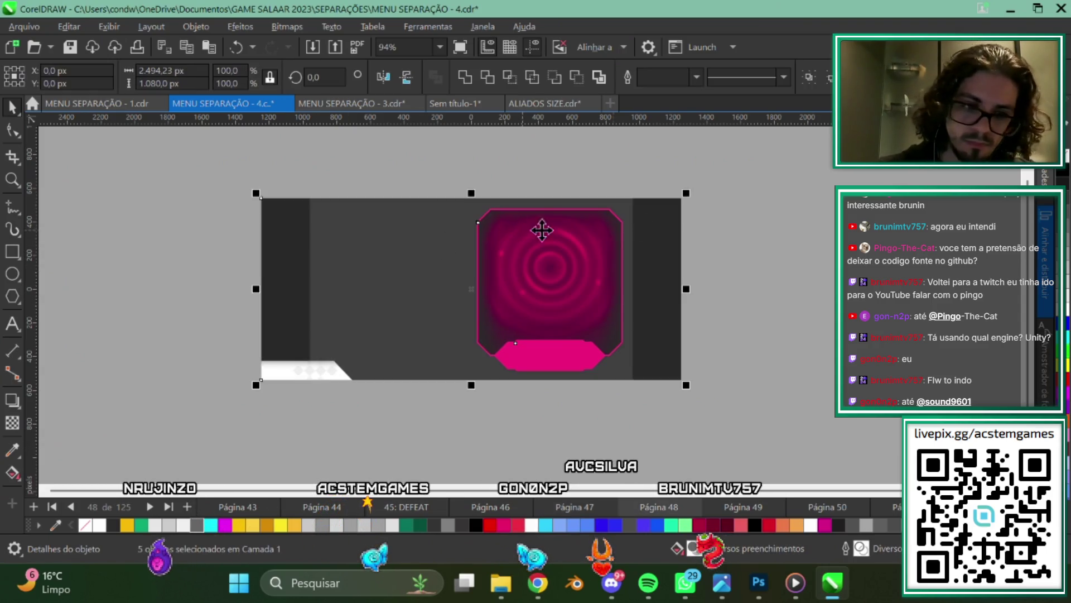
Empty the pink frame's PowerClip on page 48 by deleting its vortex bitmap.
{"action": "scroll", "coordinate": [375, 242], "scroll_direction": "up", "scroll_amount": 1}
{"action": "scroll", "coordinate": [602, 288], "scroll_direction": "up", "scroll_amount": 1}
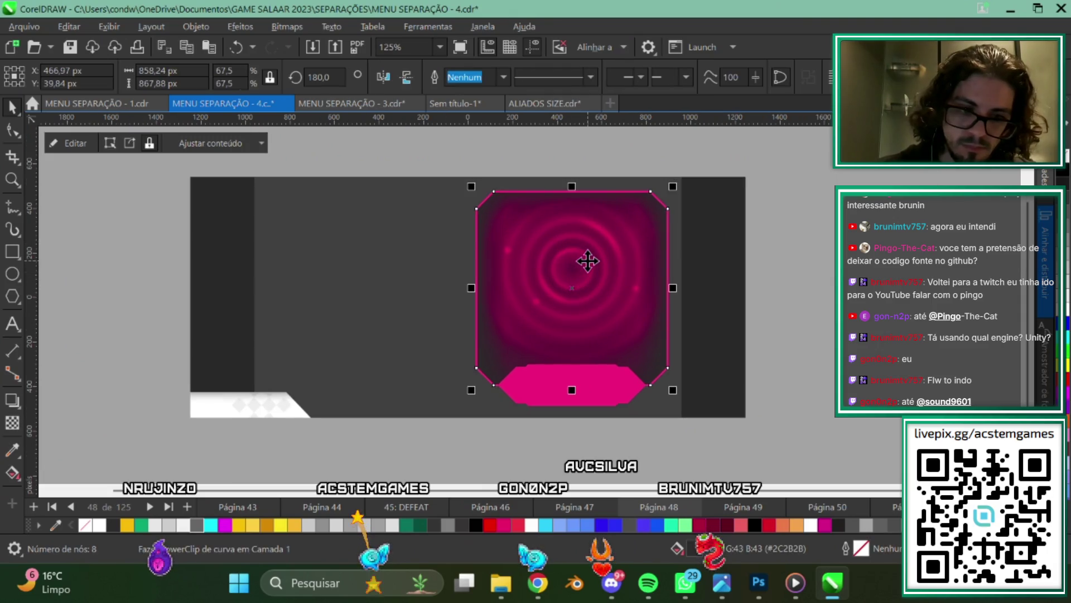
{"action": "left_click", "coordinate": [66, 144]}
{"action": "left_click", "coordinate": [544, 259]}
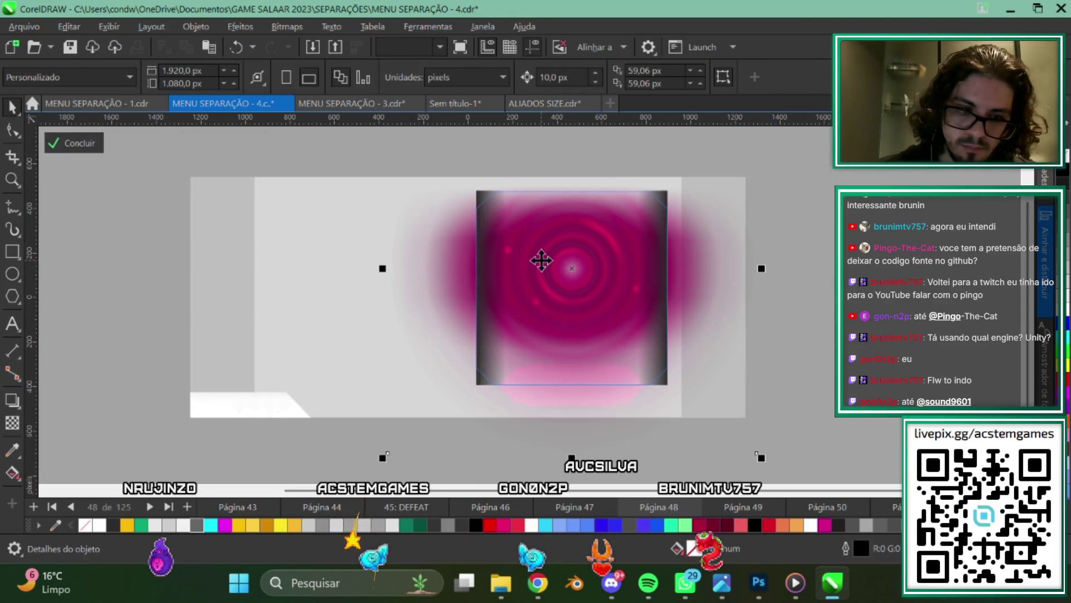
{"action": "key", "text": "Delete"}
{"action": "left_click", "coordinate": [86, 144]}
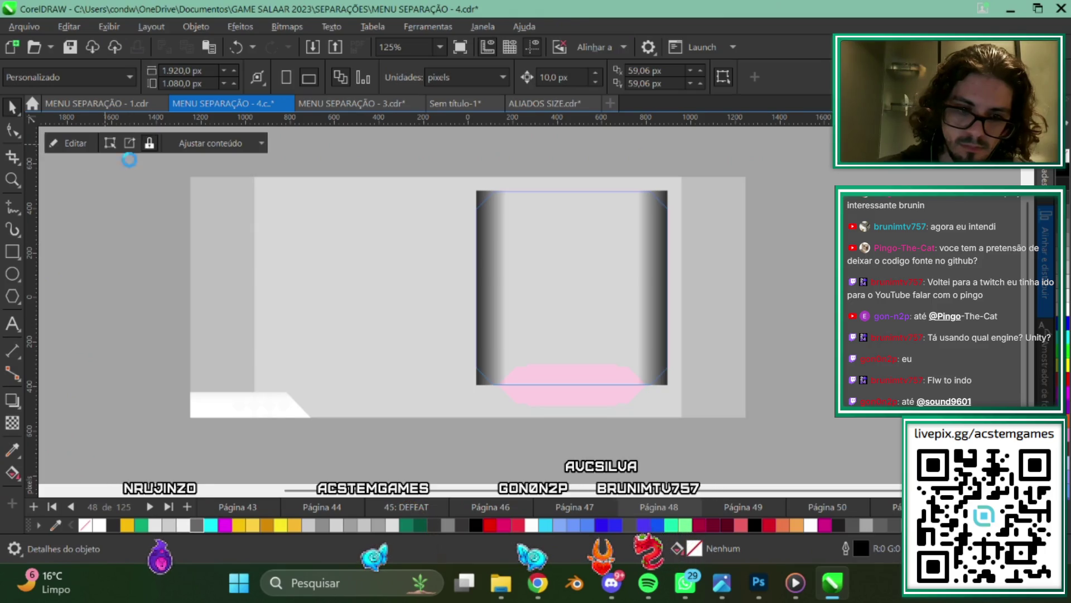
{"action": "left_click", "coordinate": [756, 275]}
Compare with page 47, then view the loose vortex glow on page 49.
{"action": "scroll", "coordinate": [596, 273], "scroll_direction": "up", "scroll_amount": 3}
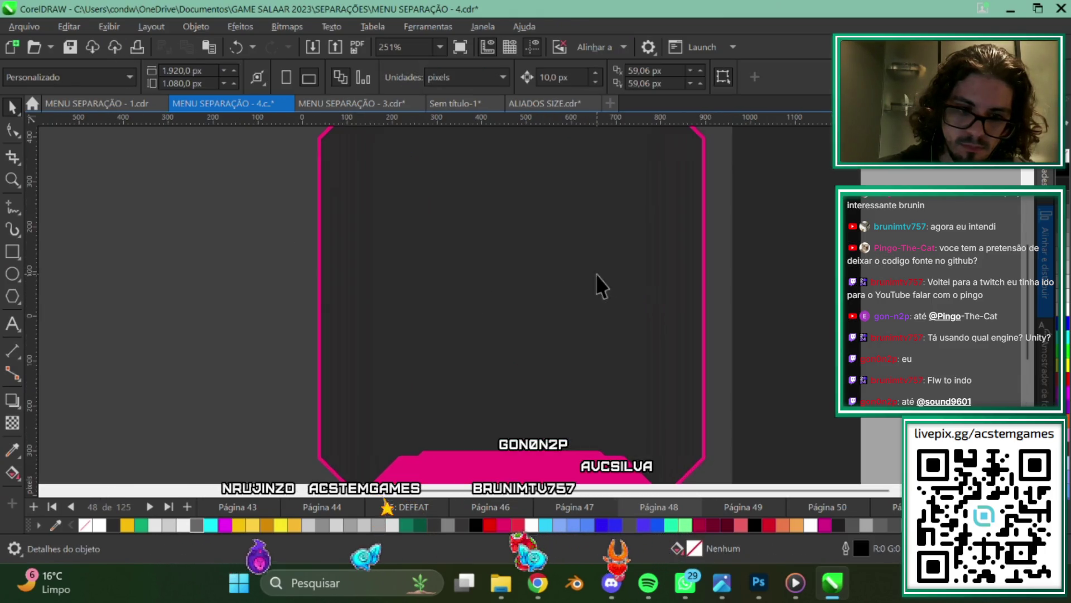
{"action": "scroll", "coordinate": [441, 310], "scroll_direction": "down", "scroll_amount": 3}
{"action": "scroll", "coordinate": [441, 314], "scroll_direction": "down", "scroll_amount": 2}
{"action": "scroll", "coordinate": [553, 341], "scroll_direction": "down", "scroll_amount": 2}
{"action": "scroll", "coordinate": [553, 342], "scroll_direction": "up", "scroll_amount": 1}
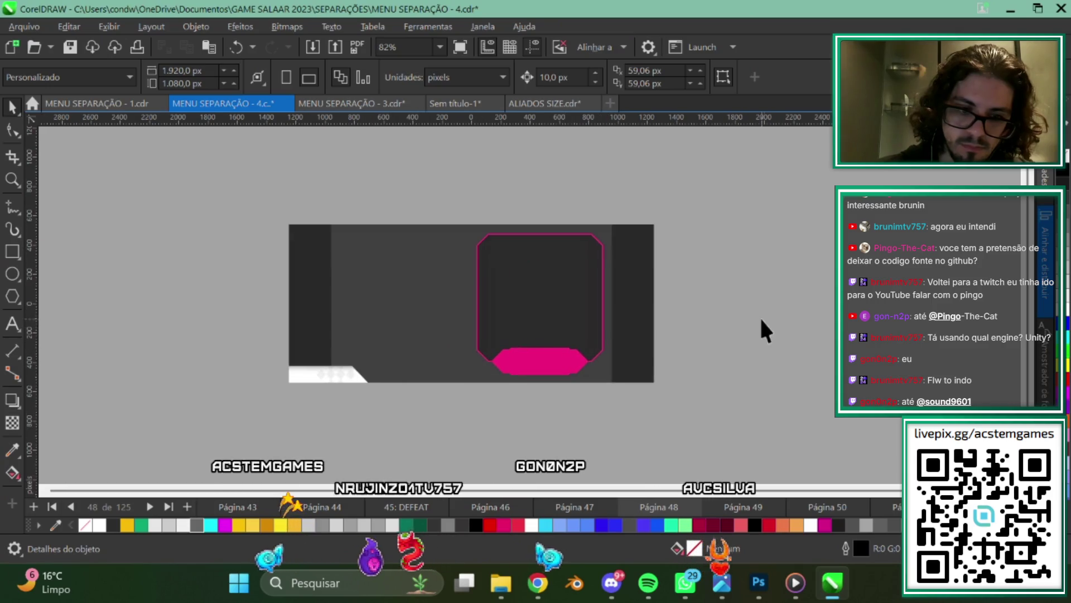
{"action": "left_click", "coordinate": [580, 507]}
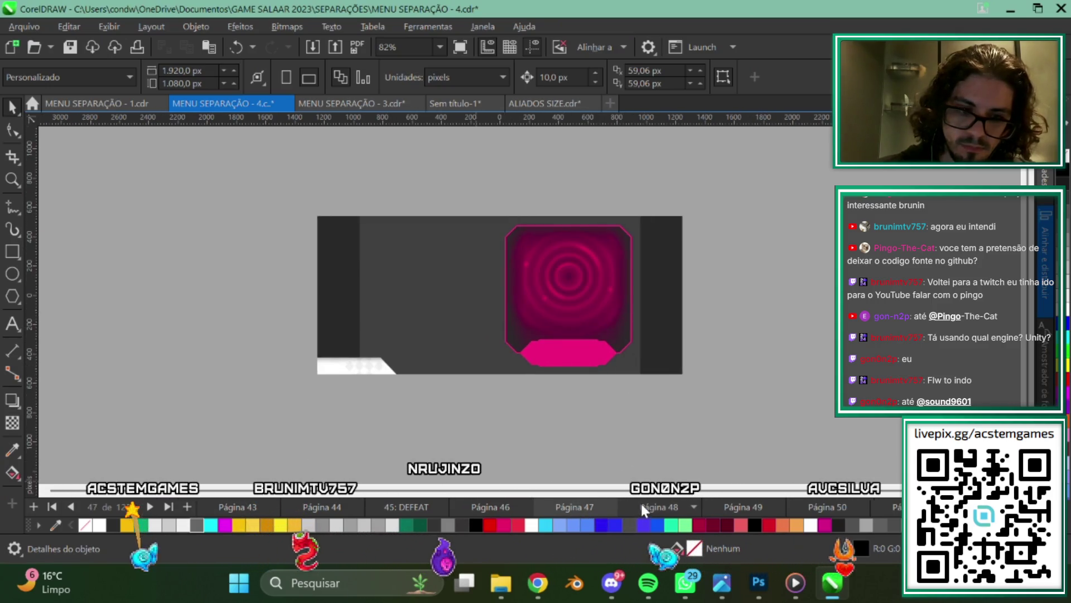
{"action": "left_click", "coordinate": [727, 506]}
Select the vortex image on page 49, then return to page 47.
{"action": "scroll", "coordinate": [536, 262], "scroll_direction": "up", "scroll_amount": 2}
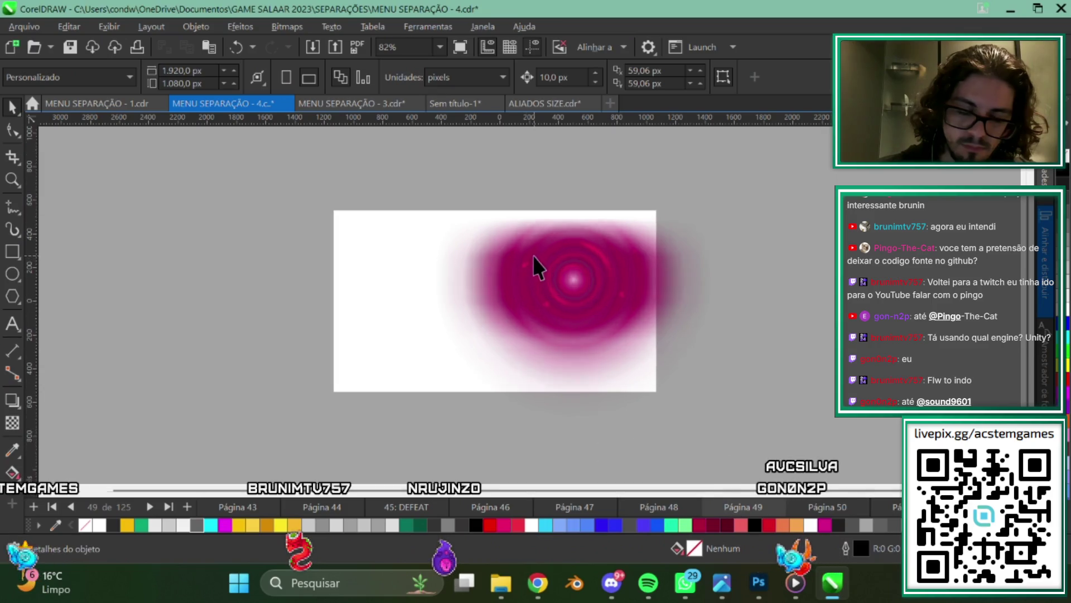
{"action": "left_click", "coordinate": [618, 268]}
{"action": "scroll", "coordinate": [459, 310], "scroll_direction": "down", "scroll_amount": 1}
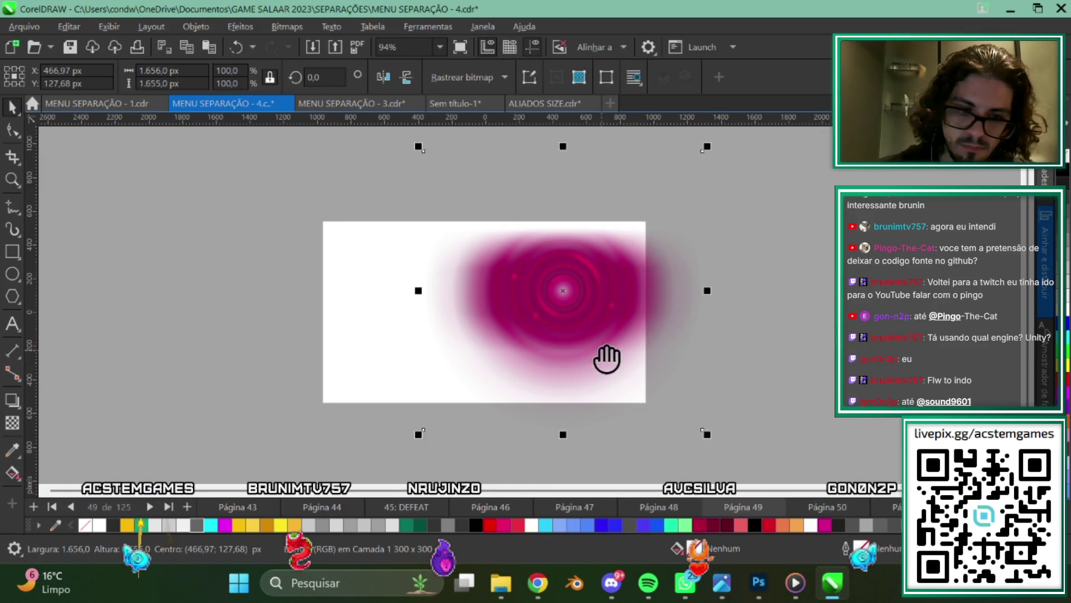
{"action": "left_click", "coordinate": [563, 504]}
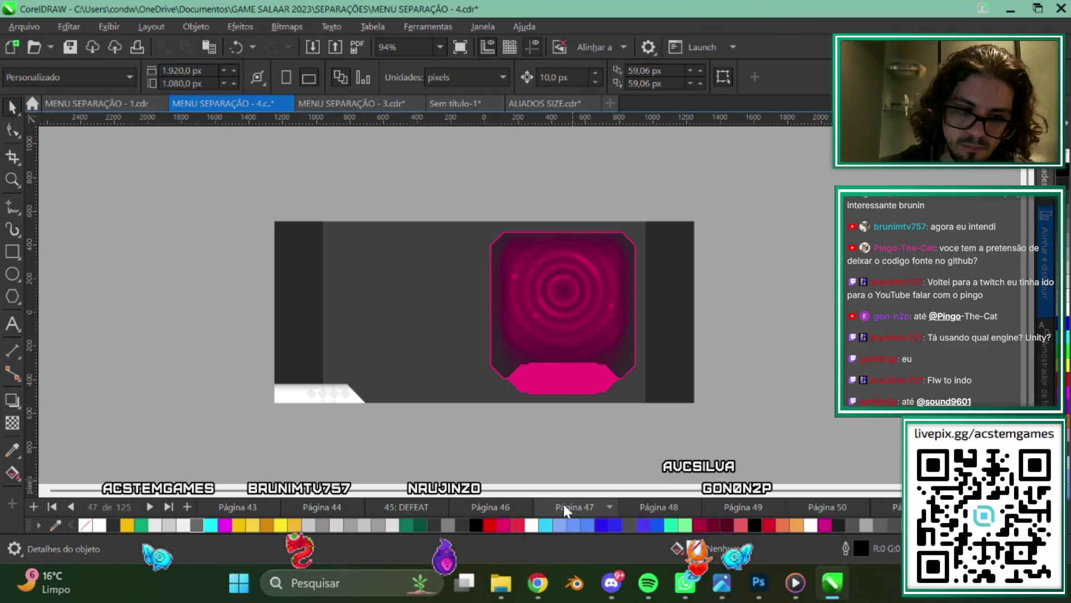
Browse pages 46 and 45 (DEFEAT), ending on page 46's shop menu layouts.
{"action": "scroll", "coordinate": [621, 304], "scroll_direction": "up", "scroll_amount": 1}
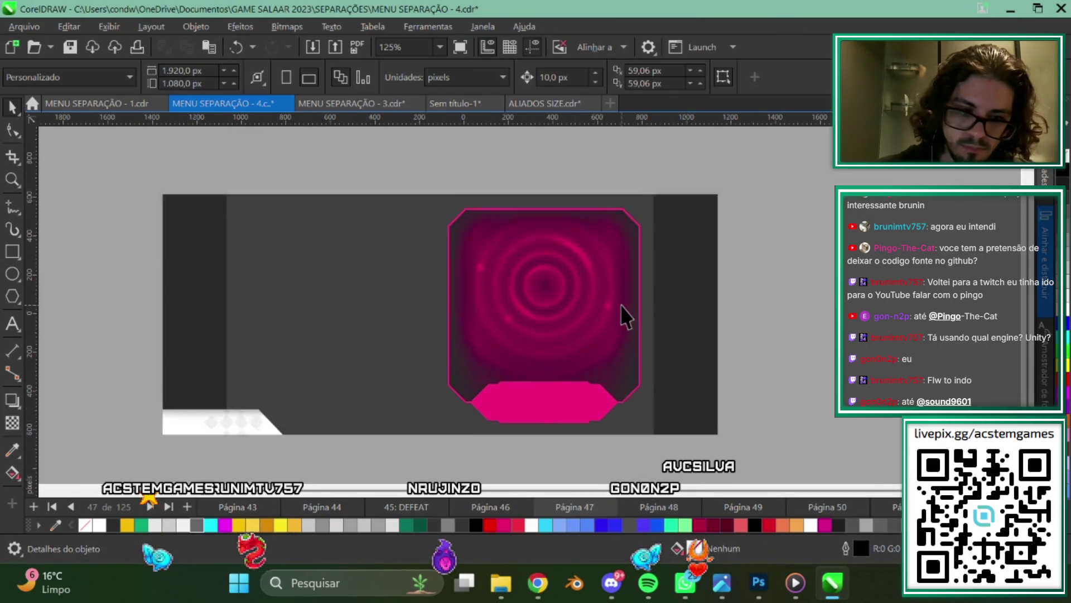
{"action": "scroll", "coordinate": [570, 334], "scroll_direction": "up", "scroll_amount": 1}
{"action": "scroll", "coordinate": [568, 382], "scroll_direction": "down", "scroll_amount": 1}
{"action": "scroll", "coordinate": [568, 382], "scroll_direction": "up", "scroll_amount": 1}
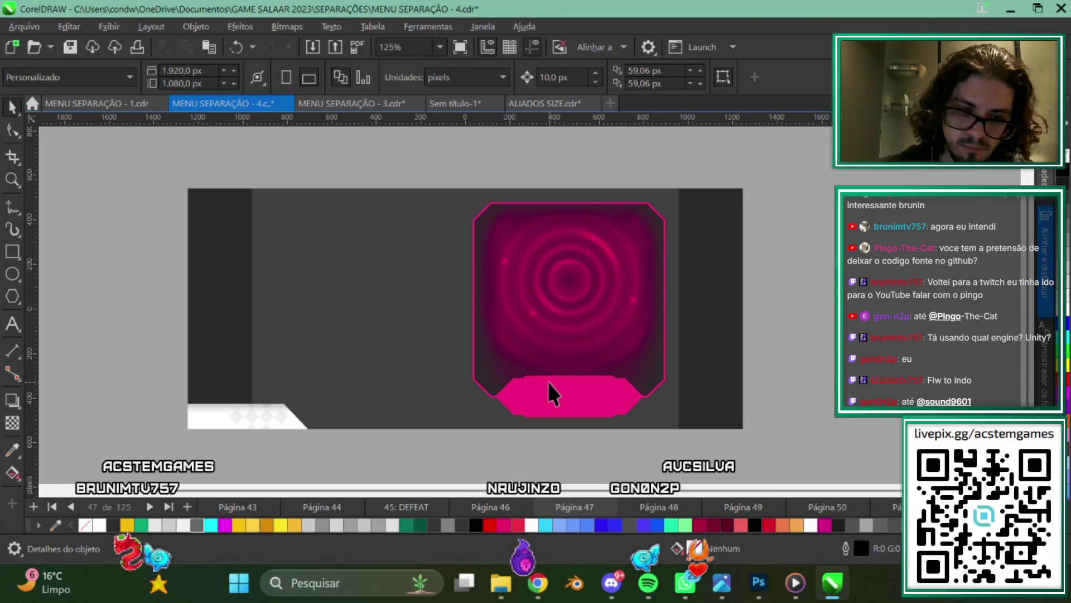
{"action": "left_click", "coordinate": [487, 506]}
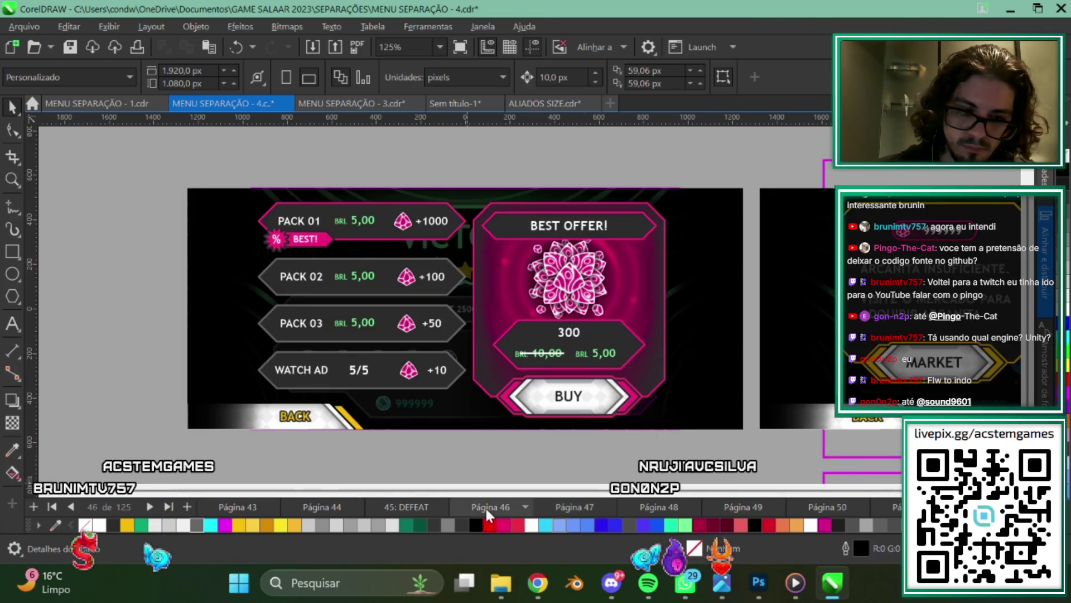
{"action": "left_click", "coordinate": [400, 504]}
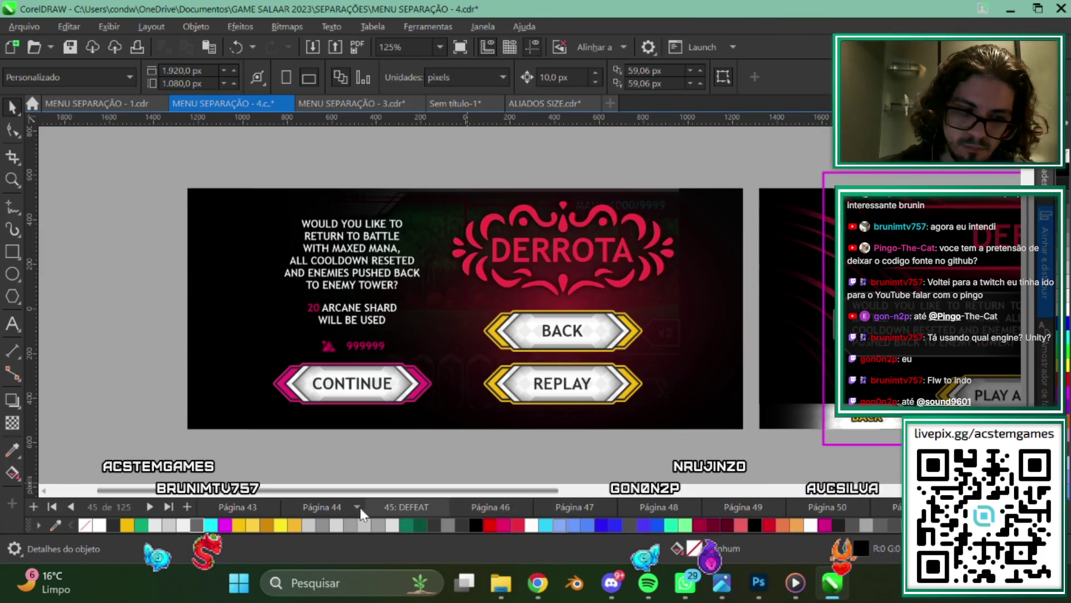
{"action": "scroll", "coordinate": [390, 335], "scroll_direction": "down", "scroll_amount": 1}
{"action": "scroll", "coordinate": [807, 349], "scroll_direction": "down", "scroll_amount": 2}
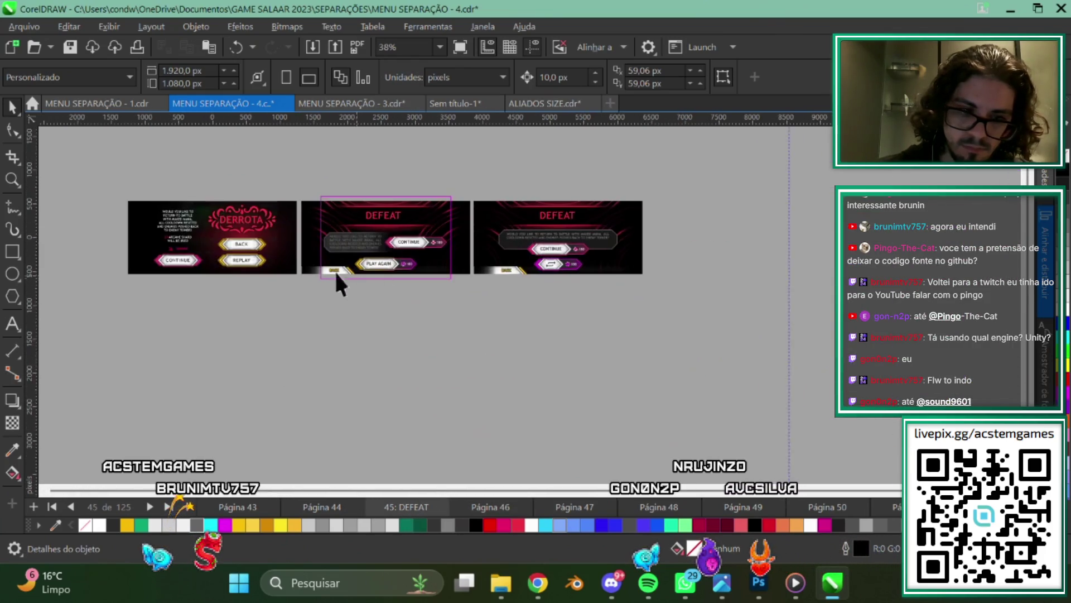
{"action": "scroll", "coordinate": [427, 321], "scroll_direction": "up", "scroll_amount": 1}
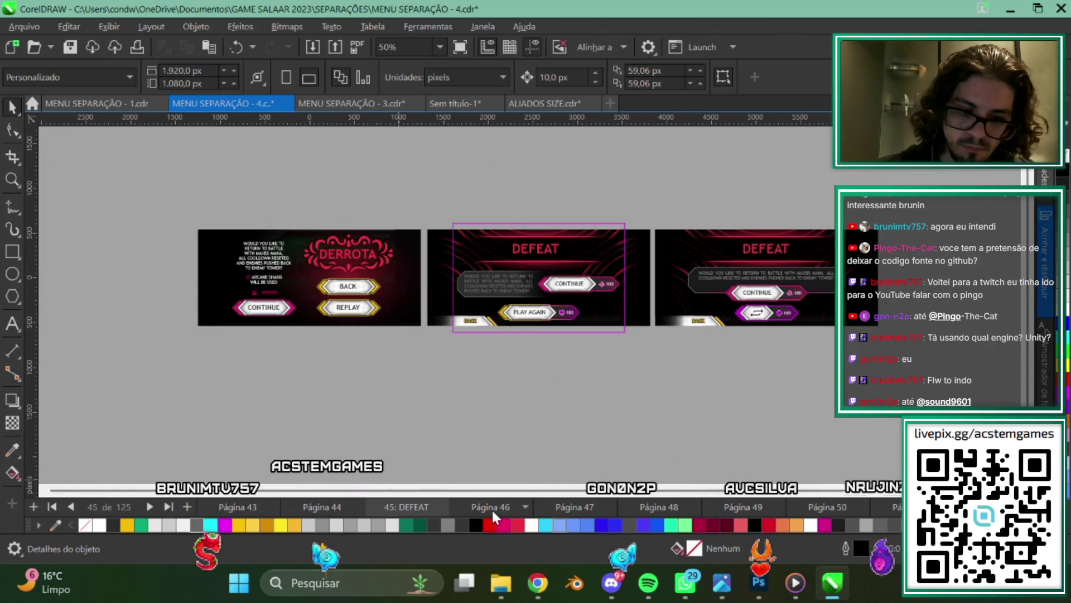
{"action": "left_click", "coordinate": [491, 508]}
{"action": "scroll", "coordinate": [644, 159], "scroll_direction": "up", "scroll_amount": 1}
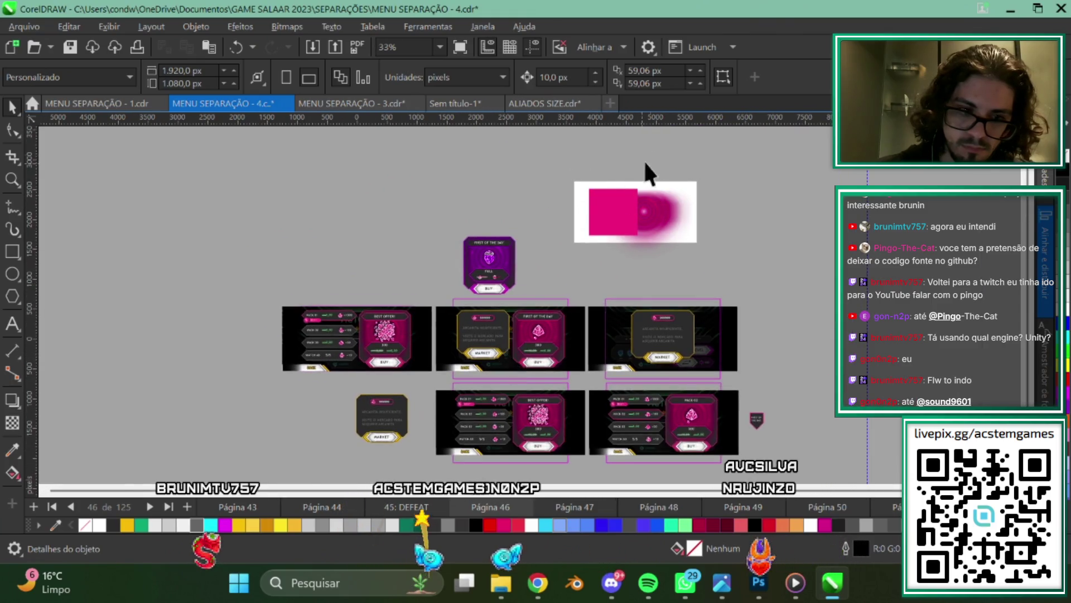
{"action": "scroll", "coordinate": [671, 192], "scroll_direction": "up", "scroll_amount": 1}
{"action": "scroll", "coordinate": [662, 293], "scroll_direction": "up", "scroll_amount": 1}
{"action": "left_click", "coordinate": [662, 293]}
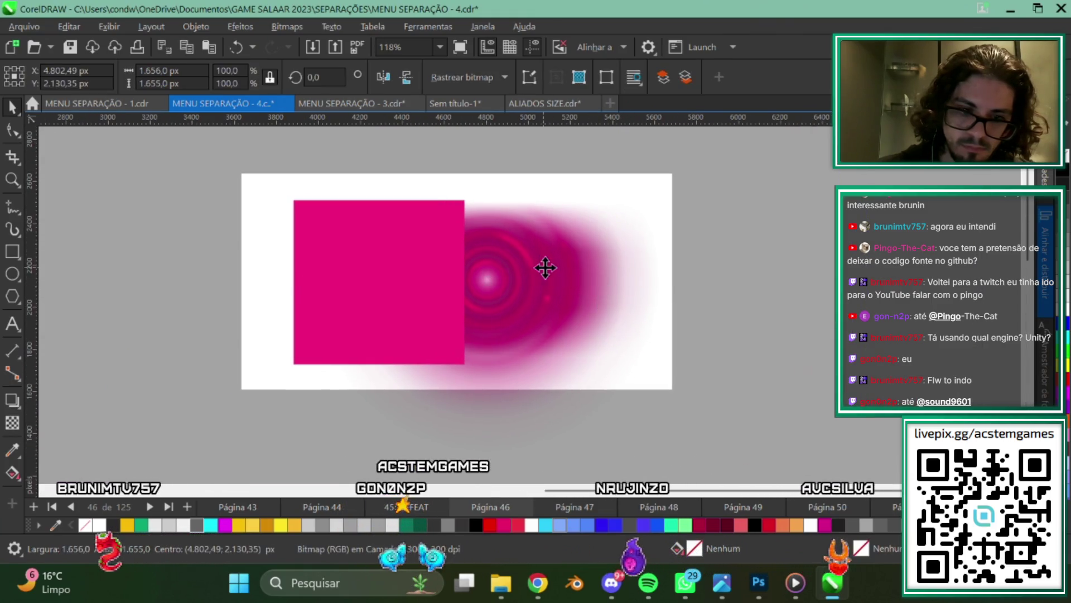
{"action": "left_click_drag", "start_coordinate": [546, 268], "coordinate": [716, 266]}
{"action": "key", "text": "ctrl+z"}
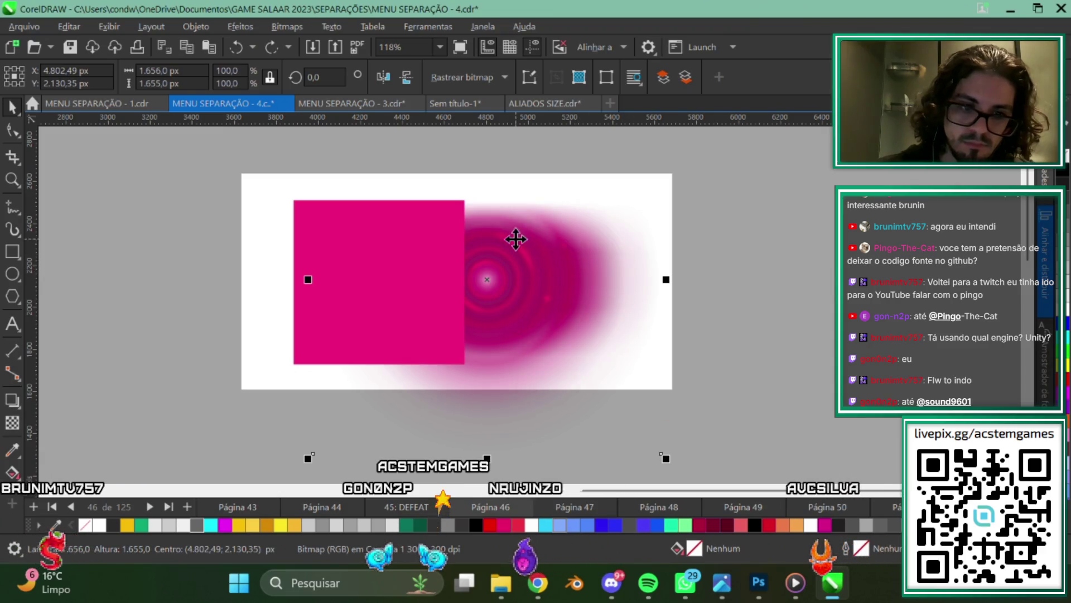
{"action": "scroll", "coordinate": [617, 259], "scroll_direction": "up", "scroll_amount": 2}
{"action": "scroll", "coordinate": [442, 285], "scroll_direction": "up", "scroll_amount": 2}
{"action": "scroll", "coordinate": [538, 306], "scroll_direction": "up", "scroll_amount": 2}
{"action": "scroll", "coordinate": [538, 306], "scroll_direction": "down", "scroll_amount": 2}
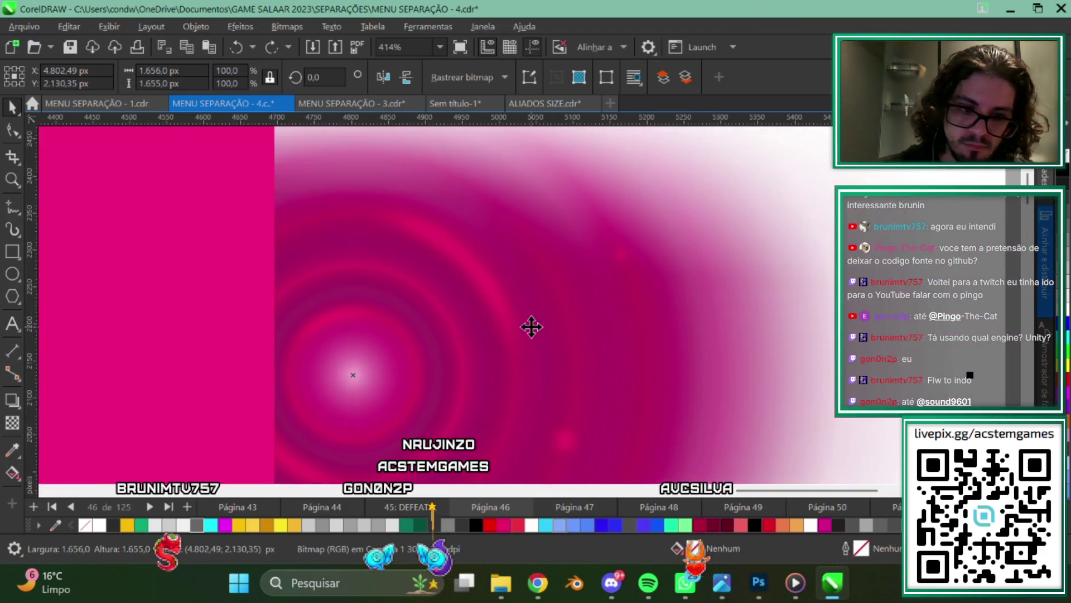
{"action": "scroll", "coordinate": [531, 325], "scroll_direction": "down", "scroll_amount": 2}
{"action": "scroll", "coordinate": [531, 327], "scroll_direction": "down", "scroll_amount": 2}
{"action": "scroll", "coordinate": [532, 328], "scroll_direction": "down", "scroll_amount": 2}
{"action": "left_click_drag", "start_coordinate": [578, 372], "coordinate": [690, 272]}
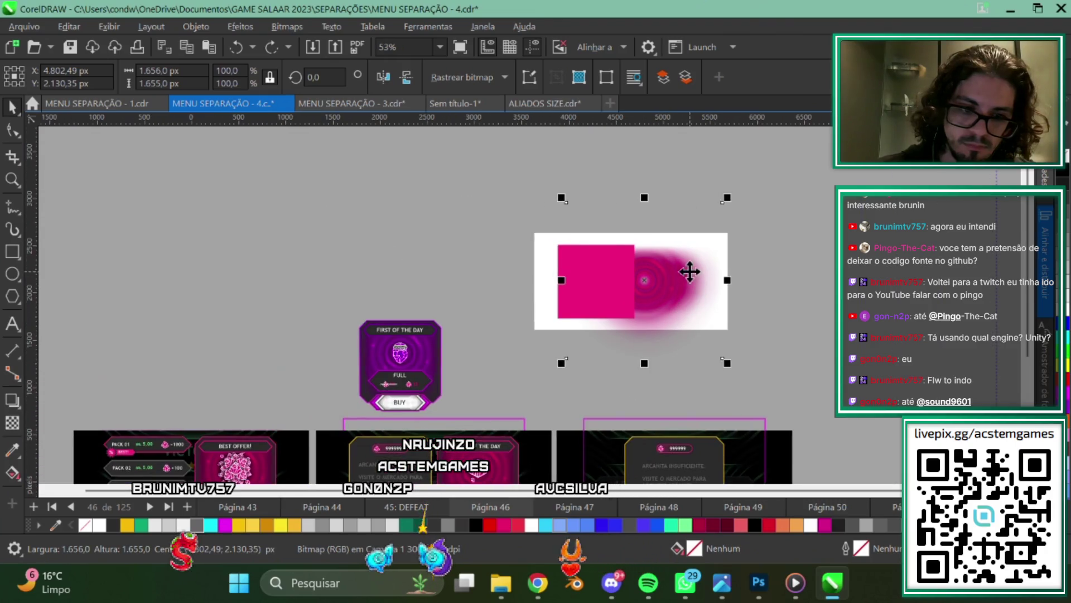
{"action": "left_click", "coordinate": [818, 264]}
{"action": "scroll", "coordinate": [651, 223], "scroll_direction": "down", "scroll_amount": 4}
{"action": "scroll", "coordinate": [651, 223], "scroll_direction": "left", "scroll_amount": 2}
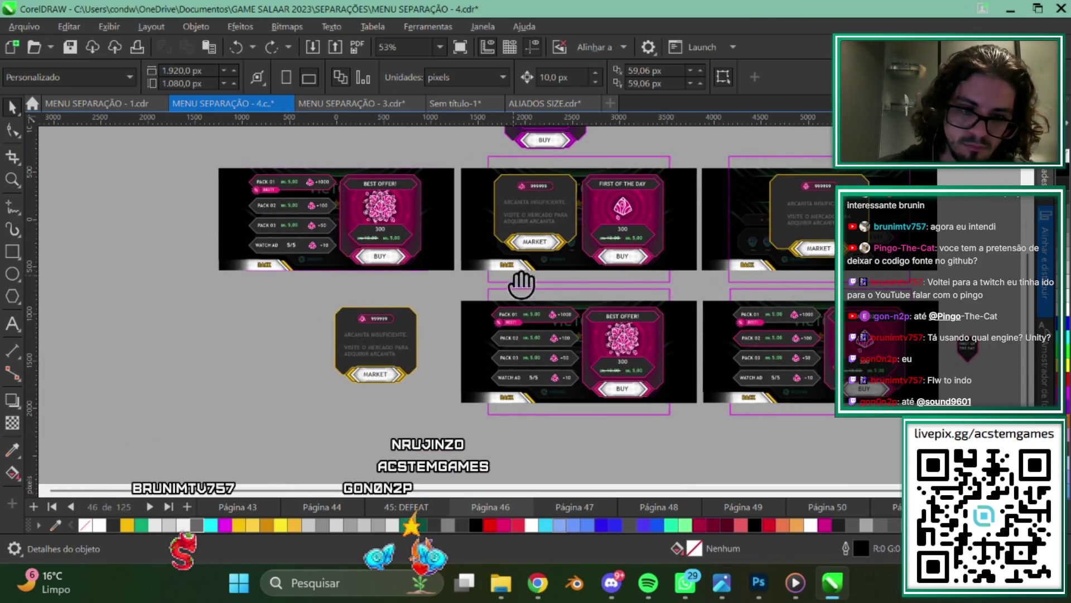
{"action": "scroll", "coordinate": [521, 285], "scroll_direction": "left", "scroll_amount": 1}
{"action": "scroll", "coordinate": [510, 270], "scroll_direction": "up", "scroll_amount": 1}
{"action": "scroll", "coordinate": [495, 332], "scroll_direction": "down", "scroll_amount": 2}
{"action": "scroll", "coordinate": [723, 323], "scroll_direction": "up", "scroll_amount": 1}
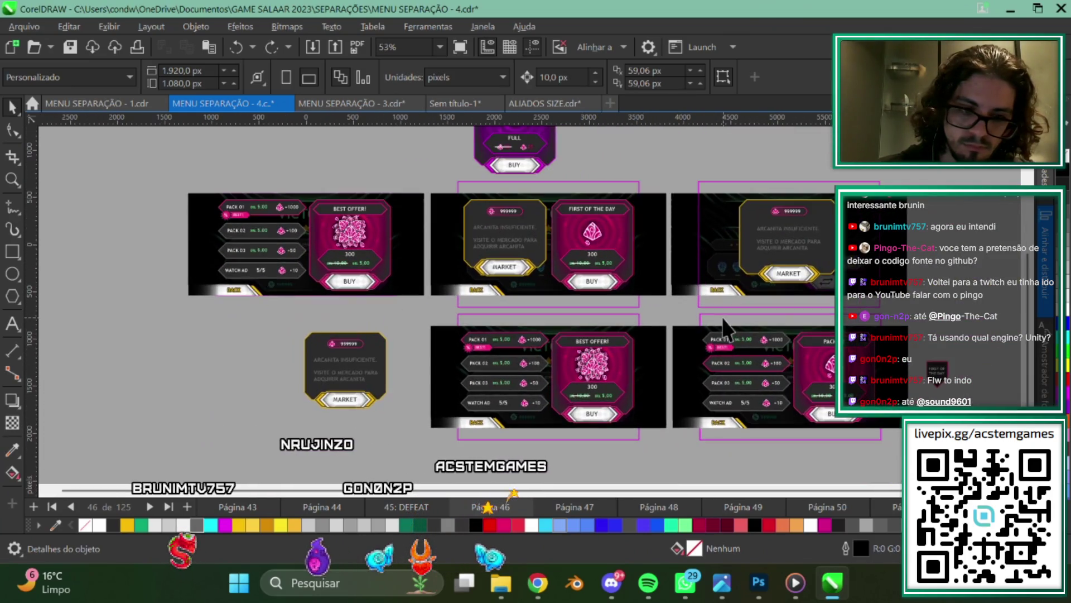
{"action": "scroll", "coordinate": [731, 346], "scroll_direction": "right", "scroll_amount": 1}
{"action": "scroll", "coordinate": [567, 293], "scroll_direction": "down", "scroll_amount": 1}
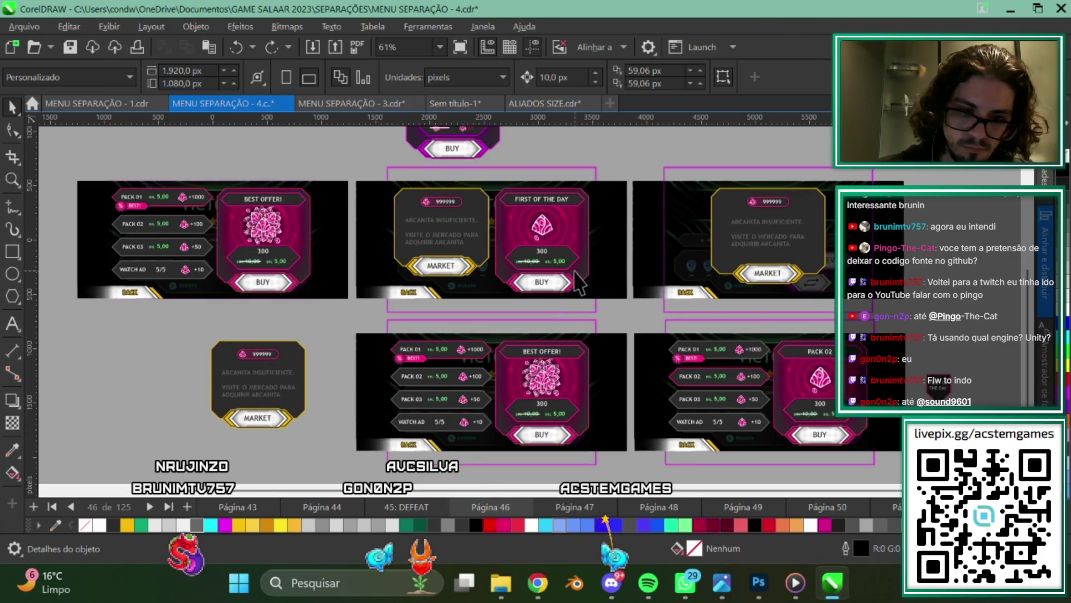
{"action": "scroll", "coordinate": [564, 329], "scroll_direction": "up", "scroll_amount": 1}
{"action": "left_click", "coordinate": [211, 251]}
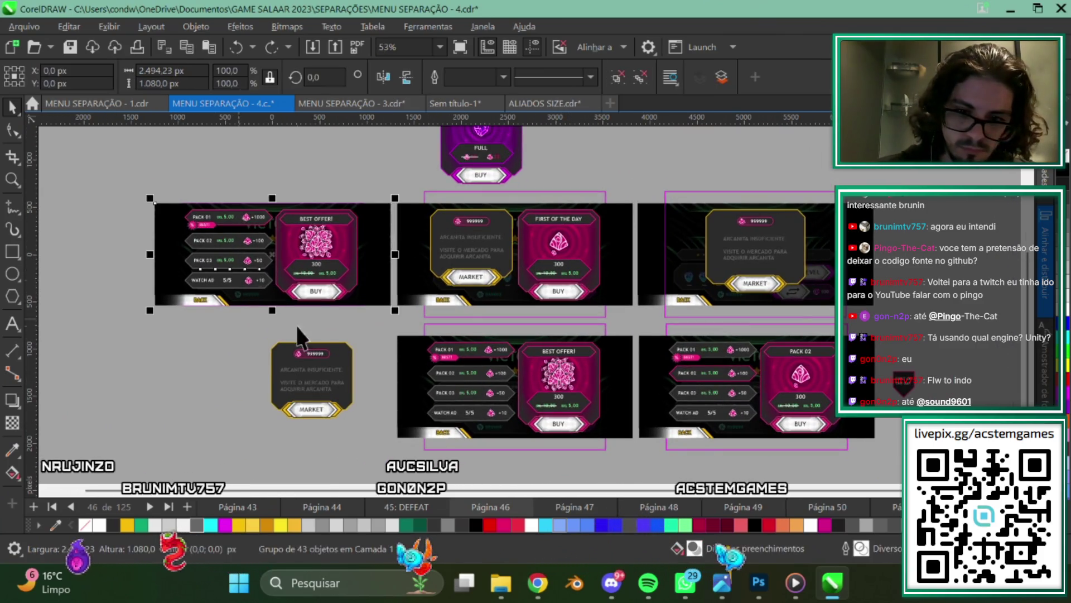
{"action": "scroll", "coordinate": [296, 326], "scroll_direction": "left", "scroll_amount": 3}
{"action": "left_click_drag", "start_coordinate": [396, 228], "coordinate": [154, 224]}
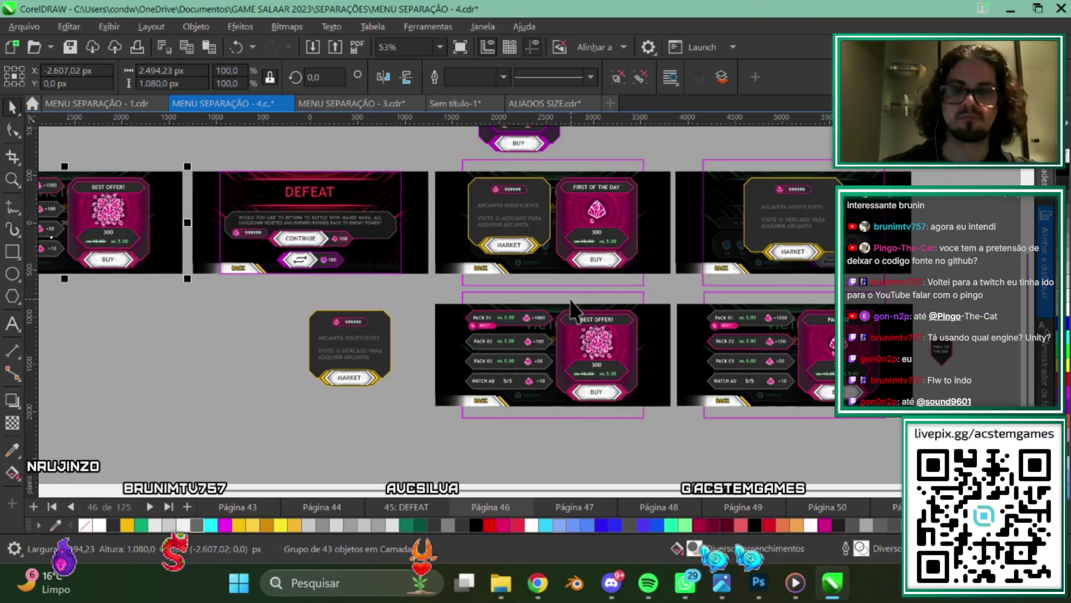
{"action": "left_click_drag", "start_coordinate": [693, 335], "coordinate": [630, 347]}
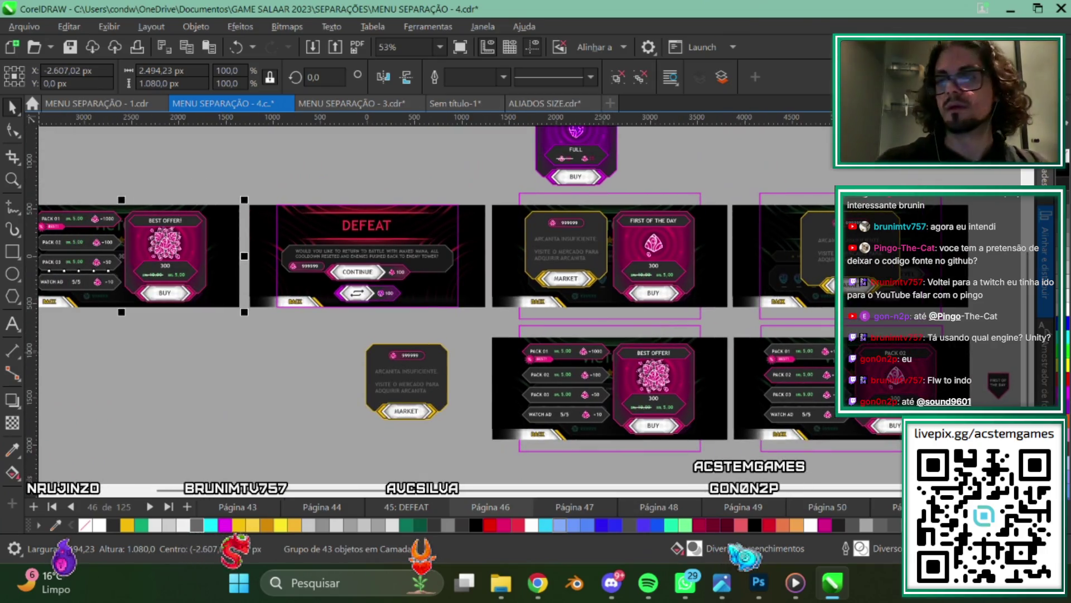
{"action": "key", "text": "alt+Tab"}
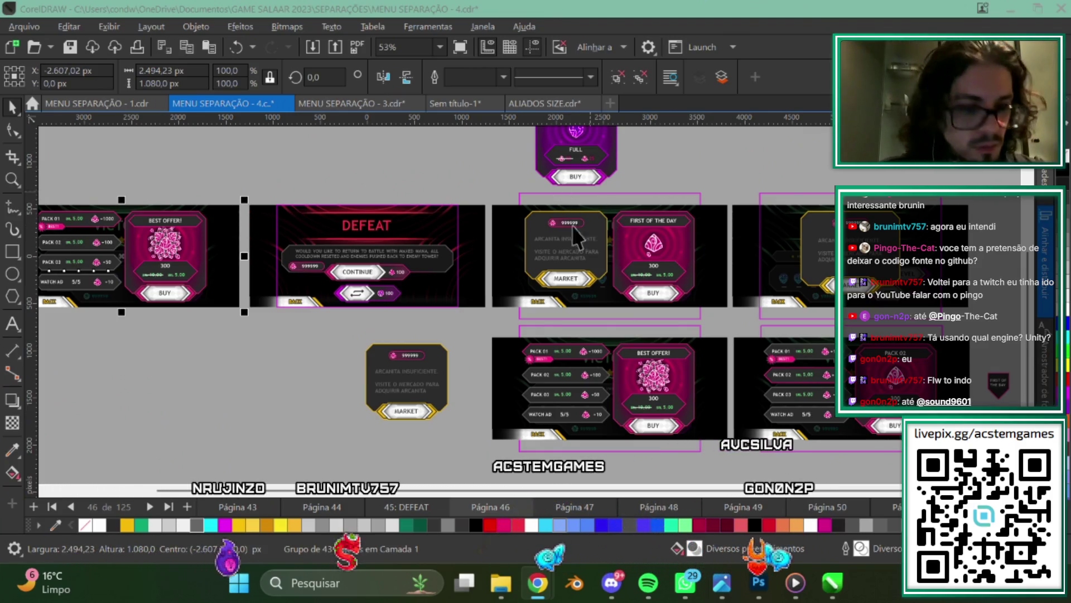
{"action": "scroll", "coordinate": [712, 362], "scroll_direction": "down", "scroll_amount": 1}
{"action": "scroll", "coordinate": [712, 362], "scroll_direction": "down", "scroll_amount": 1}
{"action": "scroll", "coordinate": [712, 361], "scroll_direction": "up", "scroll_amount": 1}
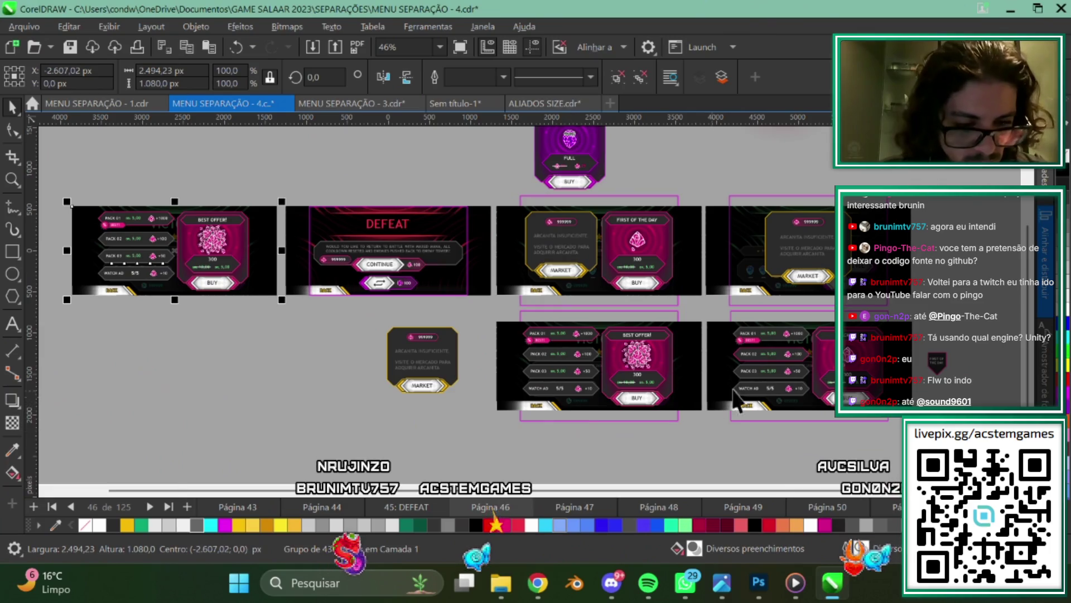
{"action": "scroll", "coordinate": [710, 373], "scroll_direction": "up", "scroll_amount": 1}
{"action": "left_click_drag", "start_coordinate": [647, 367], "coordinate": [644, 357]}
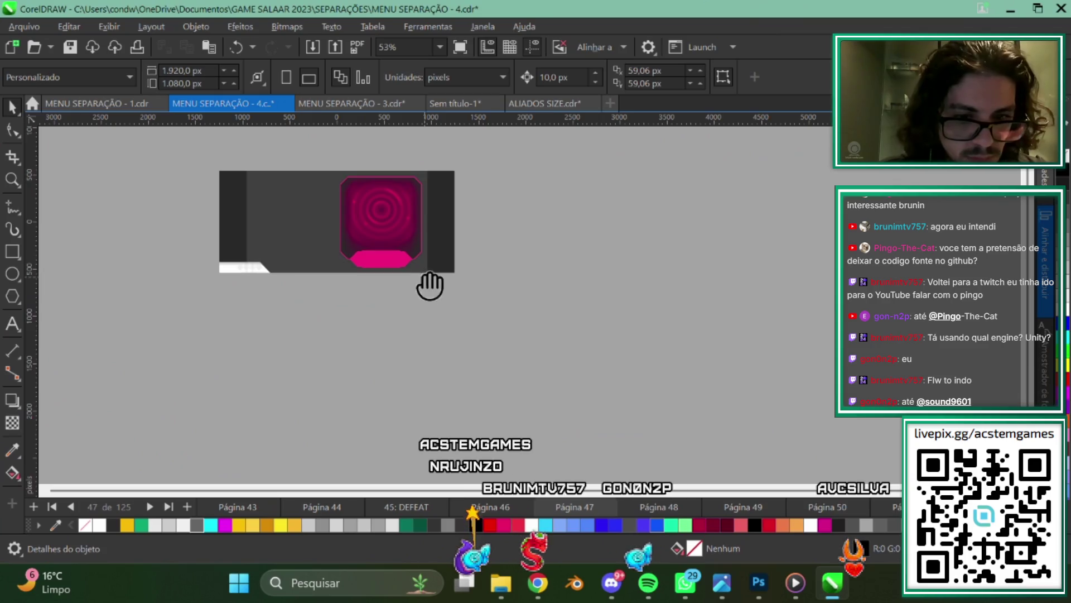
Zoom in to about 122% on page 47's dark frame with the pink vortex panel.
{"action": "scroll", "coordinate": [597, 329], "scroll_direction": "up", "scroll_amount": 2}
{"action": "scroll", "coordinate": [597, 330], "scroll_direction": "up", "scroll_amount": 1}
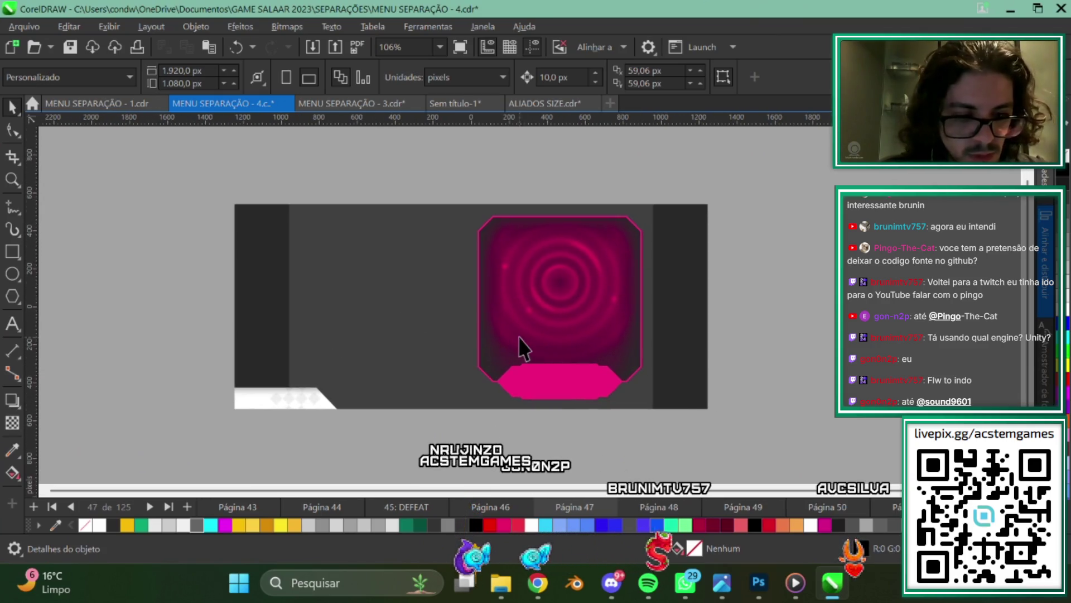
{"action": "scroll", "coordinate": [655, 359], "scroll_direction": "down", "scroll_amount": 1}
{"action": "scroll", "coordinate": [702, 360], "scroll_direction": "up", "scroll_amount": 1}
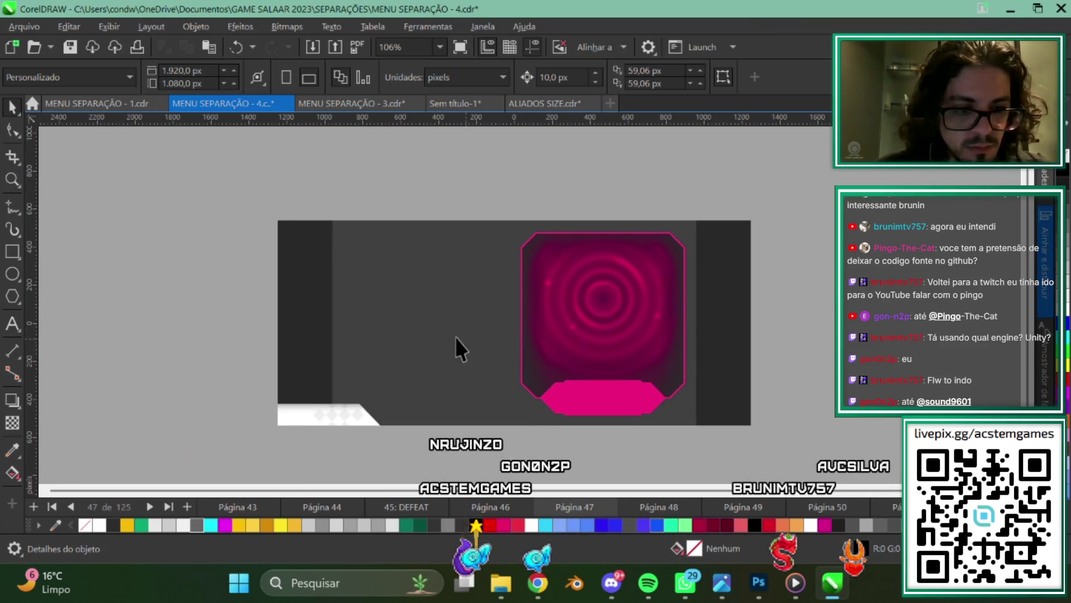
{"action": "scroll", "coordinate": [433, 362], "scroll_direction": "up", "scroll_amount": 1}
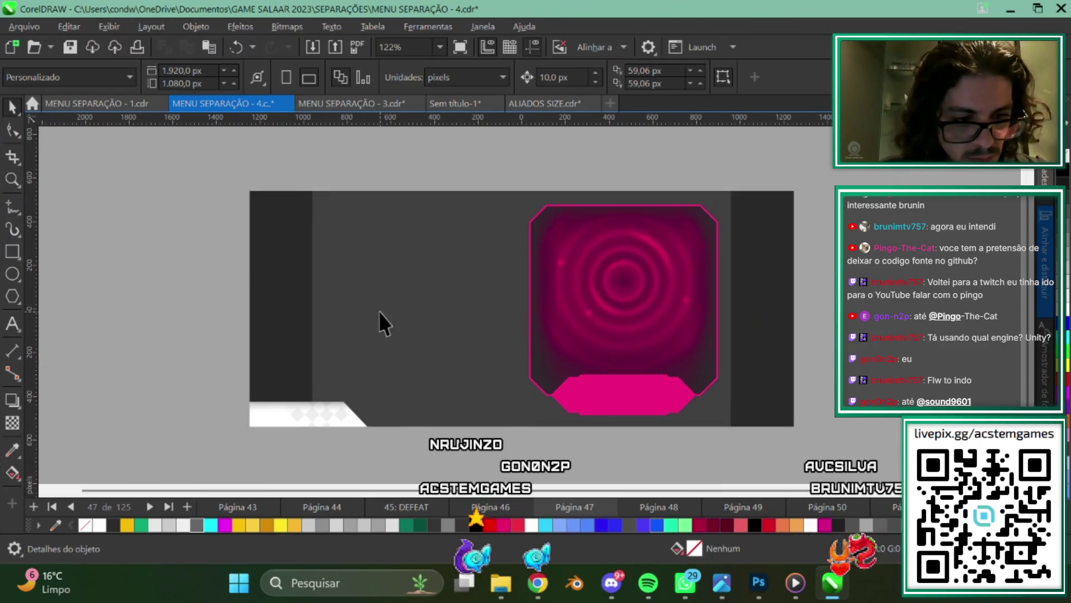
Start exporting page 47 and navigate to the SEPARAÇÕES > MARKET folder.
{"action": "left_click", "coordinate": [30, 30]}
{"action": "left_click", "coordinate": [56, 282]}
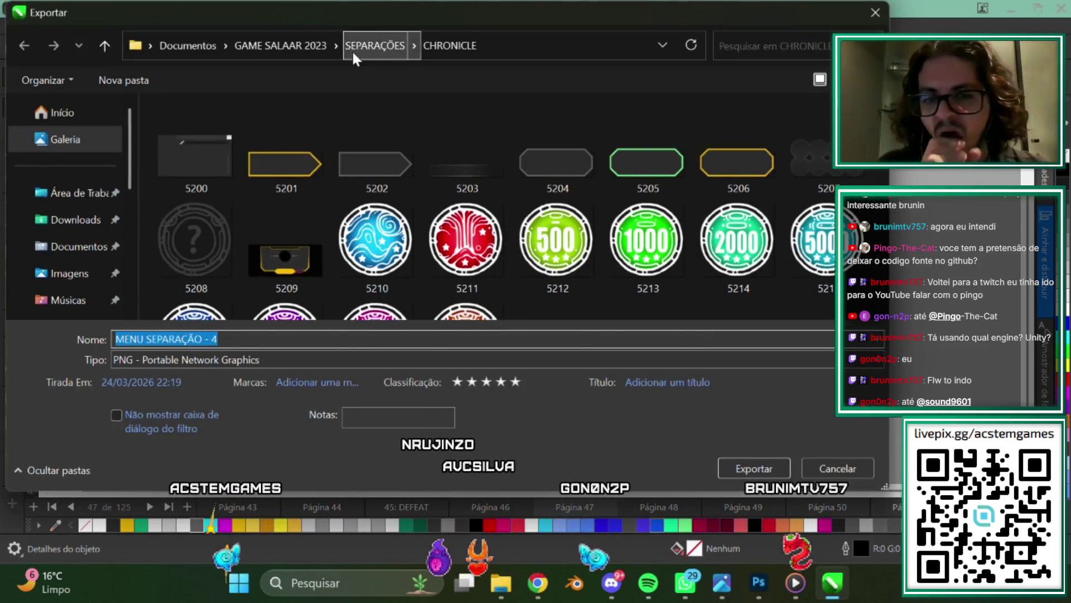
{"action": "left_click", "coordinate": [368, 43]}
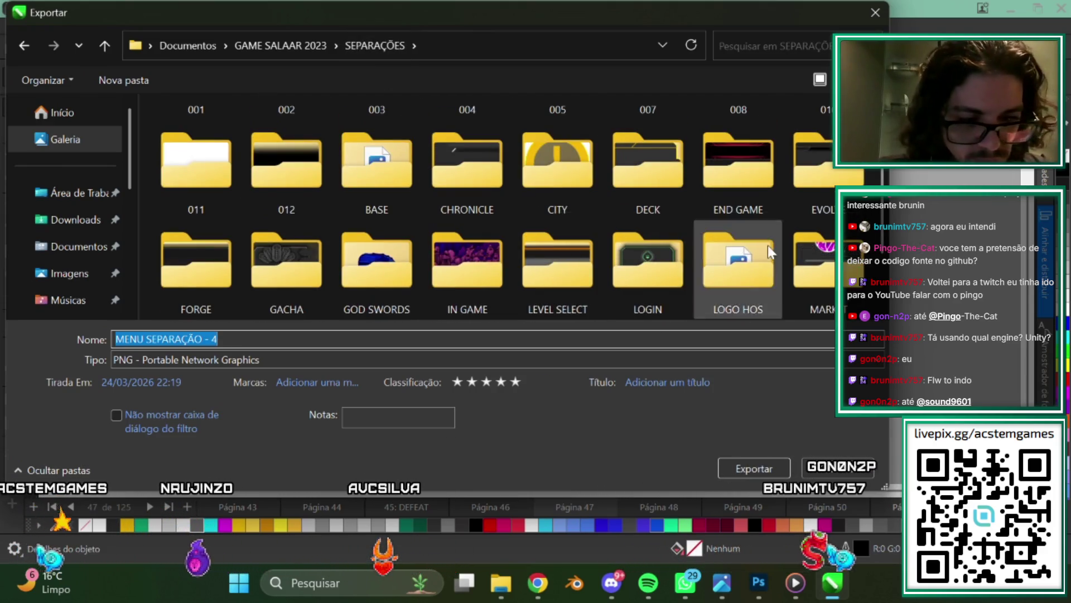
{"action": "left_click", "coordinate": [815, 266]}
{"action": "double_click", "coordinate": [814, 265]}
{"action": "scroll", "coordinate": [537, 179], "scroll_direction": "down", "scroll_amount": 20}
{"action": "scroll", "coordinate": [537, 196], "scroll_direction": "down", "scroll_amount": 5}
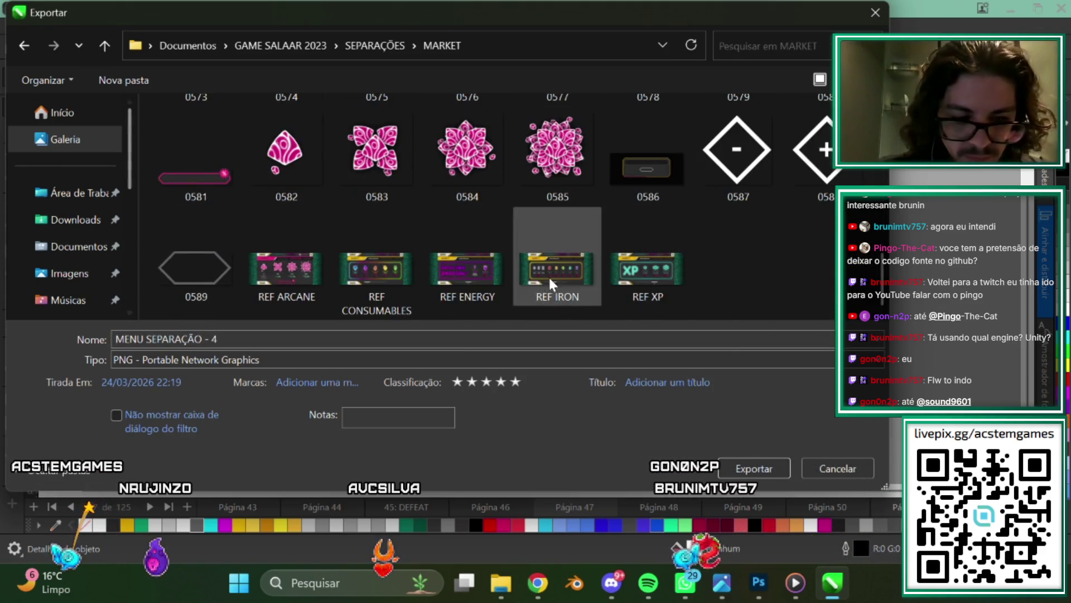
Save page 47's vortex frame as PNG 0590 with the default PNG settings.
{"action": "left_click", "coordinate": [196, 266]}
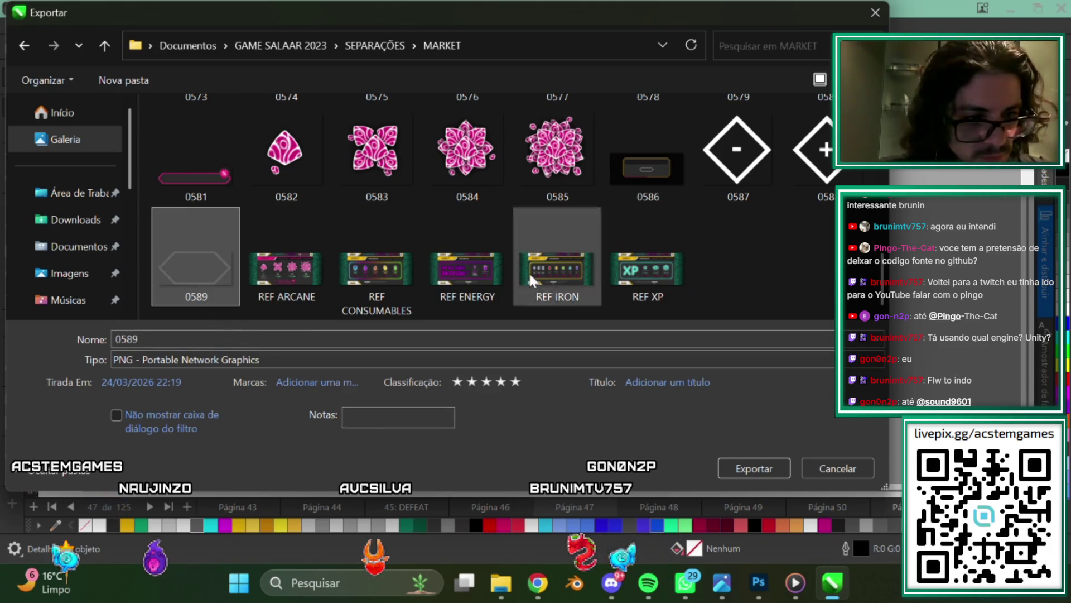
{"action": "double_click", "coordinate": [144, 338]}
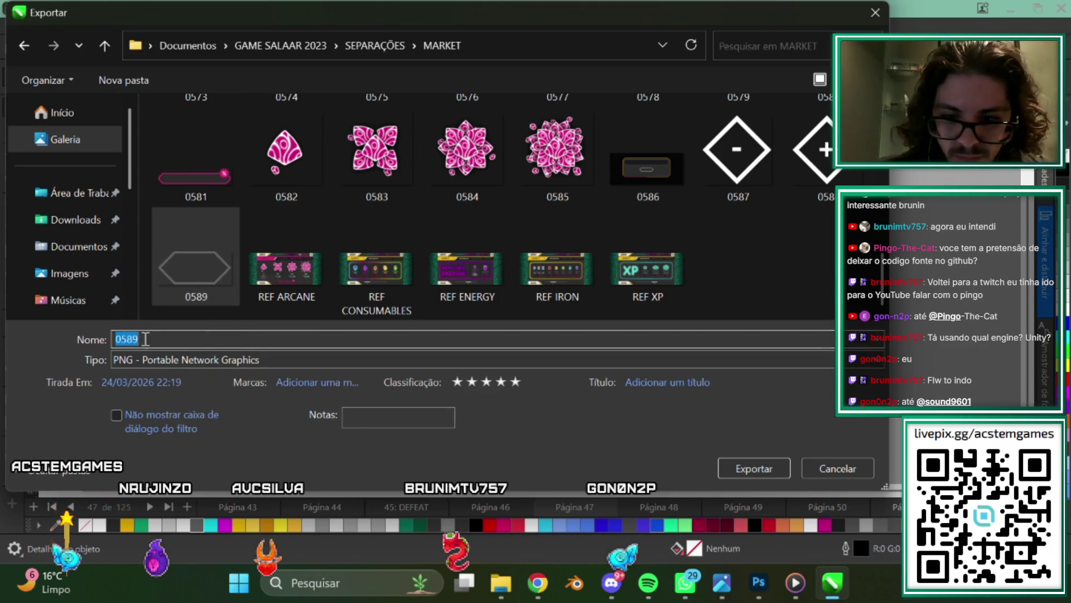
{"action": "left_click", "coordinate": [143, 339]}
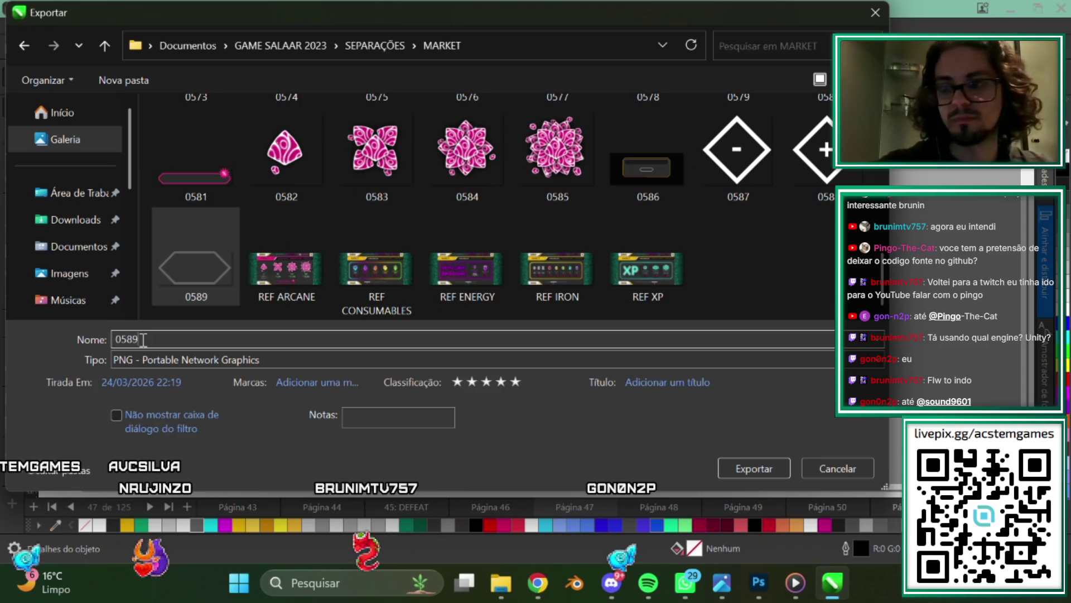
{"action": "key", "text": "BackSpace"}
{"action": "key", "text": "BackSpace"}
{"action": "type", "text": "9"}
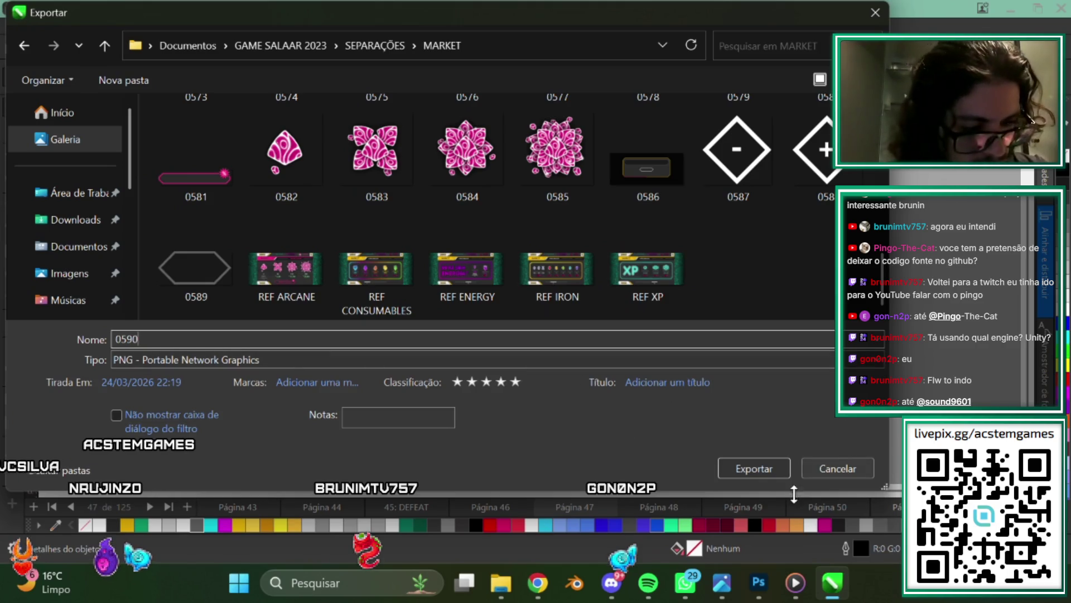
{"action": "left_click", "coordinate": [766, 470]}
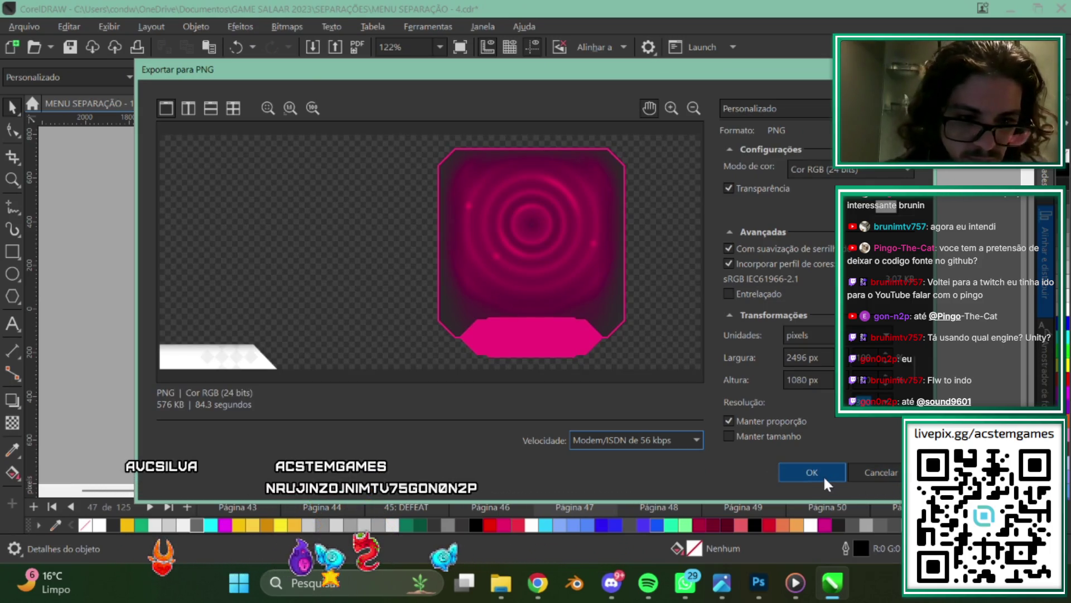
{"action": "left_click", "coordinate": [825, 480]}
Browse pages 48 through 54 to locate the two-banner page.
{"action": "left_click", "coordinate": [666, 498]}
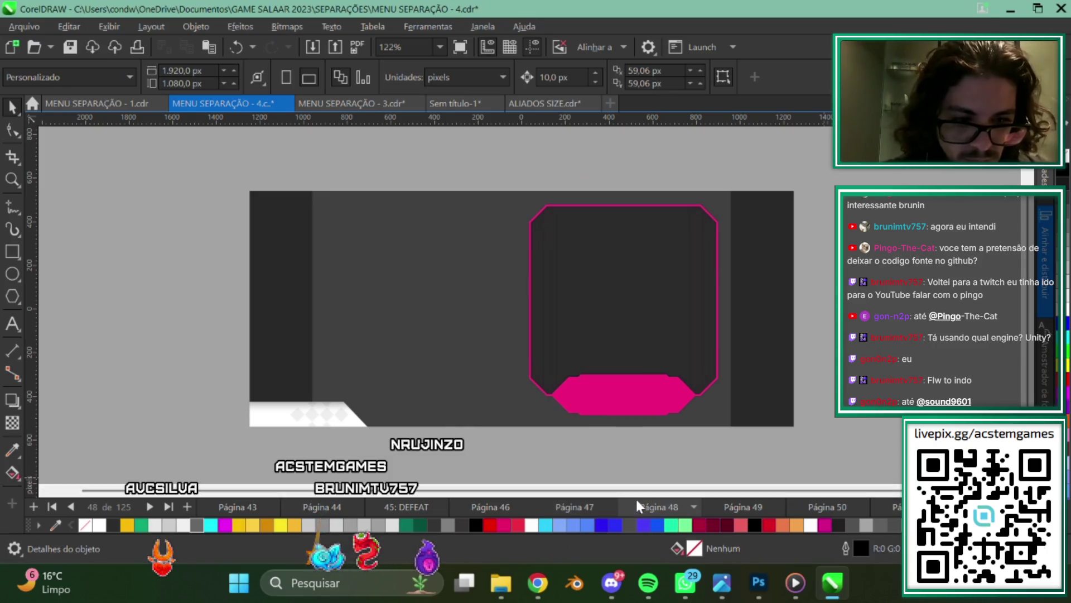
{"action": "left_click", "coordinate": [725, 505]}
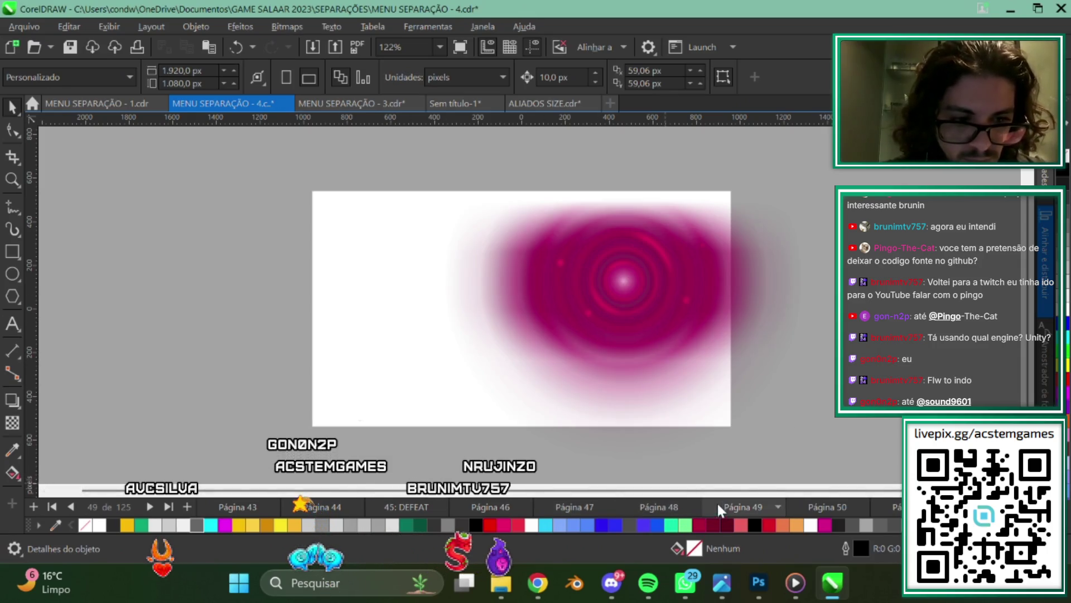
{"action": "left_click", "coordinate": [818, 507]}
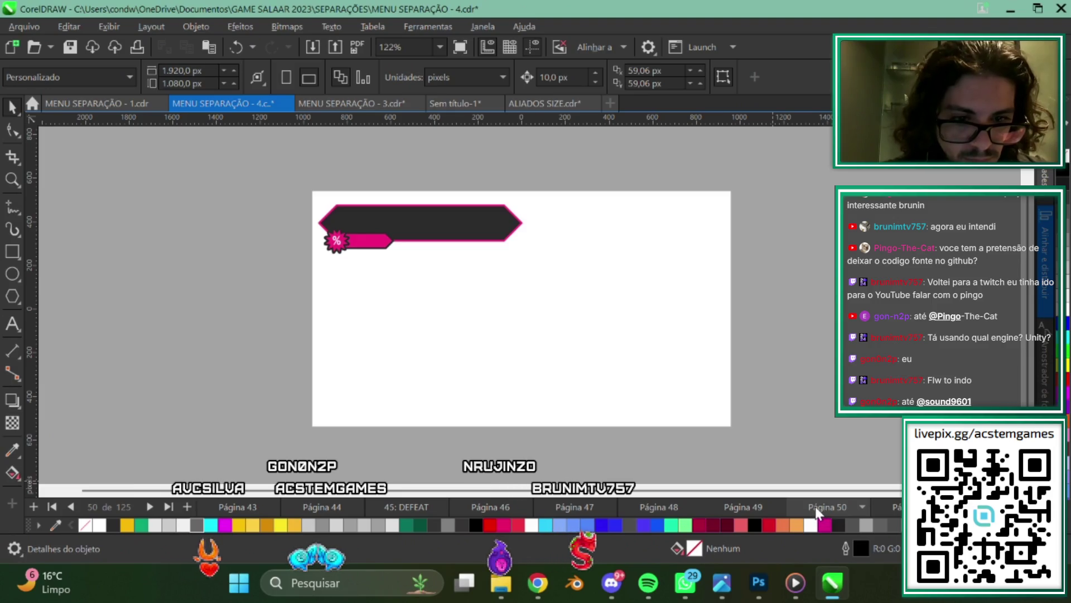
{"action": "left_click", "coordinate": [815, 506]}
{"action": "left_click", "coordinate": [816, 507]}
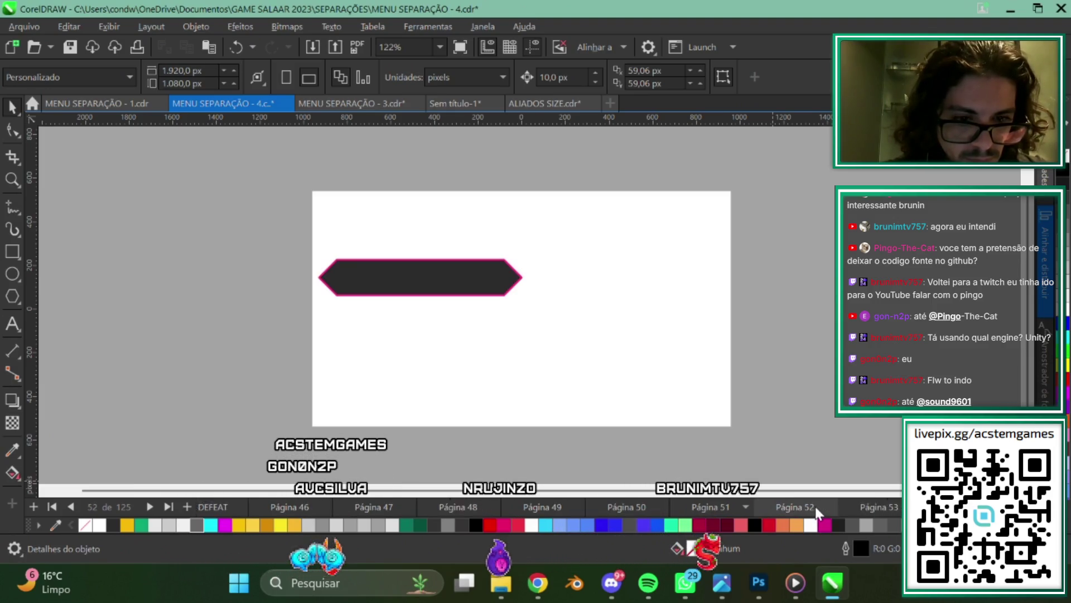
{"action": "left_click", "coordinate": [842, 505]}
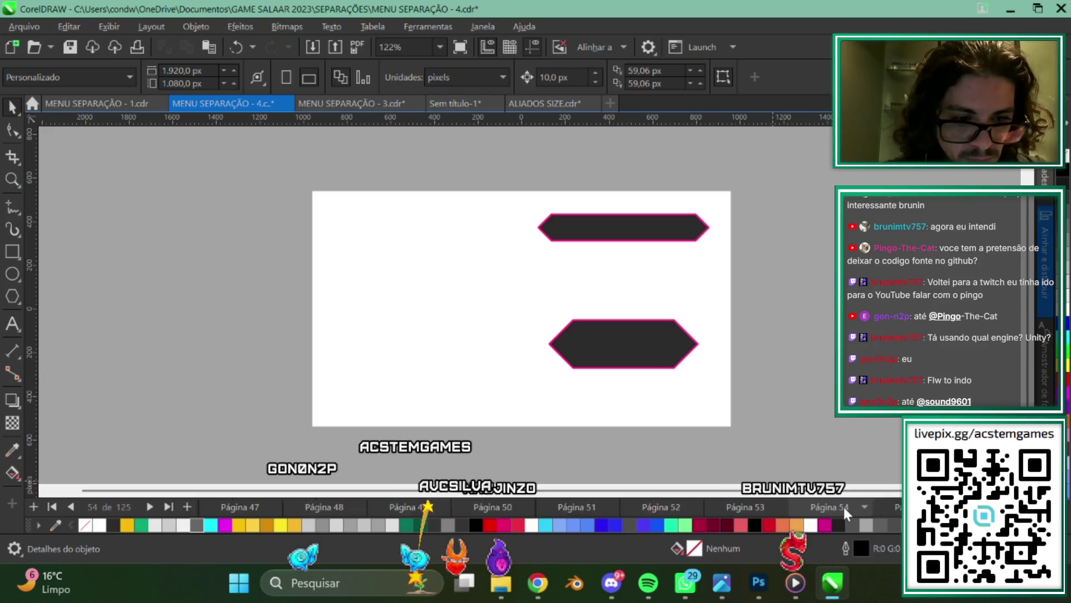
{"action": "left_click", "coordinate": [812, 508]}
{"action": "left_click", "coordinate": [770, 508]}
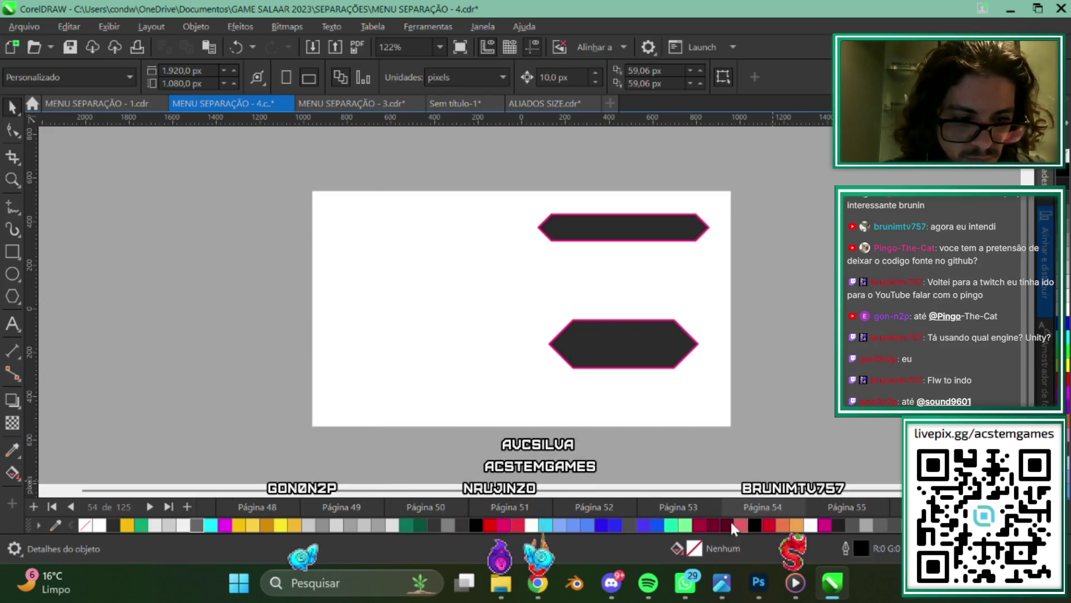
Move the two-banner page from position 54 to position 50, then return to page 48.
{"action": "left_click_drag", "start_coordinate": [889, 507], "coordinate": [732, 514]}
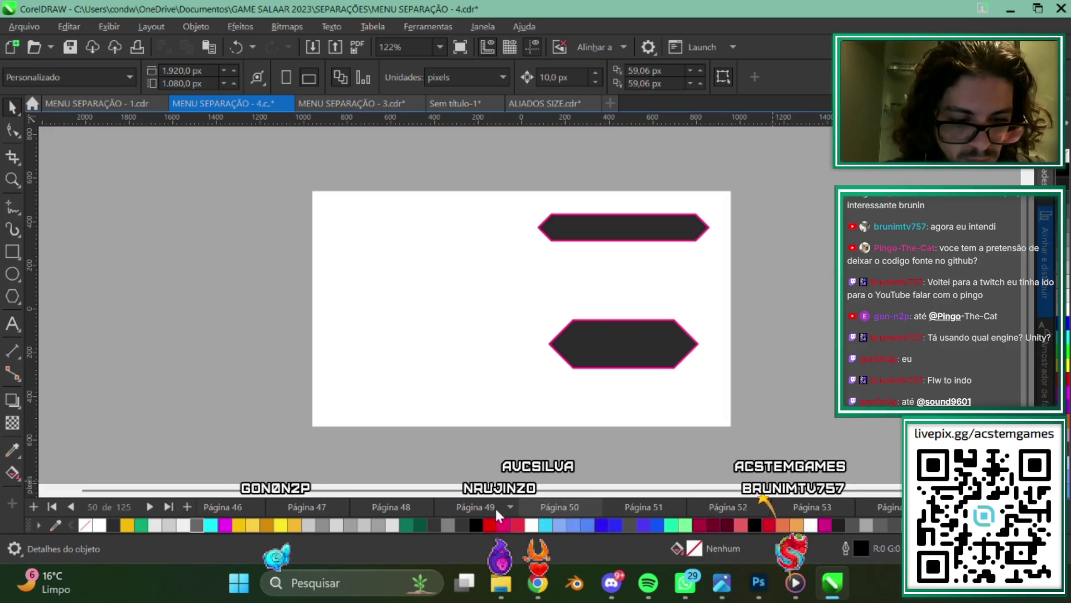
{"action": "left_click_drag", "start_coordinate": [569, 516], "coordinate": [551, 510]}
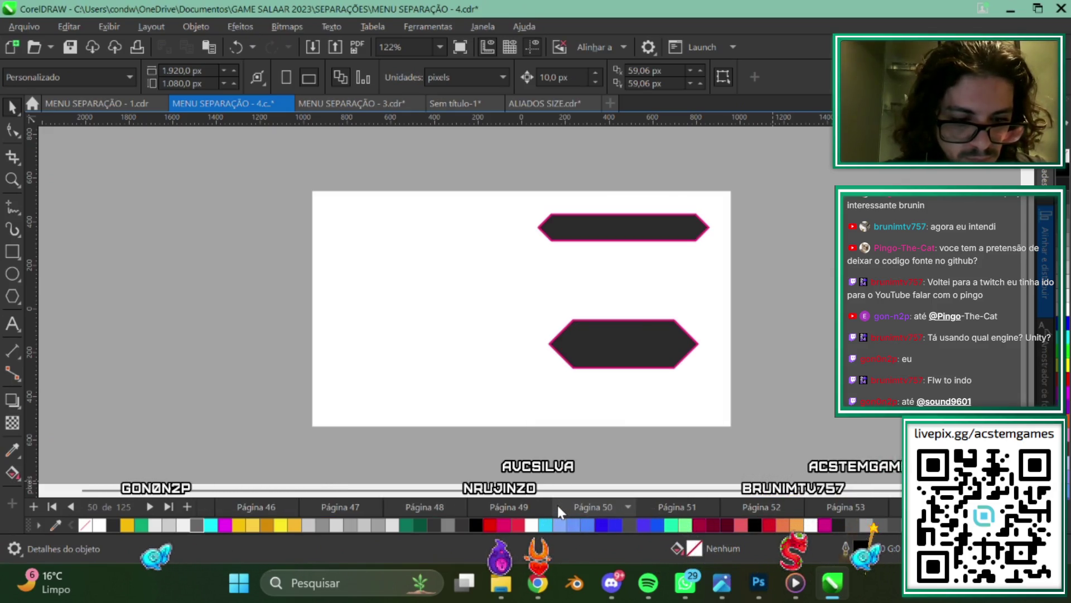
{"action": "scroll", "coordinate": [675, 514], "scroll_direction": "up", "scroll_amount": 2}
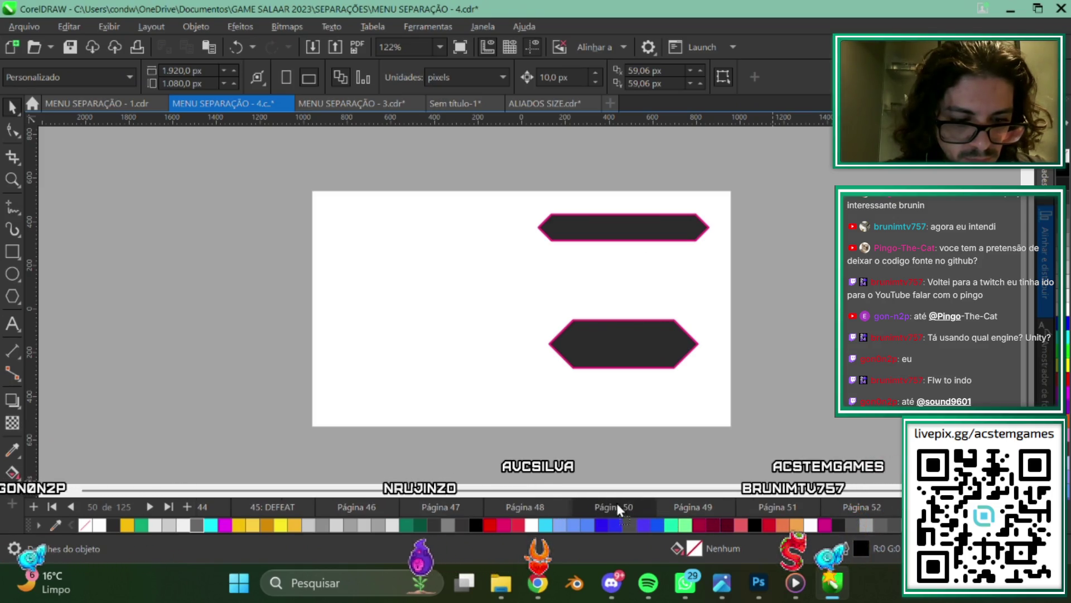
{"action": "left_click", "coordinate": [524, 509]}
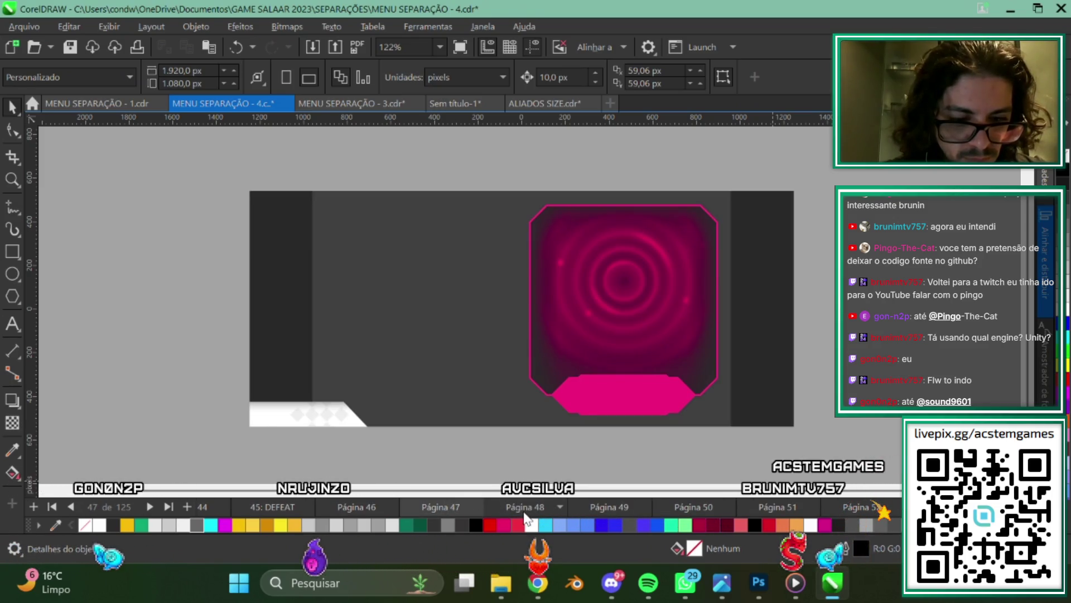
{"action": "left_click", "coordinate": [27, 27]}
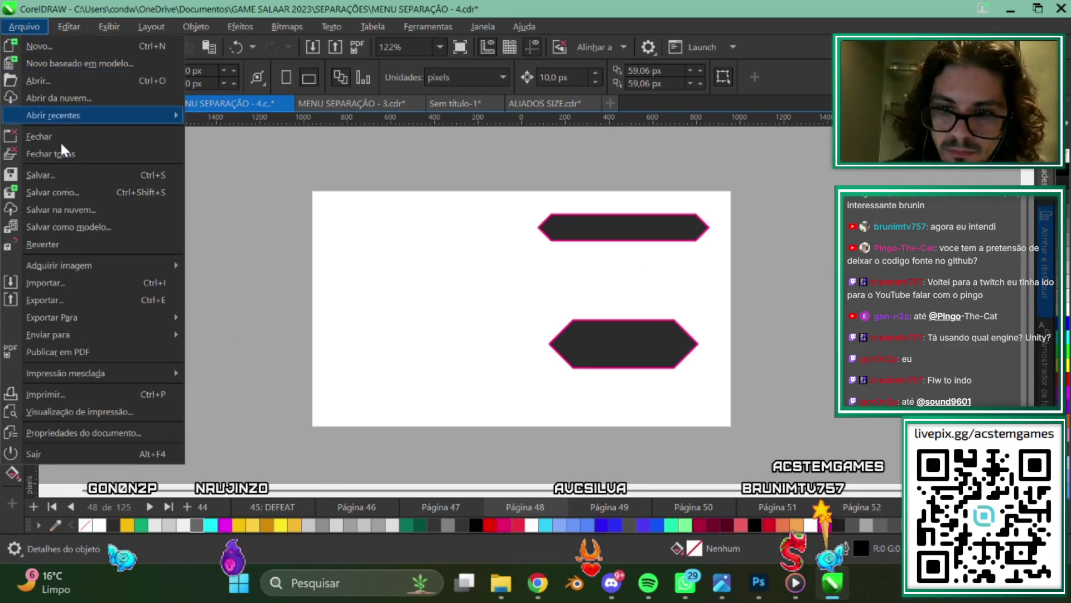
Export the two pink-outlined hexagon frames page as transparent PNG 0591 in MARKET.
{"action": "left_click", "coordinate": [54, 299]}
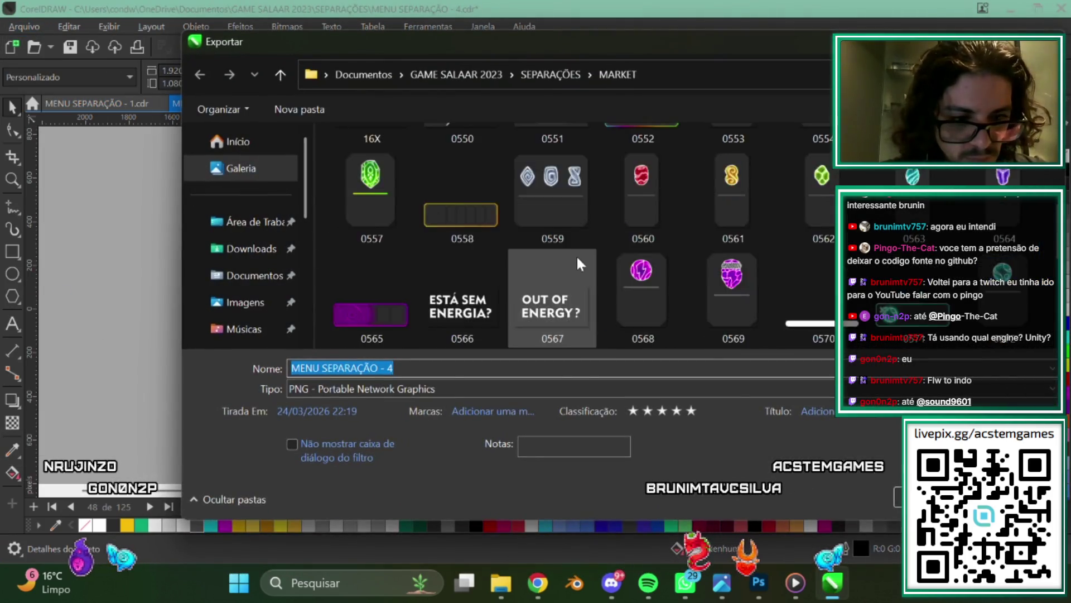
{"action": "scroll", "coordinate": [577, 255], "scroll_direction": "down", "scroll_amount": 5}
{"action": "left_click", "coordinate": [455, 293]}
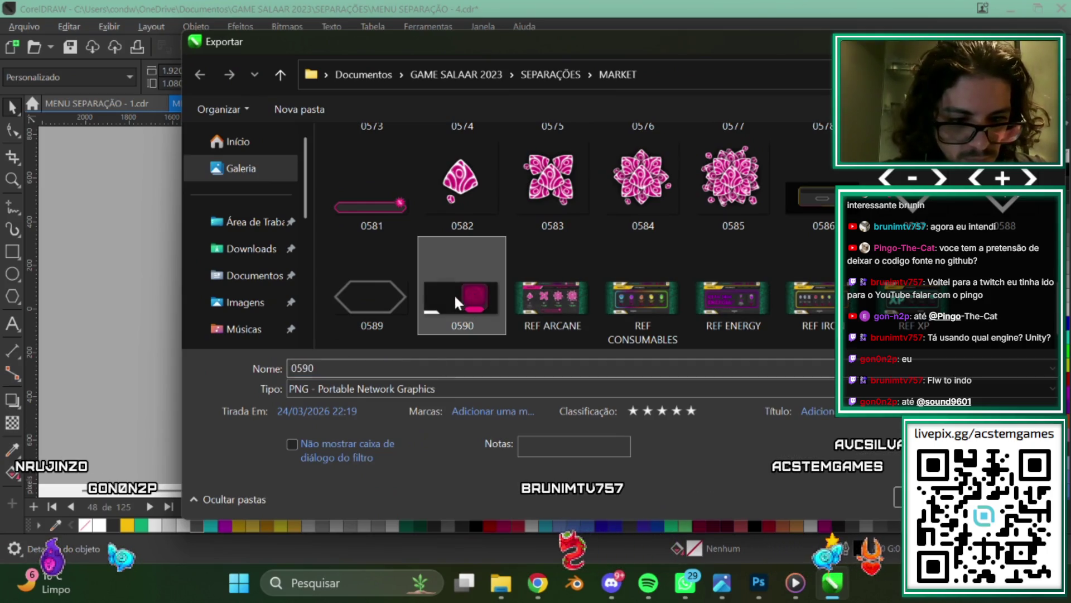
{"action": "left_click", "coordinate": [328, 362]}
{"action": "key", "text": "BackSpace"}
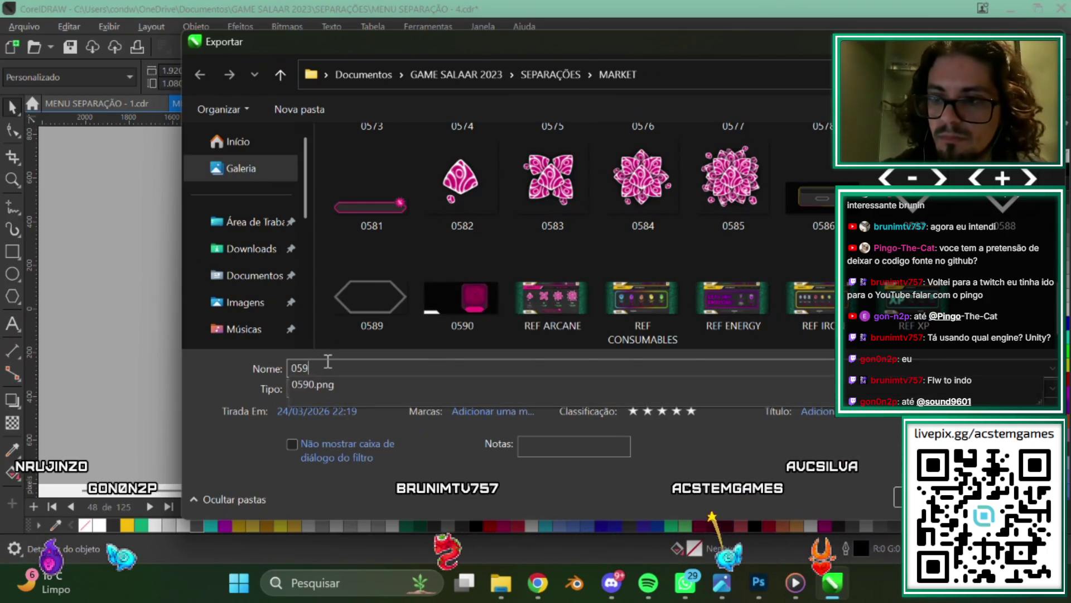
{"action": "type", "text": "1"}
{"action": "key", "text": "Return"}
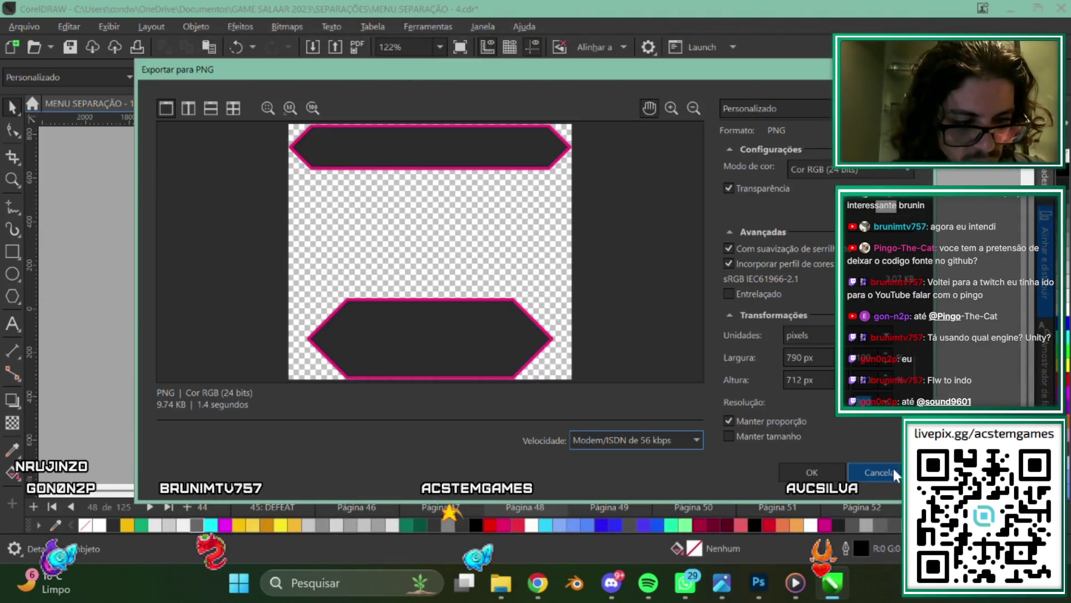
{"action": "left_click", "coordinate": [817, 467]}
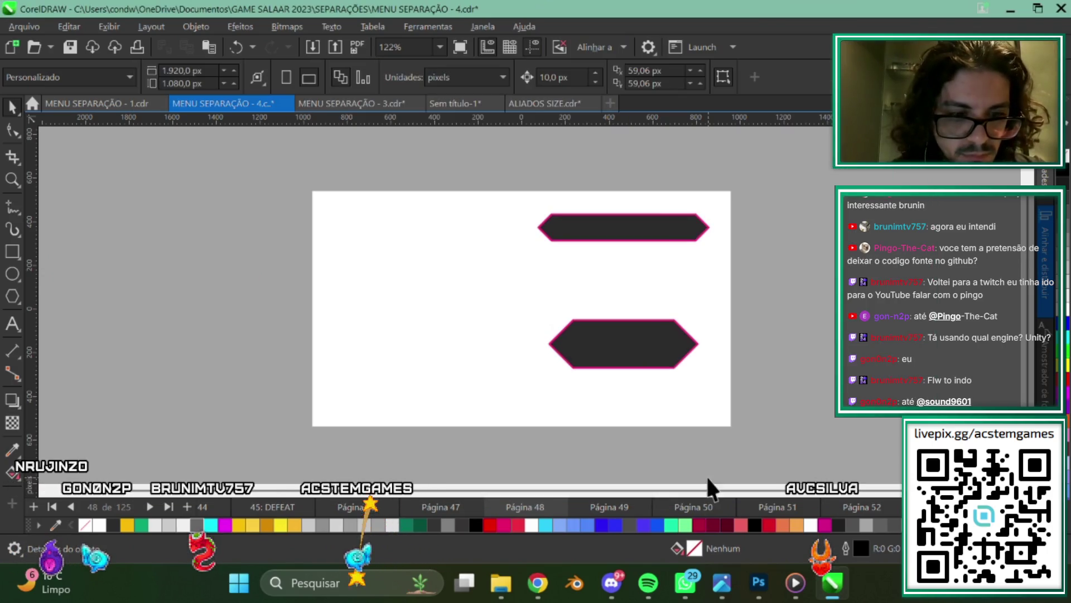
Flip through the pages to page 51's percent-badge banner and begin its export.
{"action": "left_click", "coordinate": [435, 505]}
{"action": "left_click", "coordinate": [536, 505]}
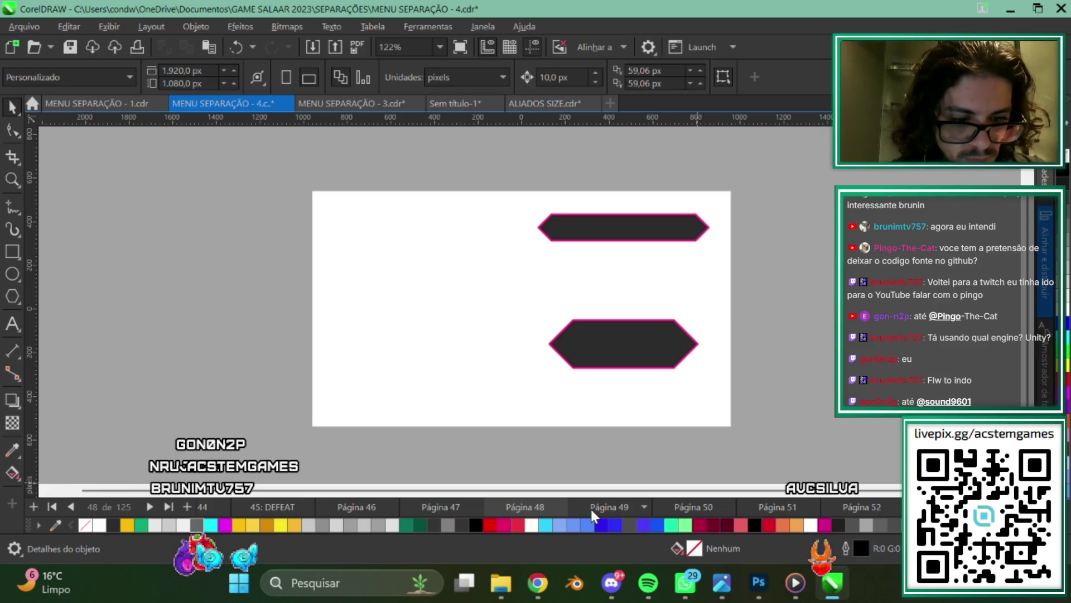
{"action": "left_click", "coordinate": [590, 507]}
{"action": "left_click", "coordinate": [597, 503]}
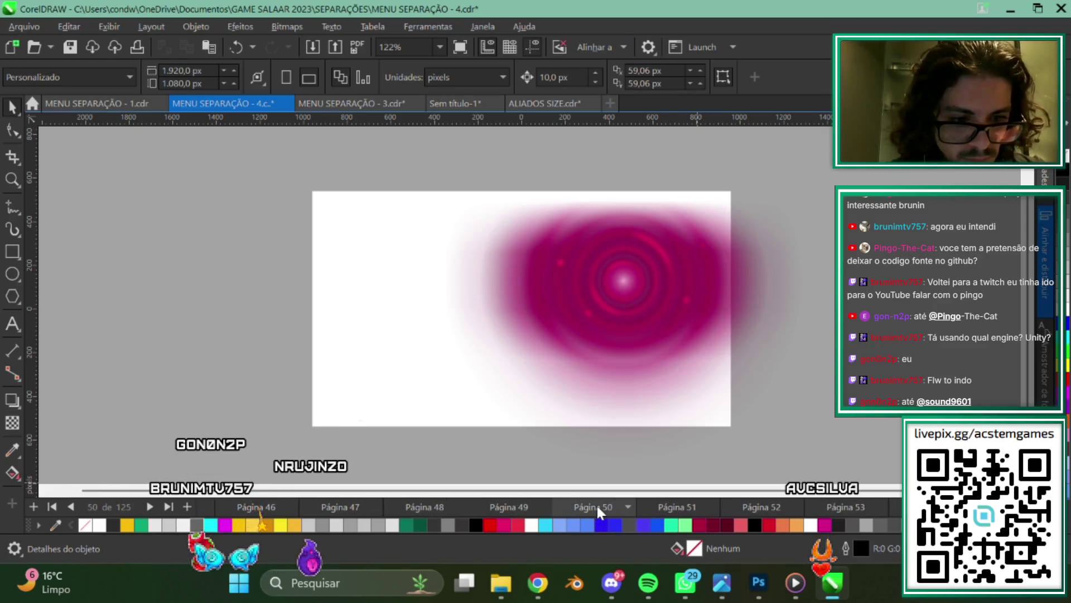
{"action": "left_click", "coordinate": [597, 504]}
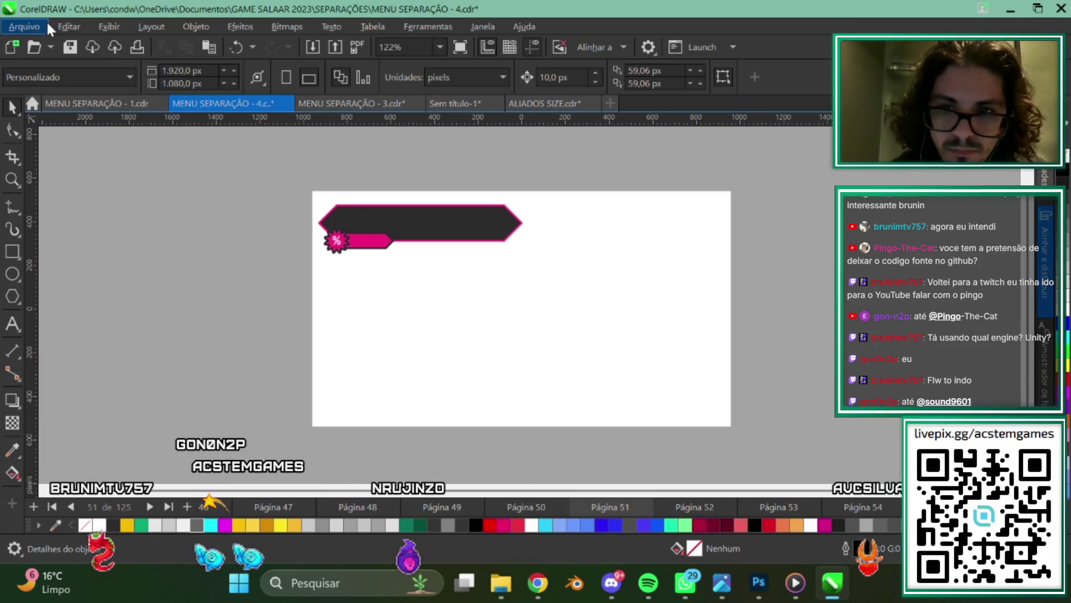
{"action": "left_click", "coordinate": [28, 27]}
{"action": "left_click", "coordinate": [59, 300]}
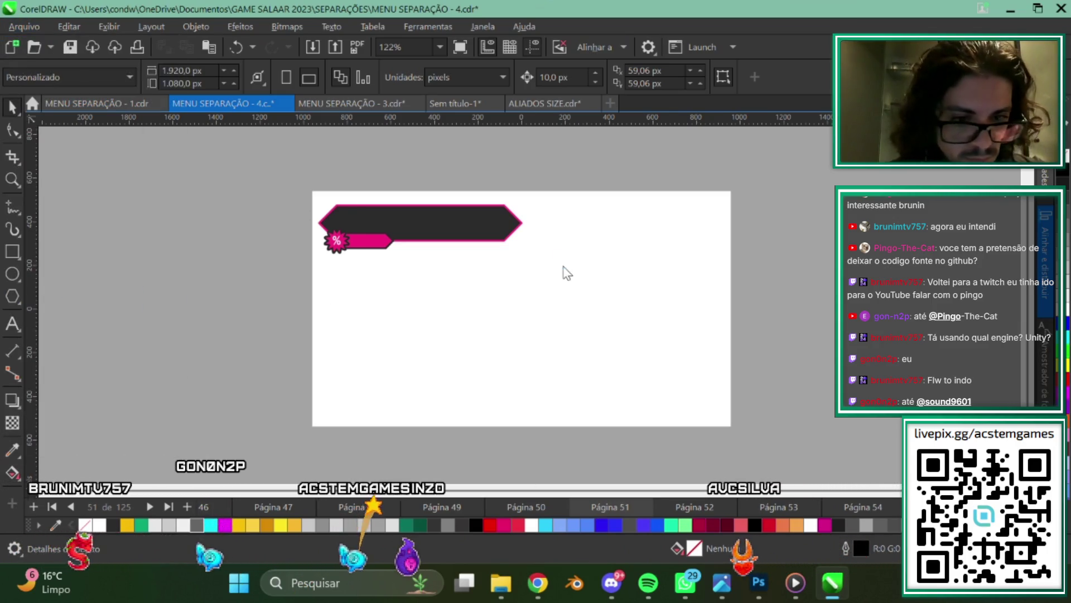
Export the pink-outlined percent banner as PNG 0592.
{"action": "scroll", "coordinate": [755, 270], "scroll_direction": "down", "scroll_amount": 10}
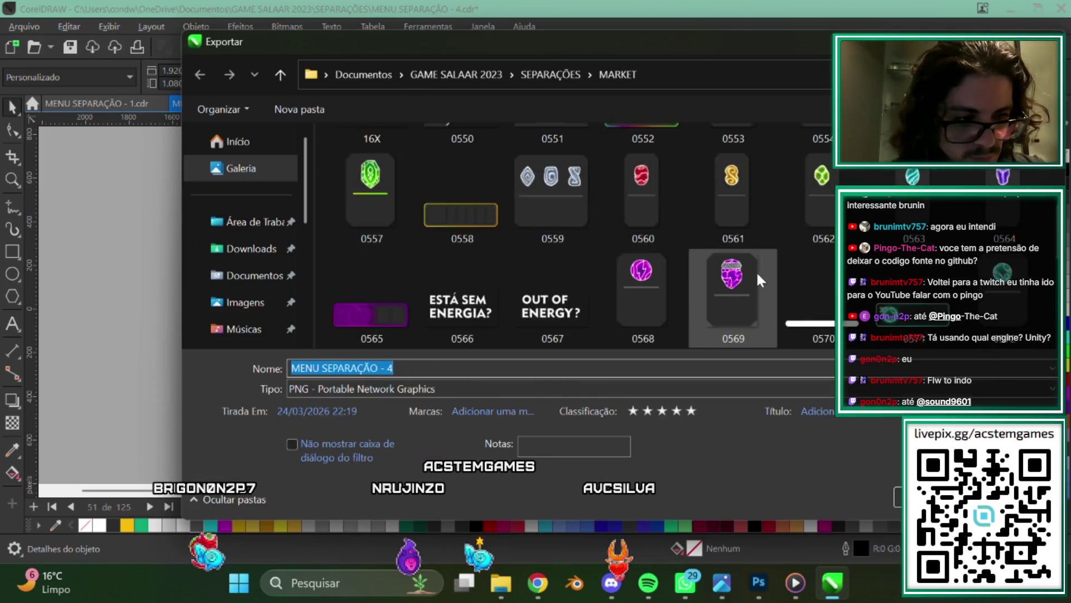
{"action": "scroll", "coordinate": [756, 270], "scroll_direction": "down", "scroll_amount": 3}
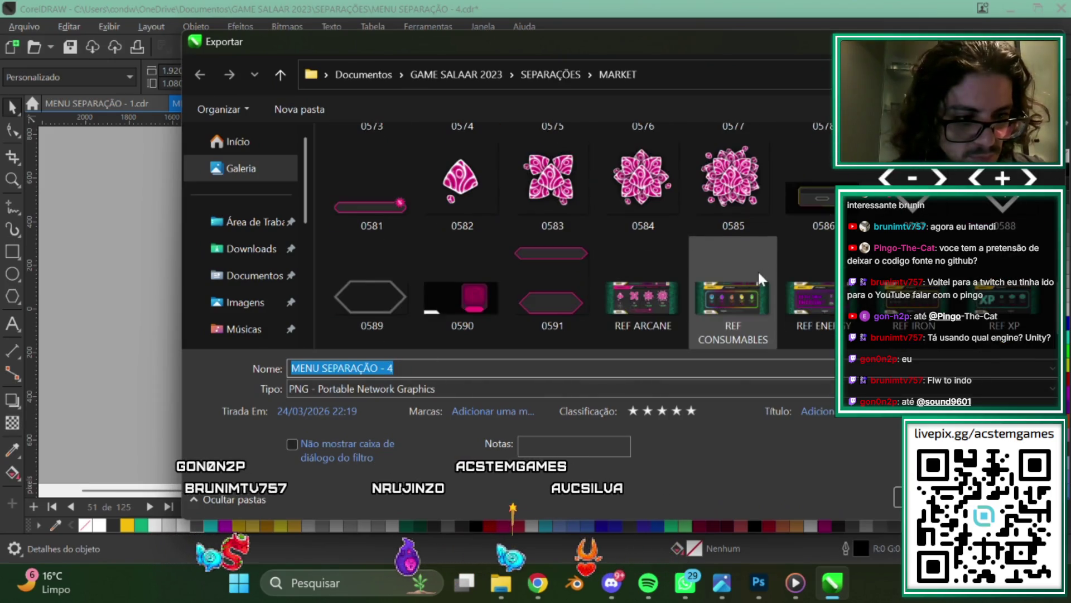
{"action": "left_click", "coordinate": [545, 300]}
{"action": "left_click", "coordinate": [418, 362]}
{"action": "key", "text": "BackSpace"}
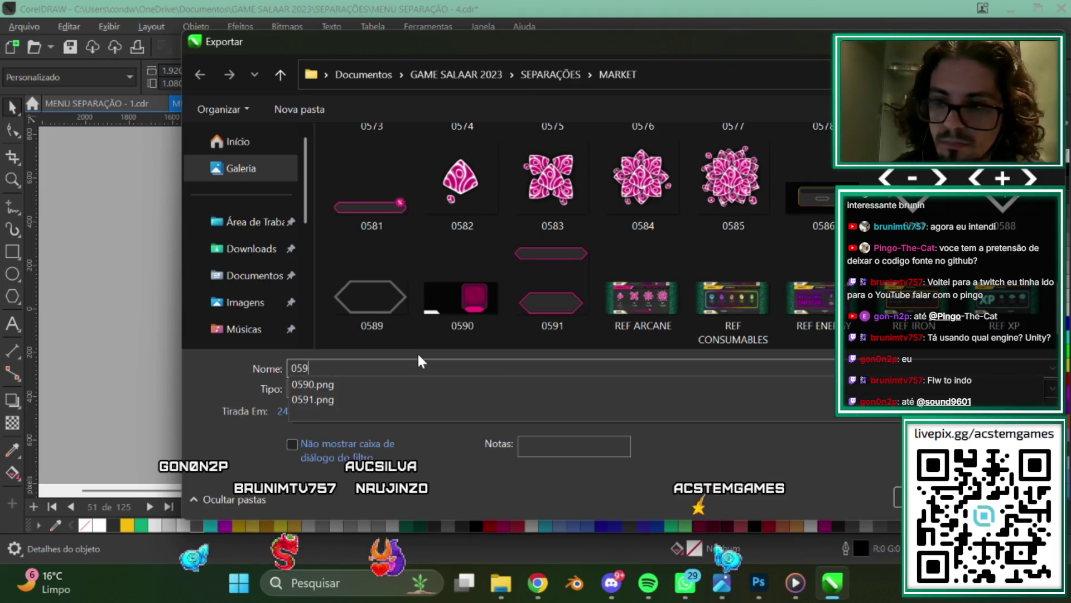
{"action": "type", "text": "2"}
{"action": "key", "text": "Return"}
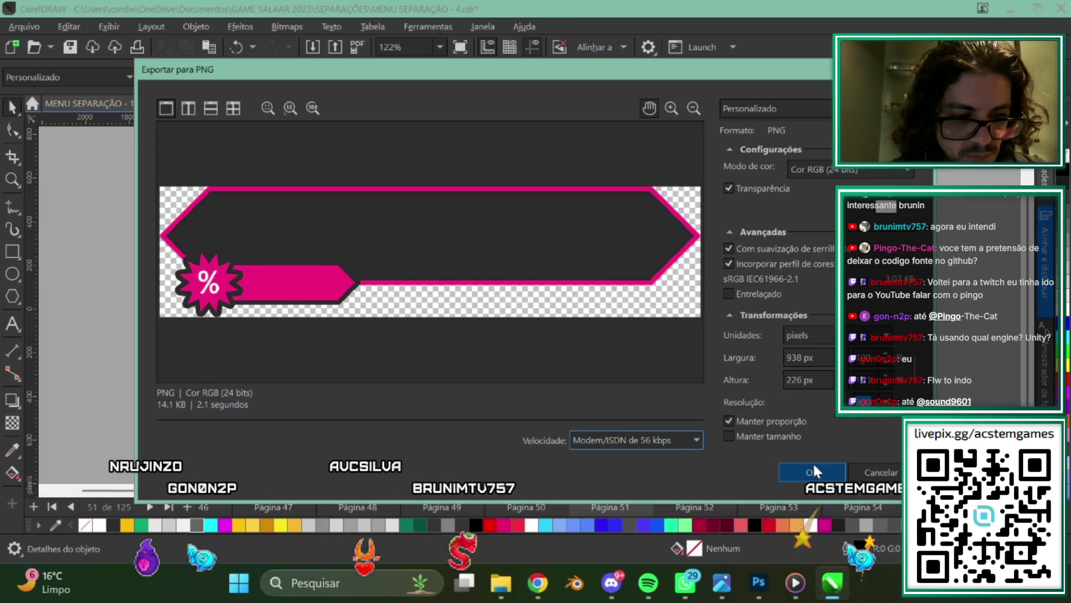
{"action": "left_click", "coordinate": [813, 471]}
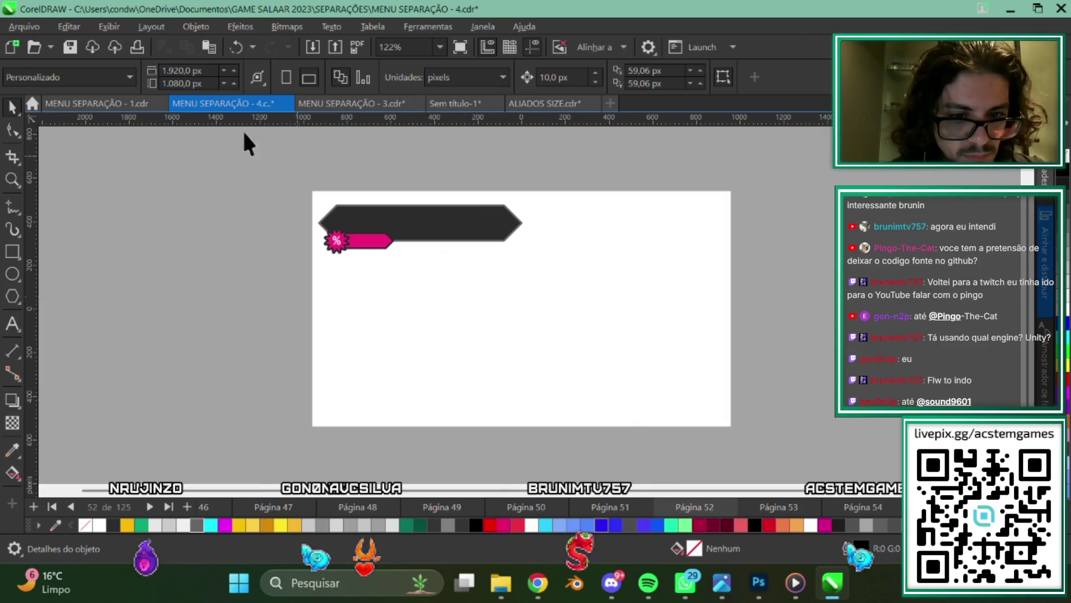
Export page 52's grey-outlined percent banner as PNG 0593.
{"action": "left_click", "coordinate": [25, 25]}
{"action": "left_click", "coordinate": [55, 299]}
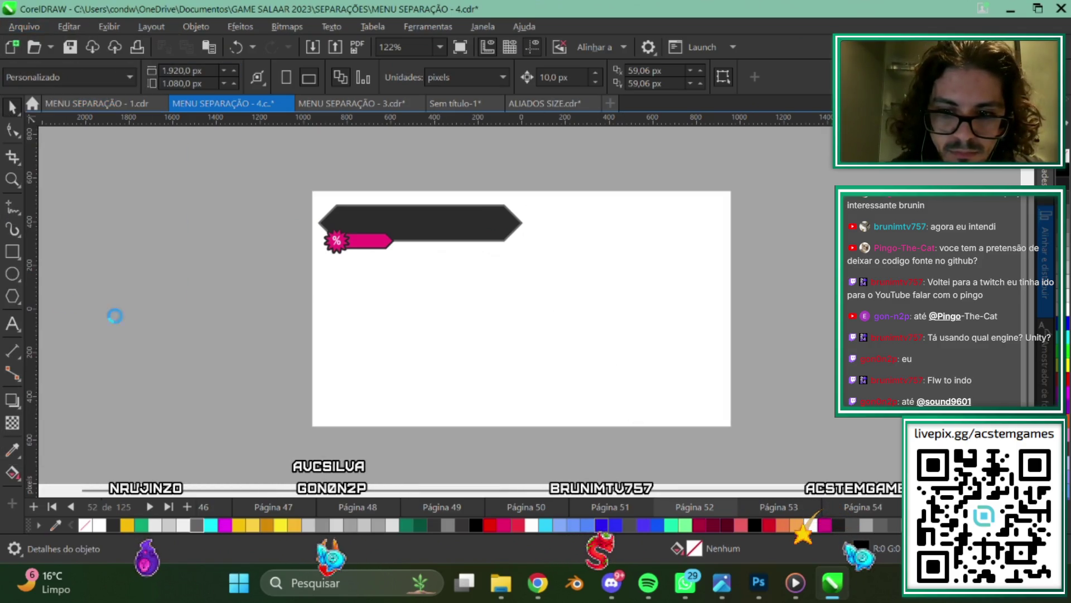
{"action": "scroll", "coordinate": [498, 256], "scroll_direction": "down", "scroll_amount": 5}
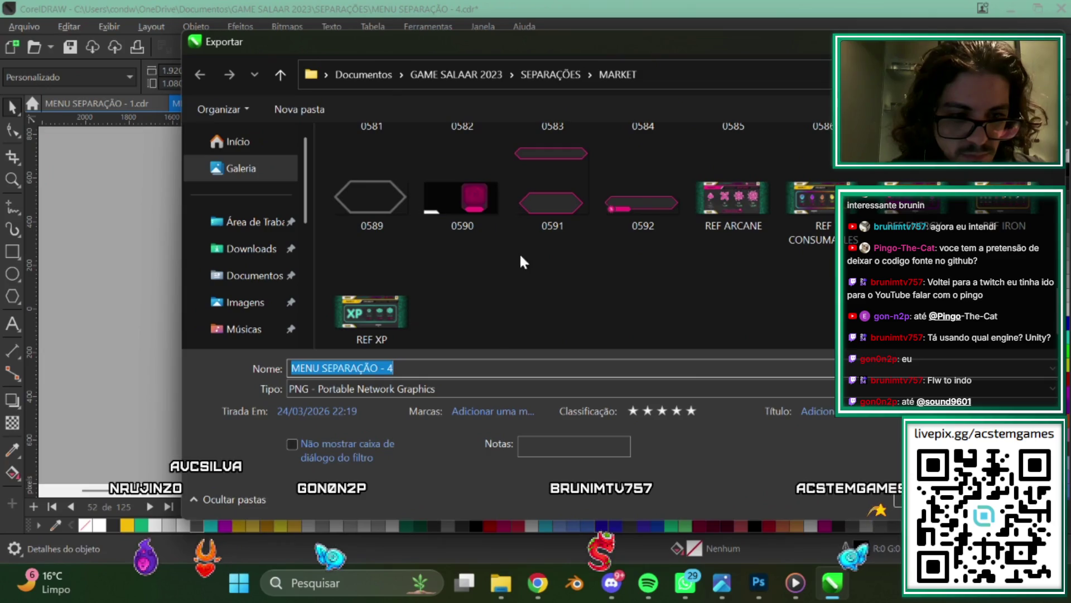
{"action": "left_click", "coordinate": [647, 202]}
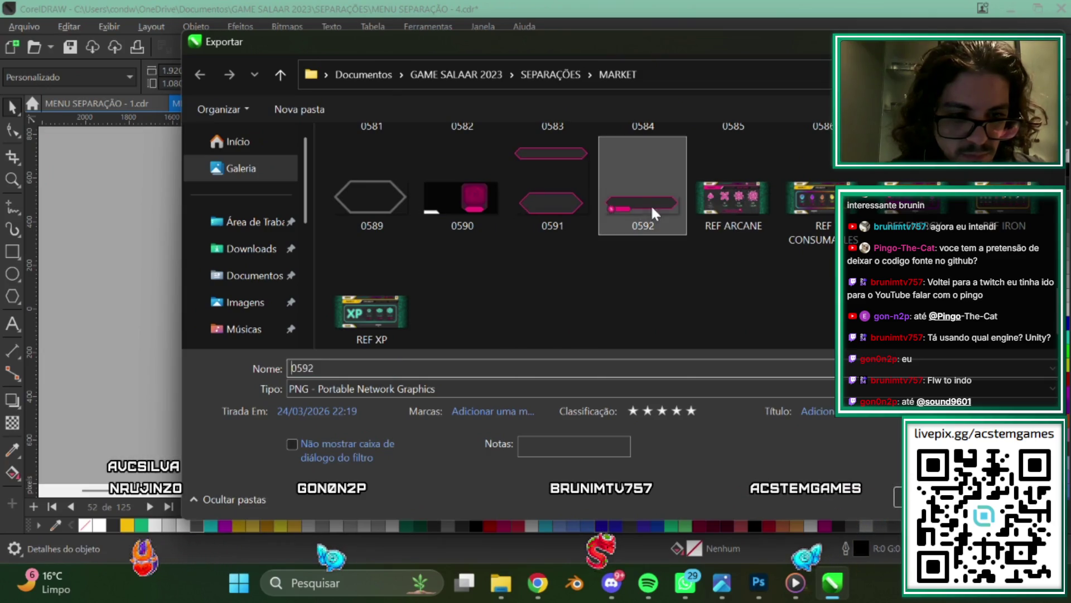
{"action": "left_click", "coordinate": [400, 366]}
{"action": "key", "text": "BackSpace"}
{"action": "type", "text": "3"}
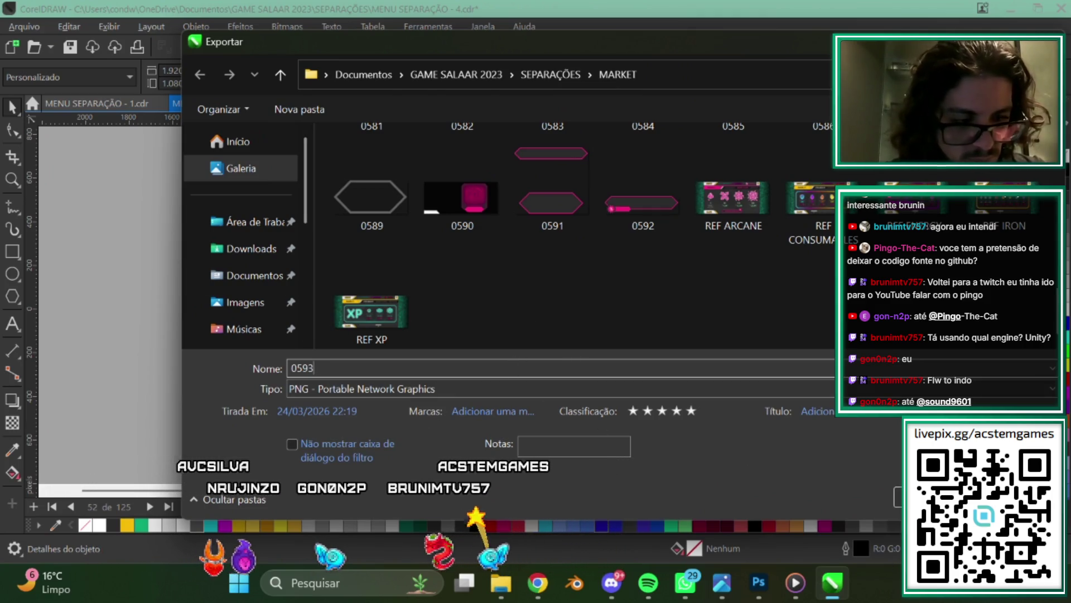
{"action": "key", "text": "Return"}
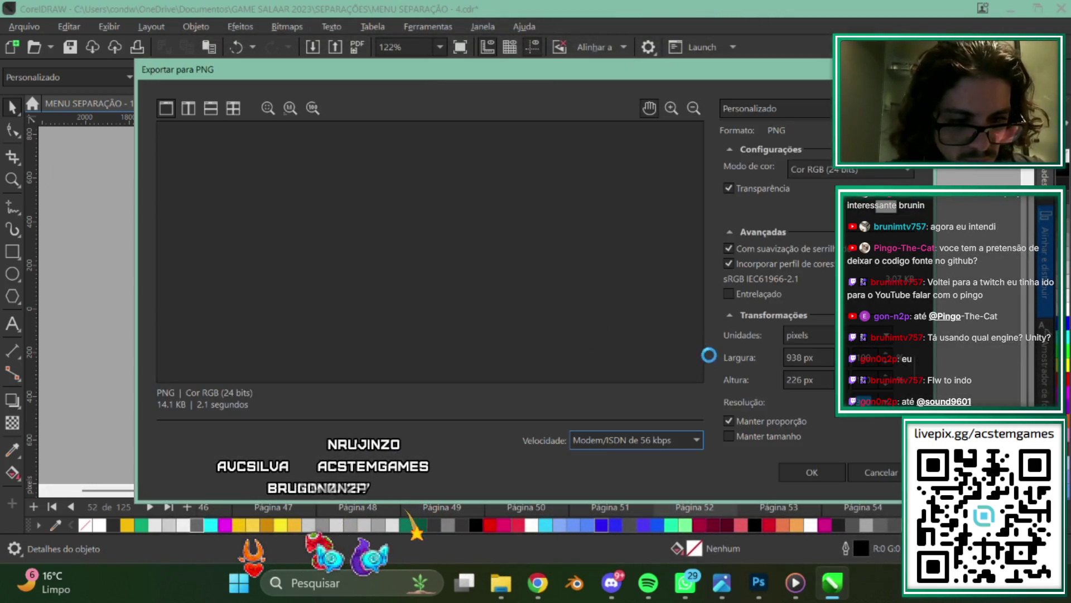
{"action": "left_click", "coordinate": [819, 470]}
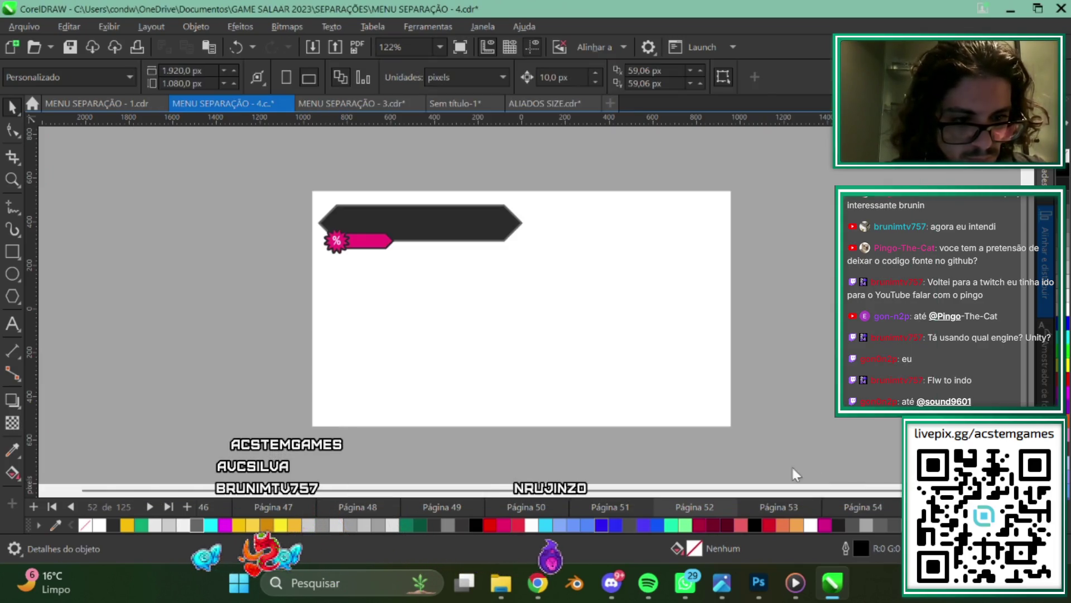
Export page 53's pink-outlined hexagon bar as PNG 0594.
{"action": "left_click", "coordinate": [777, 506]}
{"action": "left_click", "coordinate": [31, 28]}
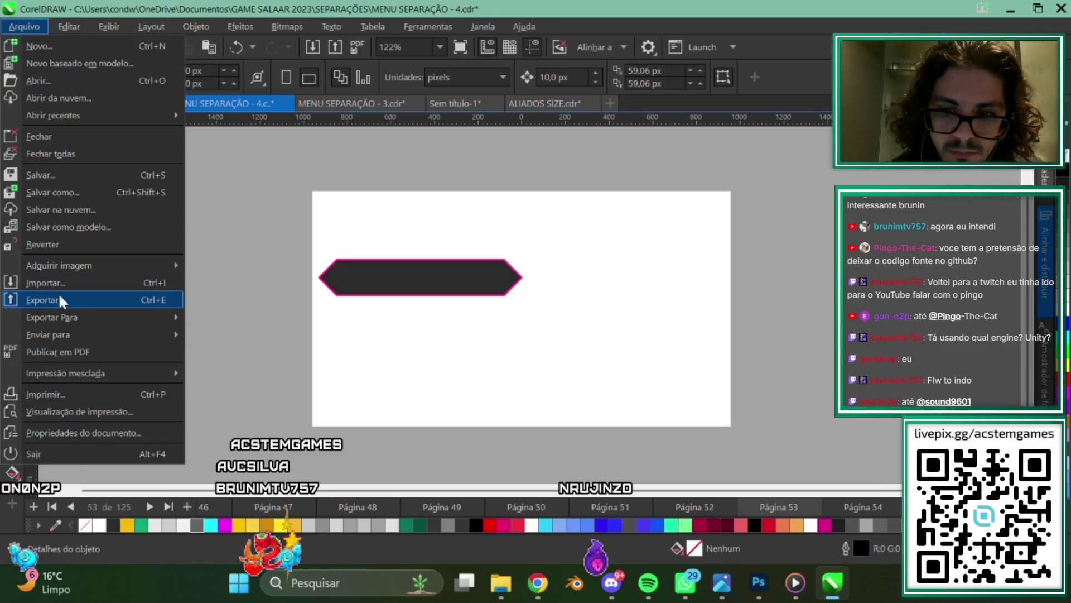
{"action": "left_click", "coordinate": [55, 301]}
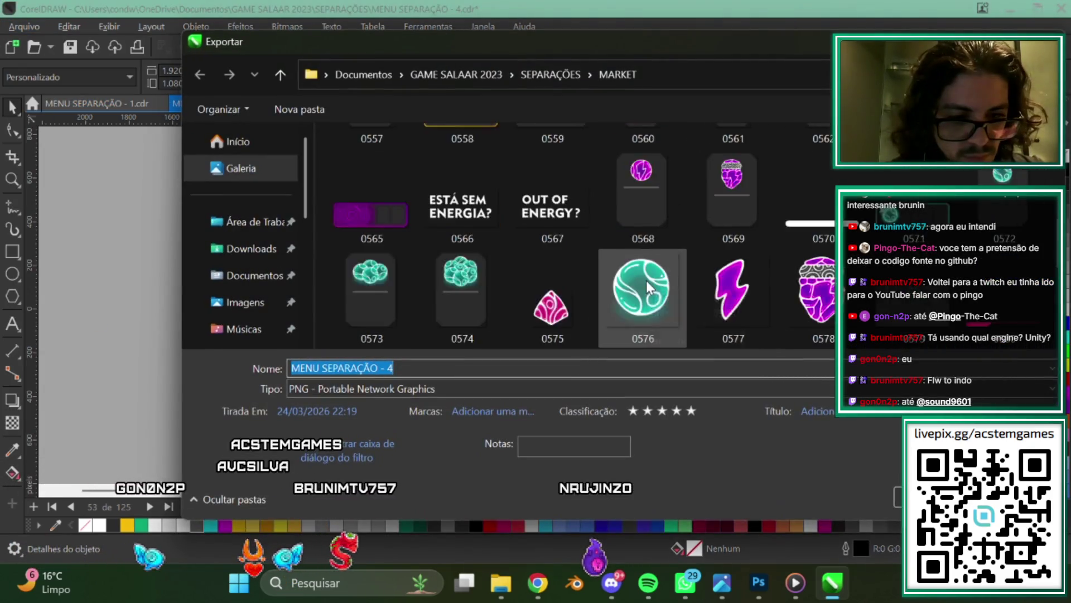
{"action": "left_click", "coordinate": [733, 212]}
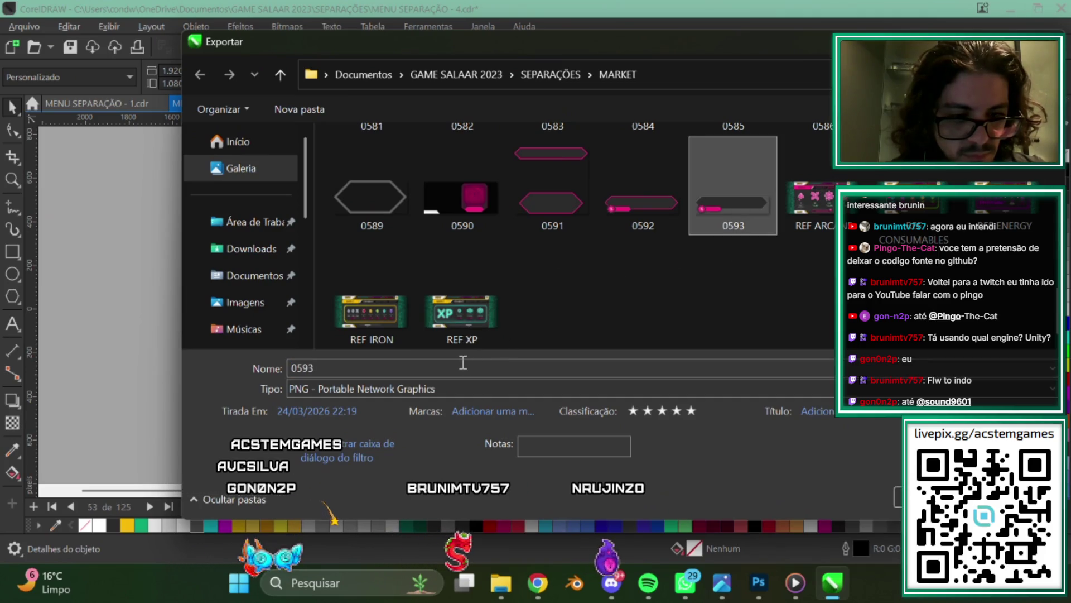
{"action": "key", "text": "BackSpace"}
{"action": "type", "text": "4"}
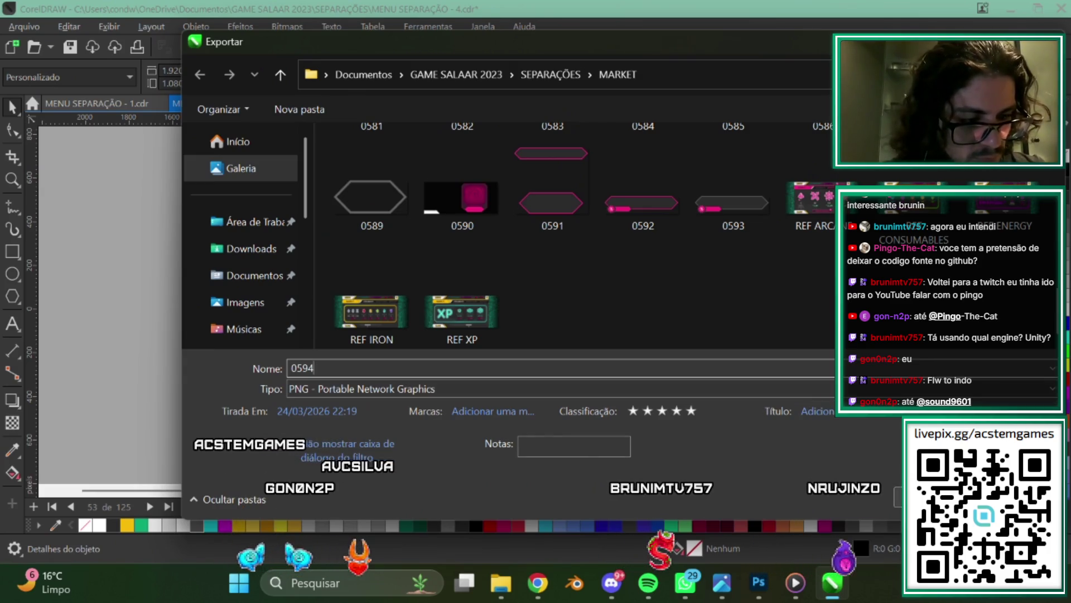
{"action": "key", "text": "Return"}
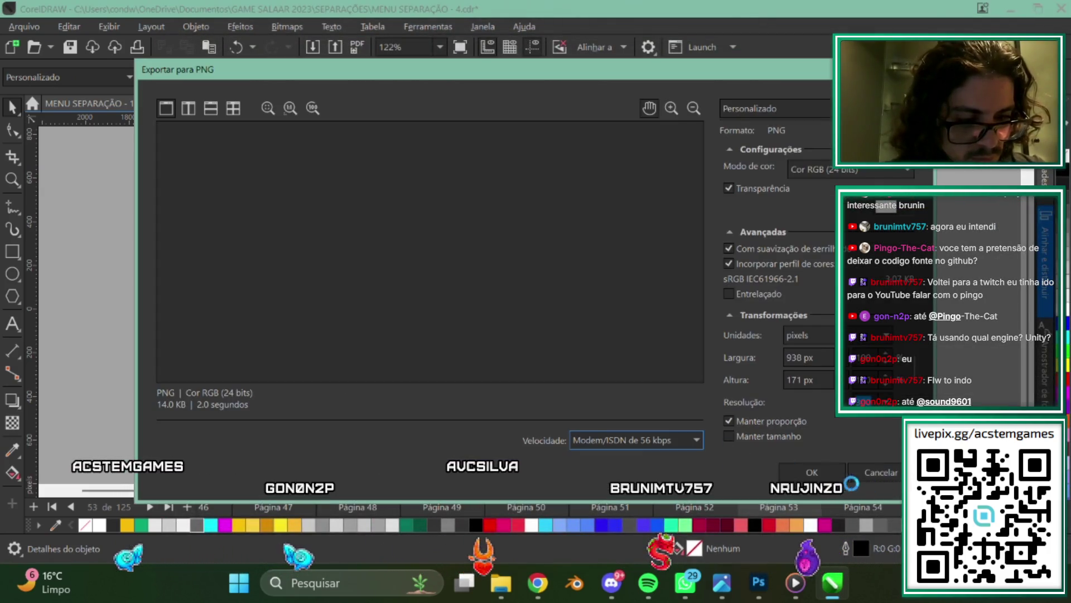
{"action": "left_click", "coordinate": [866, 473]}
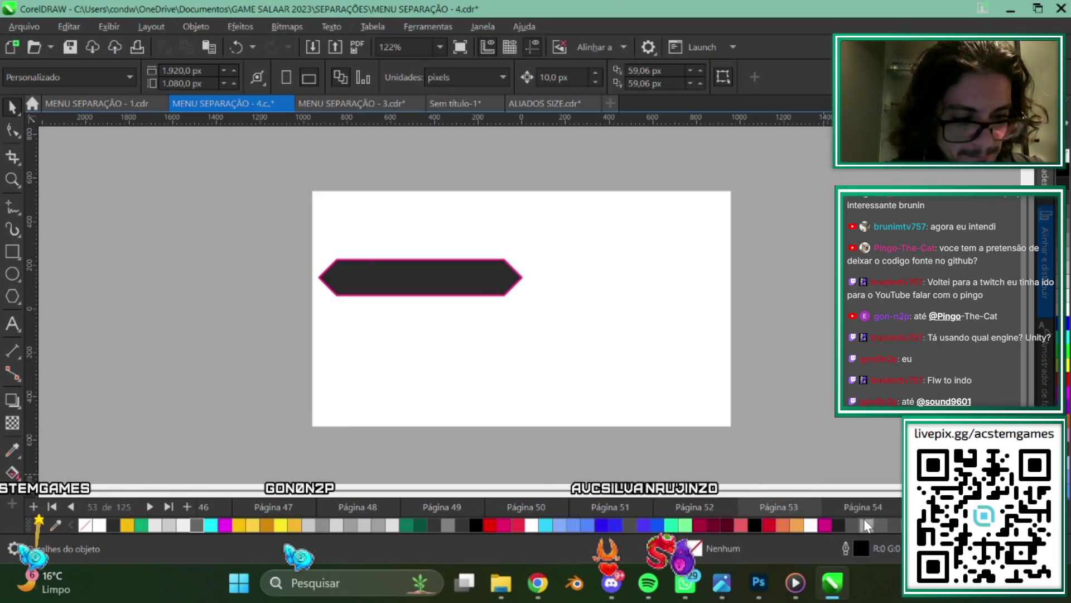
Move to page 54 and name its grey hexagon bar export 0595.
{"action": "left_click", "coordinate": [24, 26]}
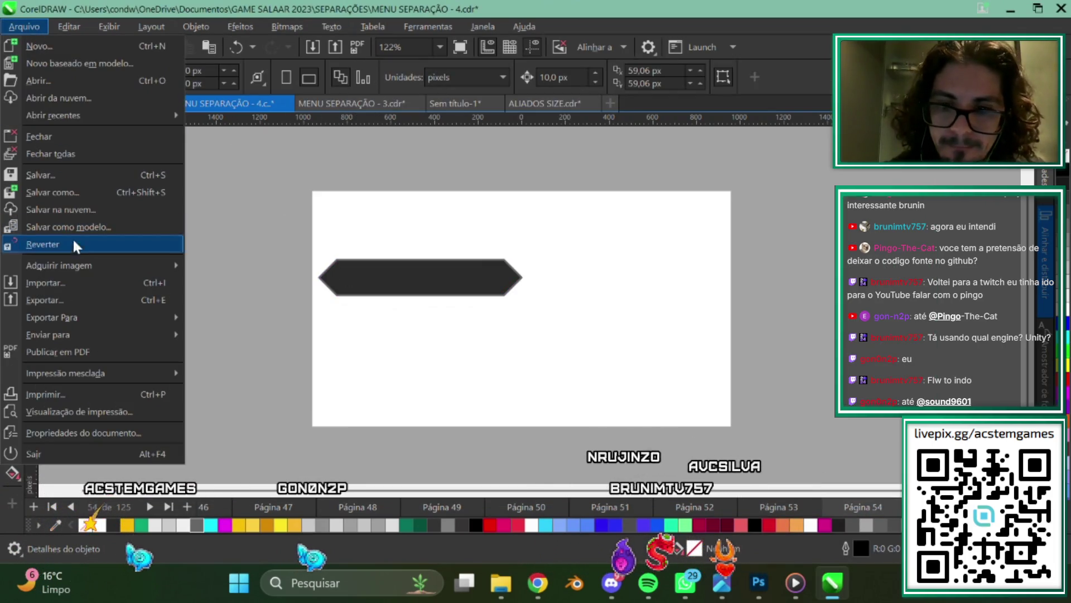
{"action": "left_click", "coordinate": [607, 377]}
{"action": "key", "text": "ctrl+e"}
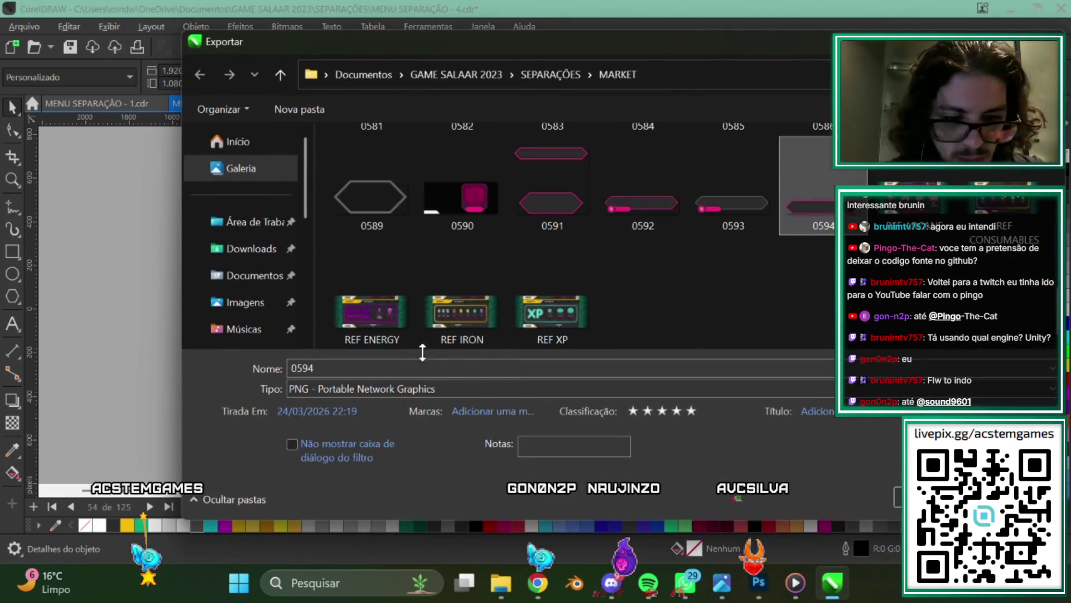
{"action": "key", "text": "BackSpace"}
{"action": "type", "text": "5"}
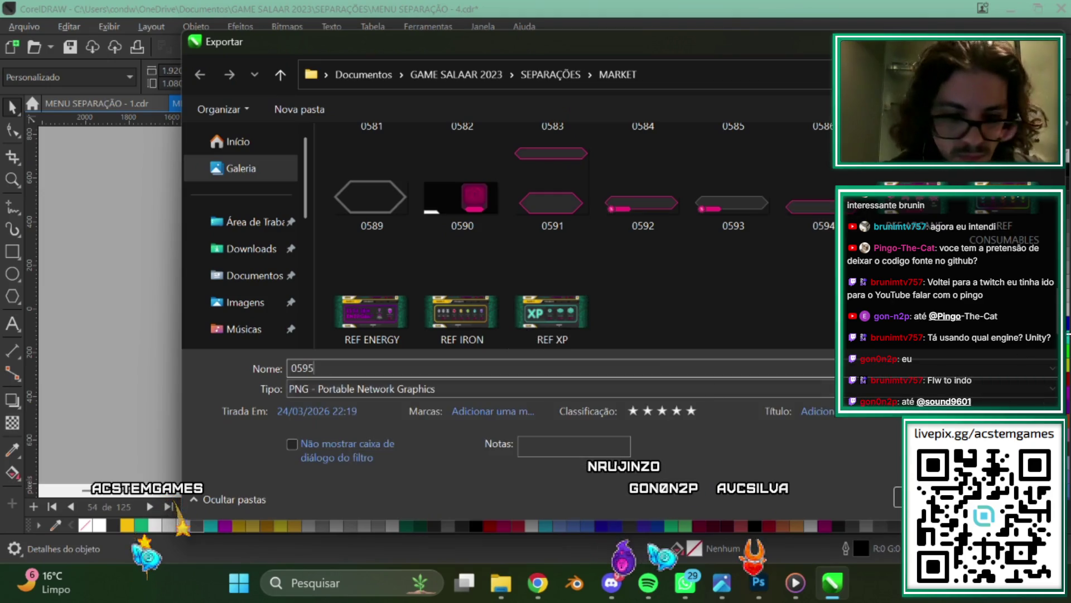
{"action": "key", "text": "Return"}
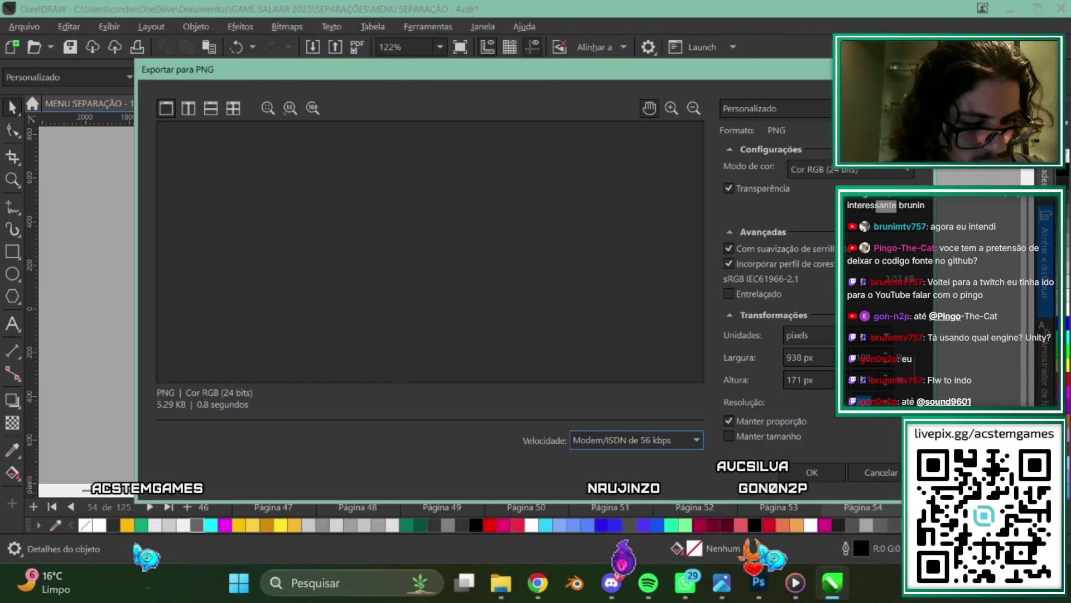
Finish exporting the grey hexagon bar as PNG 0595 and advance one page.
{"action": "left_click", "coordinate": [889, 473]}
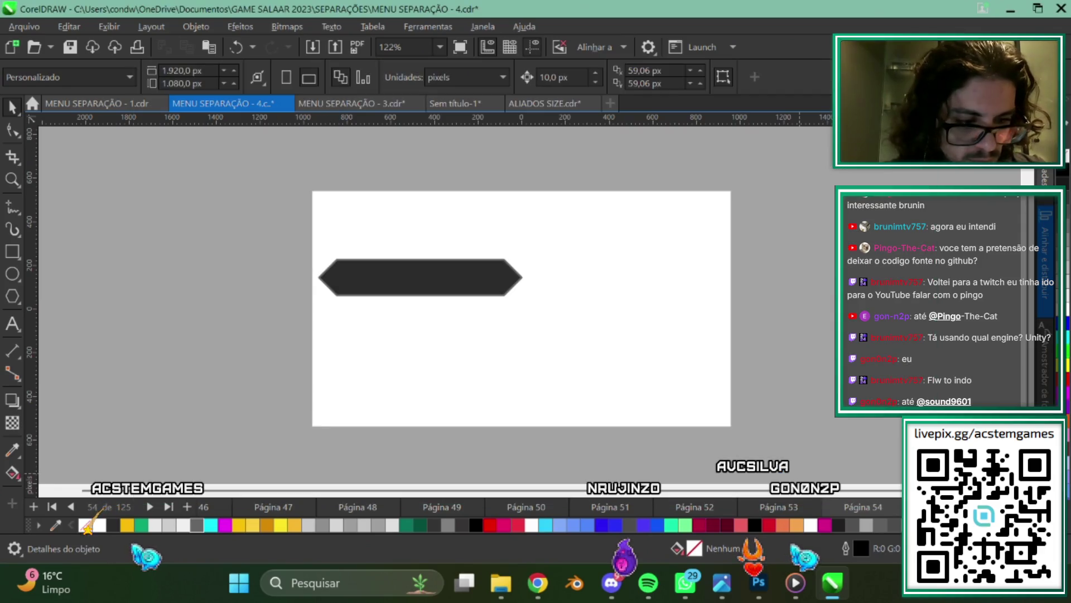
{"action": "scroll", "coordinate": [407, 323], "scroll_direction": "down", "scroll_amount": 3}
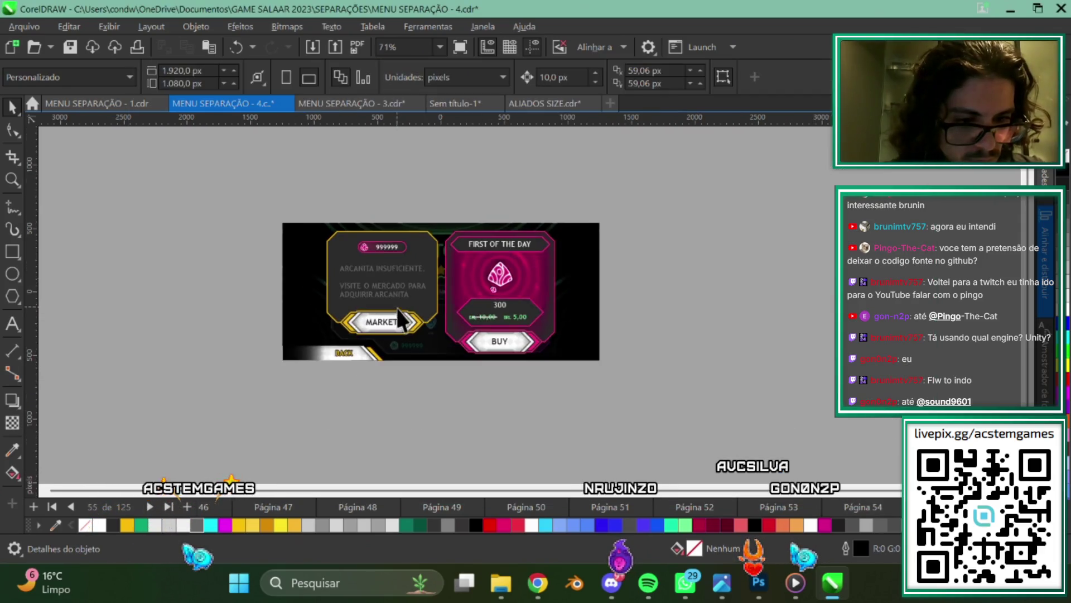
{"action": "scroll", "coordinate": [787, 350], "scroll_direction": "up", "scroll_amount": 3}
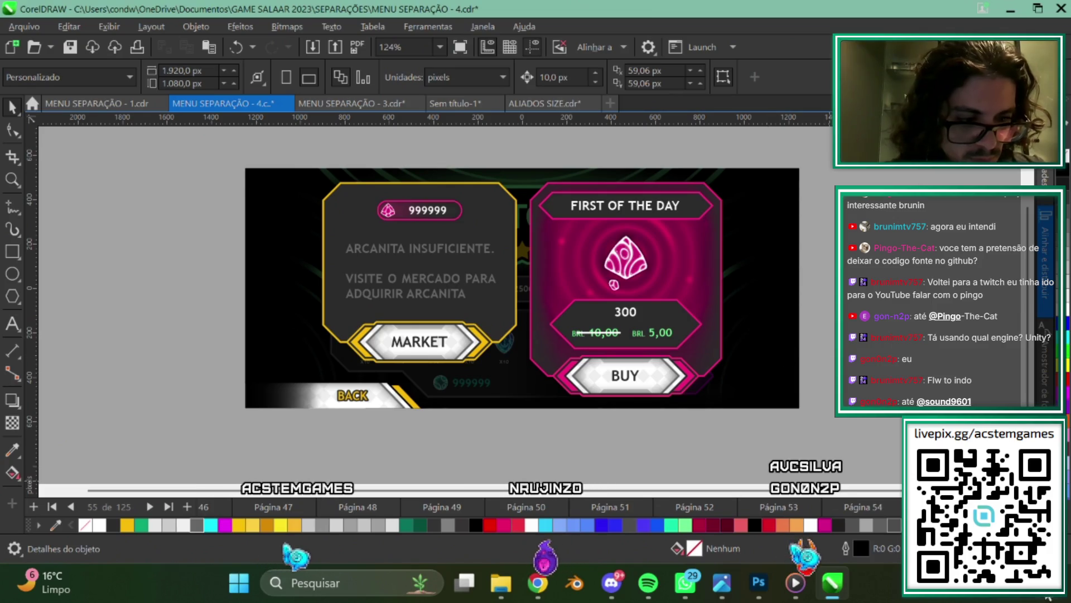
{"action": "key", "text": "Page_Down"}
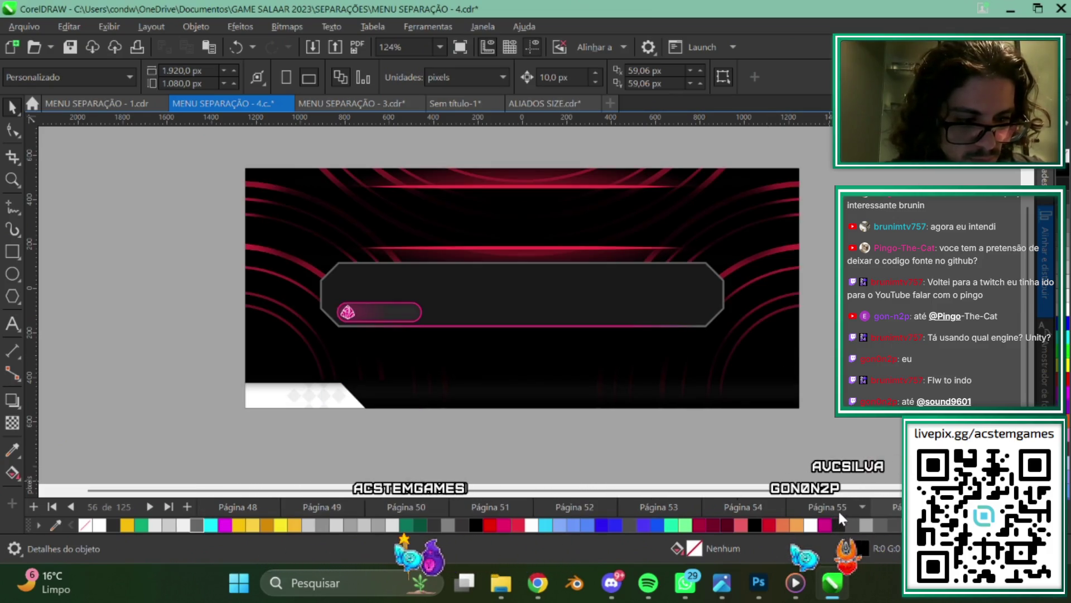
Step back page by page to page 49's pink-bordered frame with the magenta tab.
{"action": "left_click", "coordinate": [838, 510]}
{"action": "left_click", "coordinate": [749, 510]}
{"action": "left_click", "coordinate": [665, 507]}
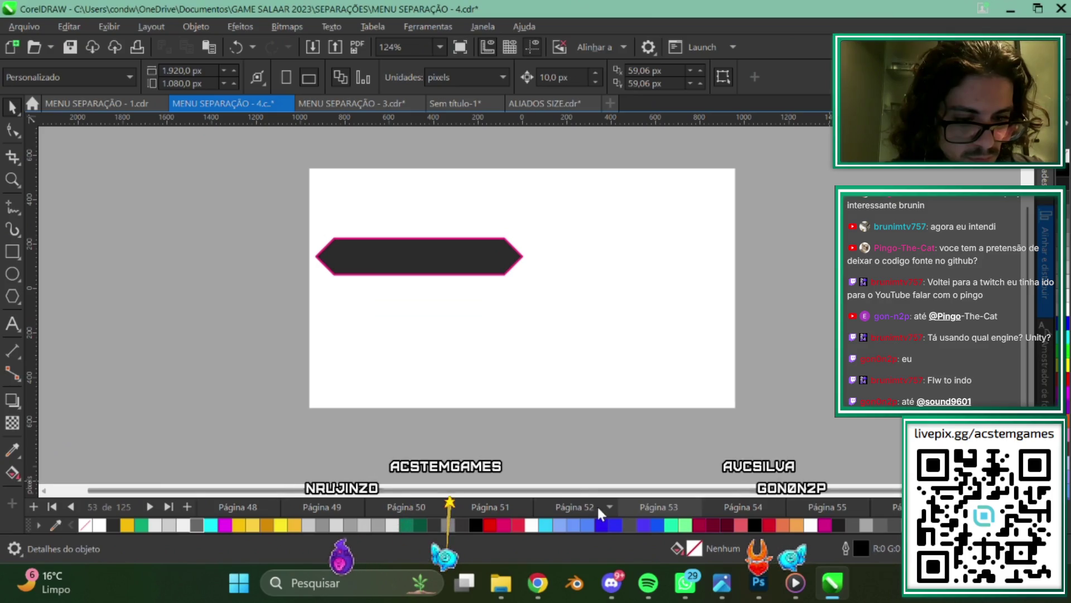
{"action": "left_click", "coordinate": [597, 504]}
{"action": "left_click", "coordinate": [549, 507]}
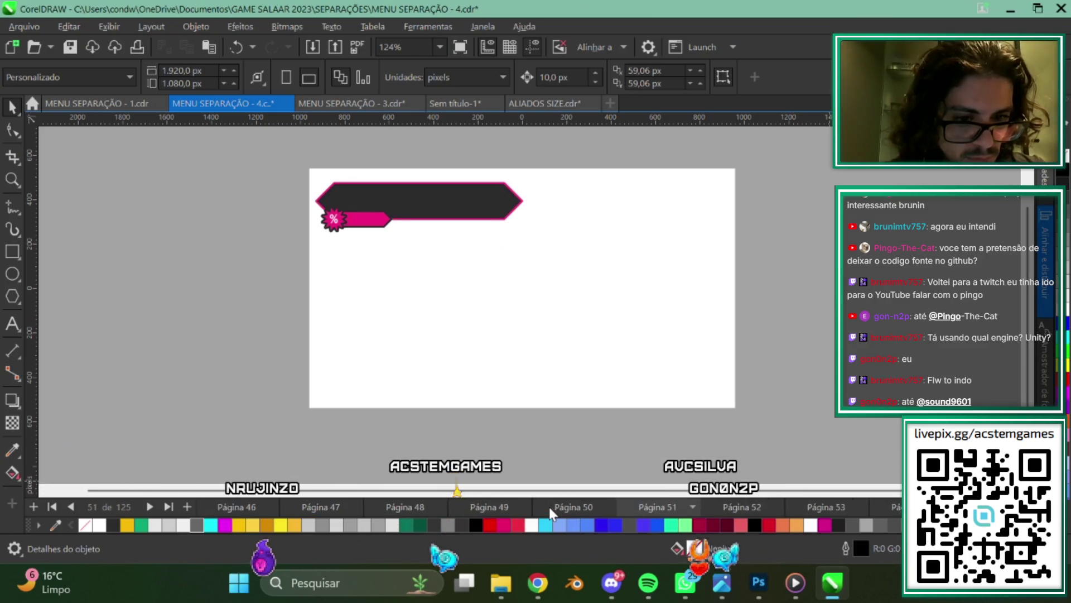
{"action": "left_click", "coordinate": [578, 505]}
{"action": "left_click", "coordinate": [587, 509]}
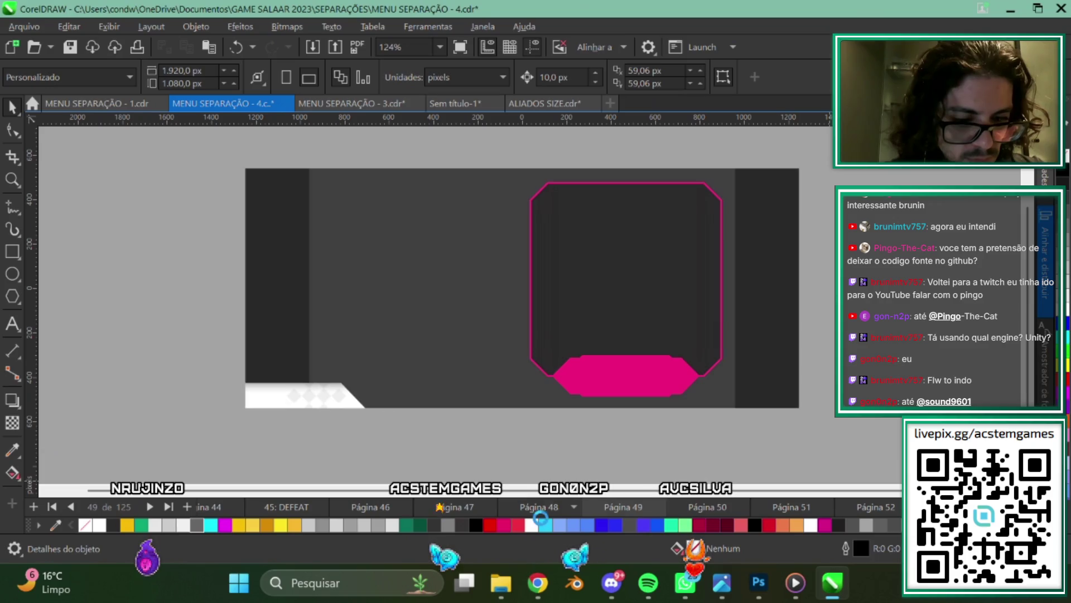
{"action": "left_click", "coordinate": [539, 508]}
{"action": "left_click", "coordinate": [501, 507]}
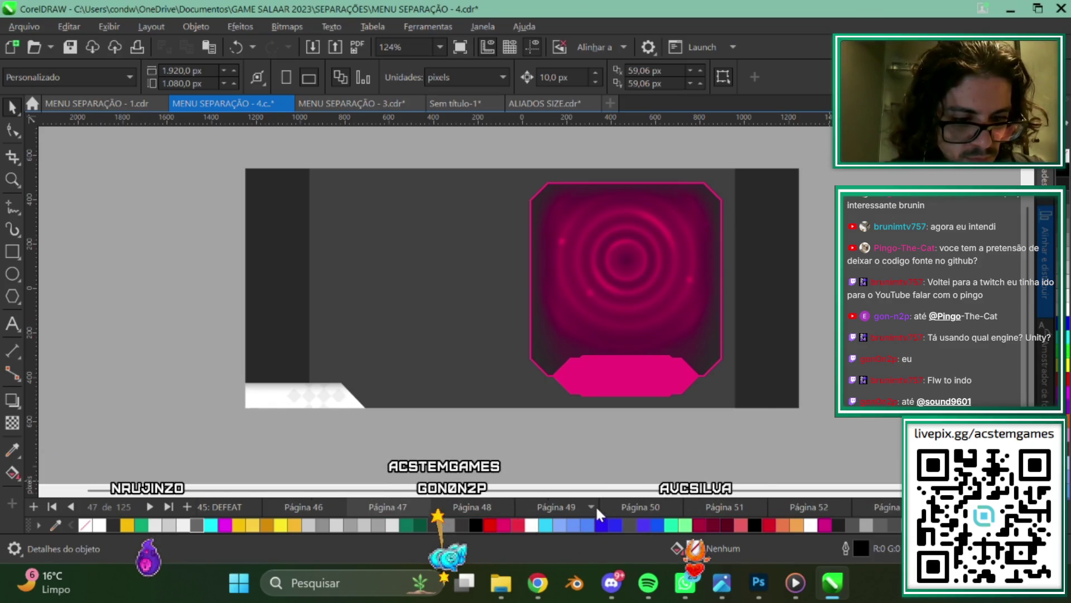
{"action": "left_click", "coordinate": [591, 507]}
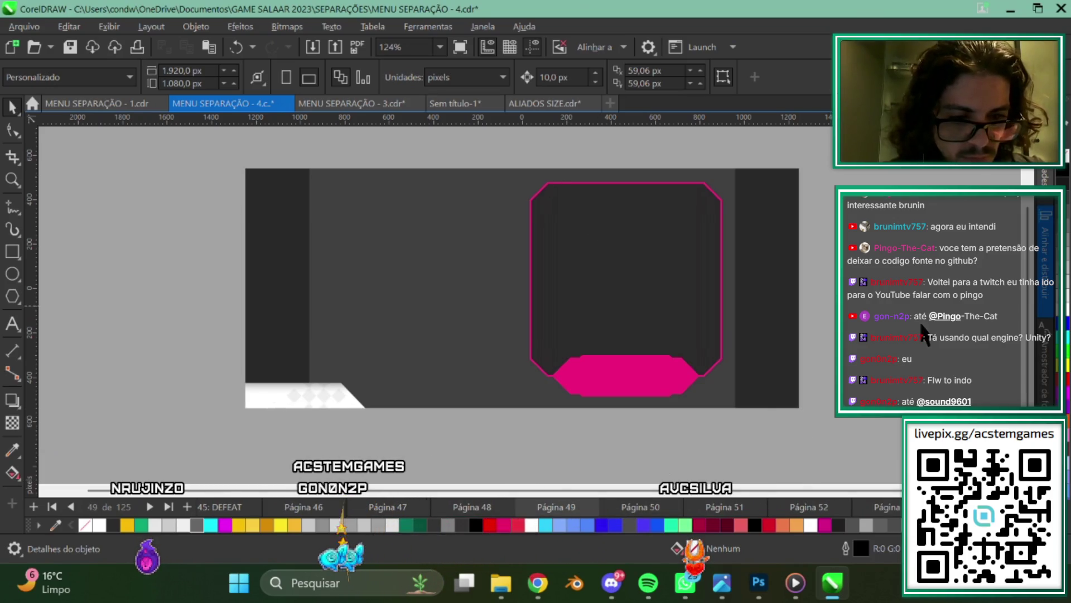
{"action": "left_click", "coordinate": [35, 25]}
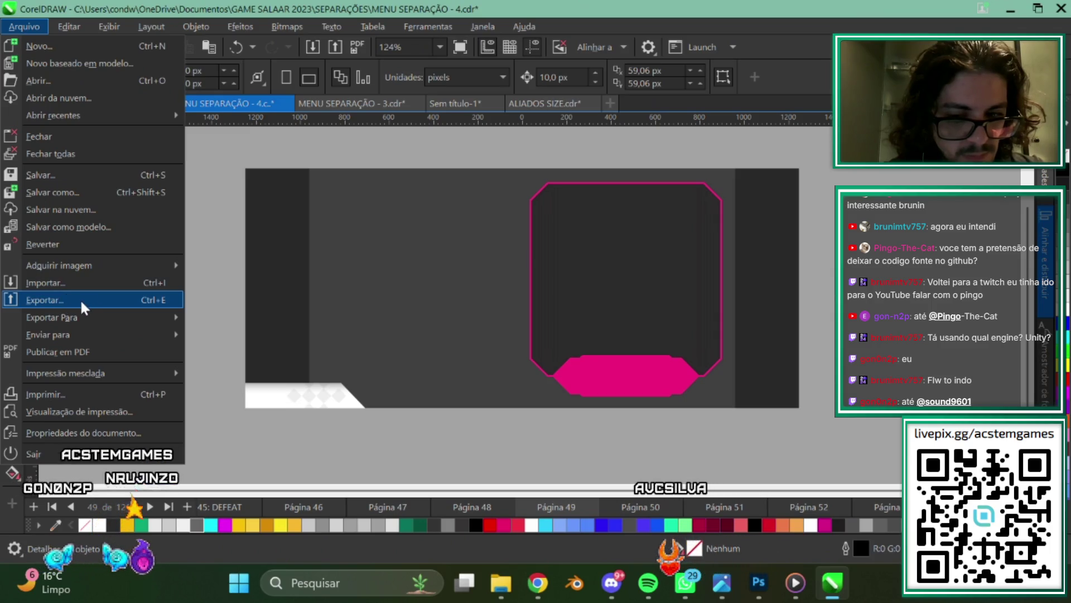
Export page 49's frame as a PNG in MARKET, named 0590 with a '-' suffix.
{"action": "left_click", "coordinate": [82, 308]}
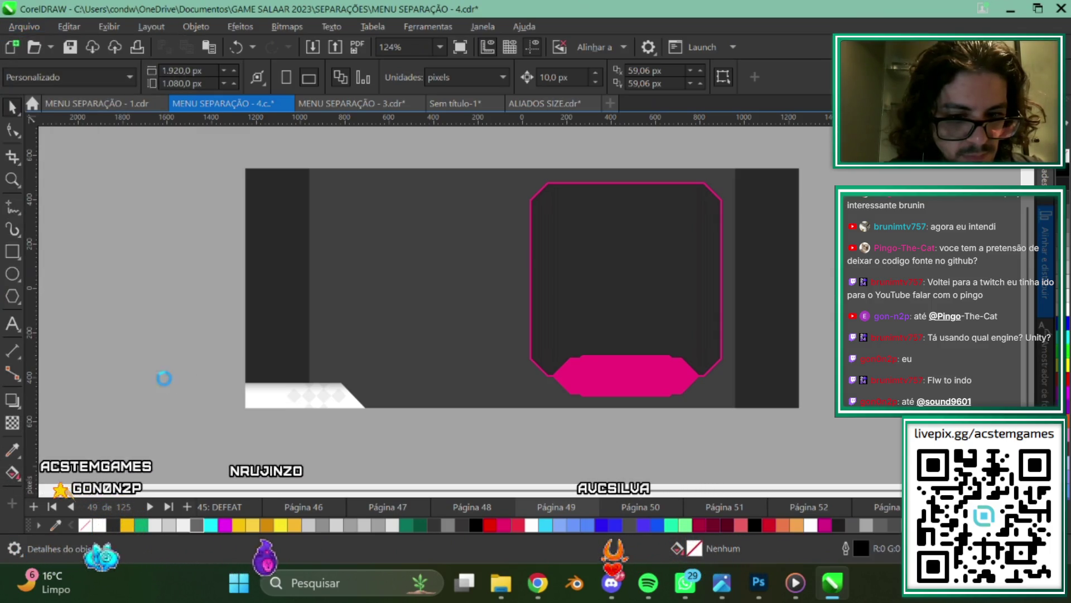
{"action": "scroll", "coordinate": [675, 287], "scroll_direction": "down", "scroll_amount": 5}
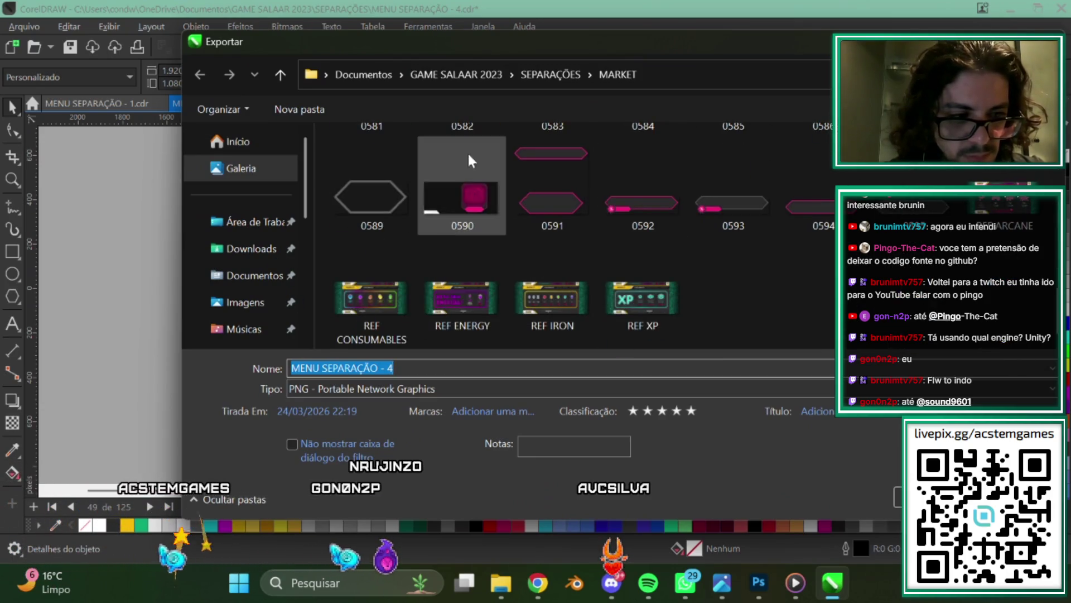
{"action": "left_click", "coordinate": [453, 196]}
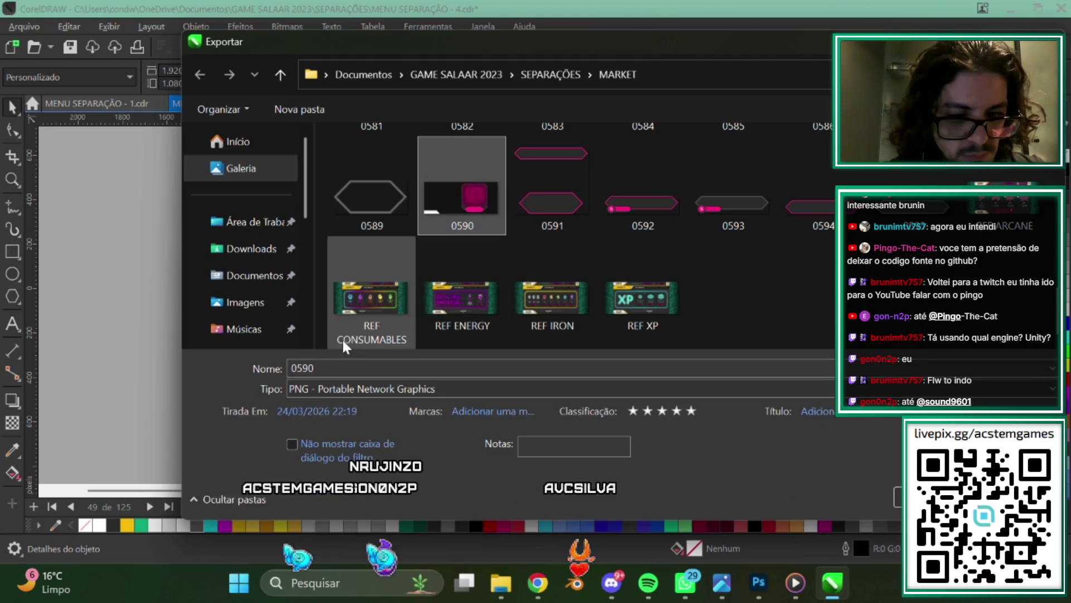
{"action": "left_click", "coordinate": [327, 368]}
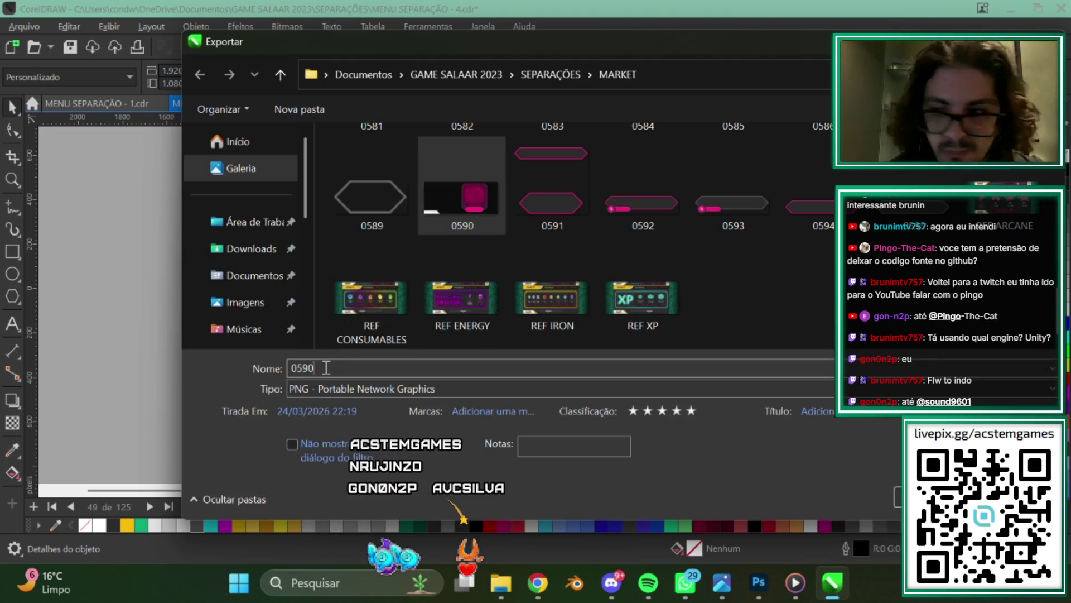
{"action": "type", "text": "-B"}
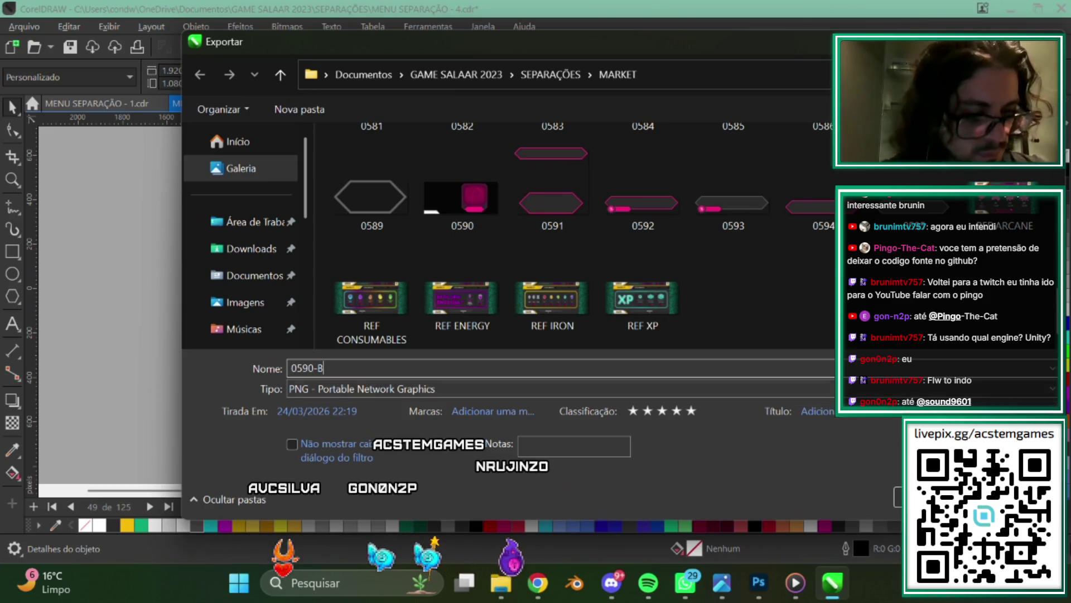
{"action": "key", "text": "Return"}
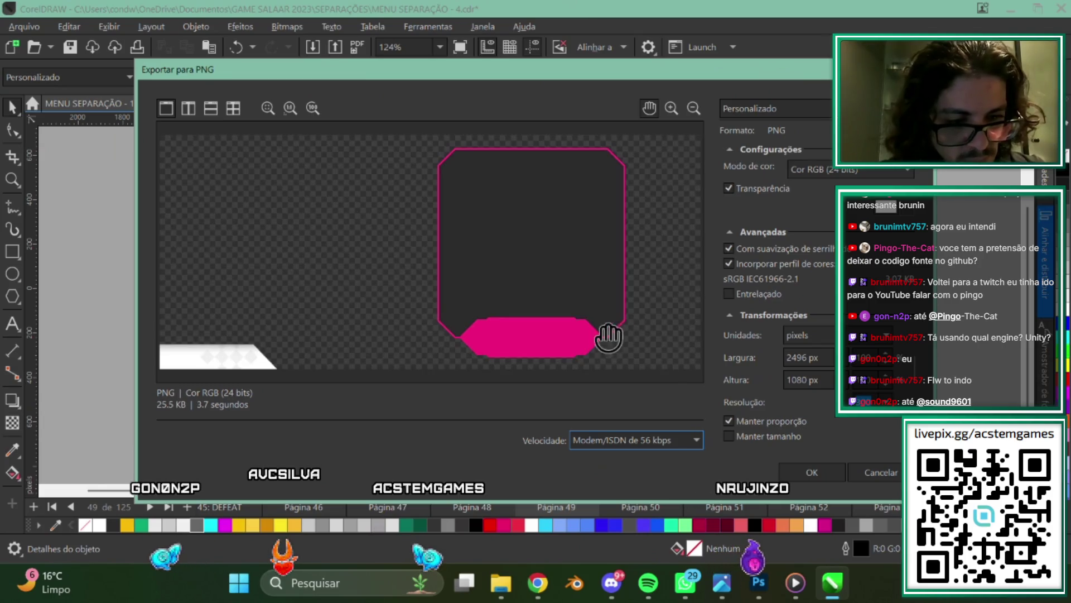
Finish the PNG export and select the pink tab at the bottom of page 49's frame.
{"action": "left_click", "coordinate": [807, 472]}
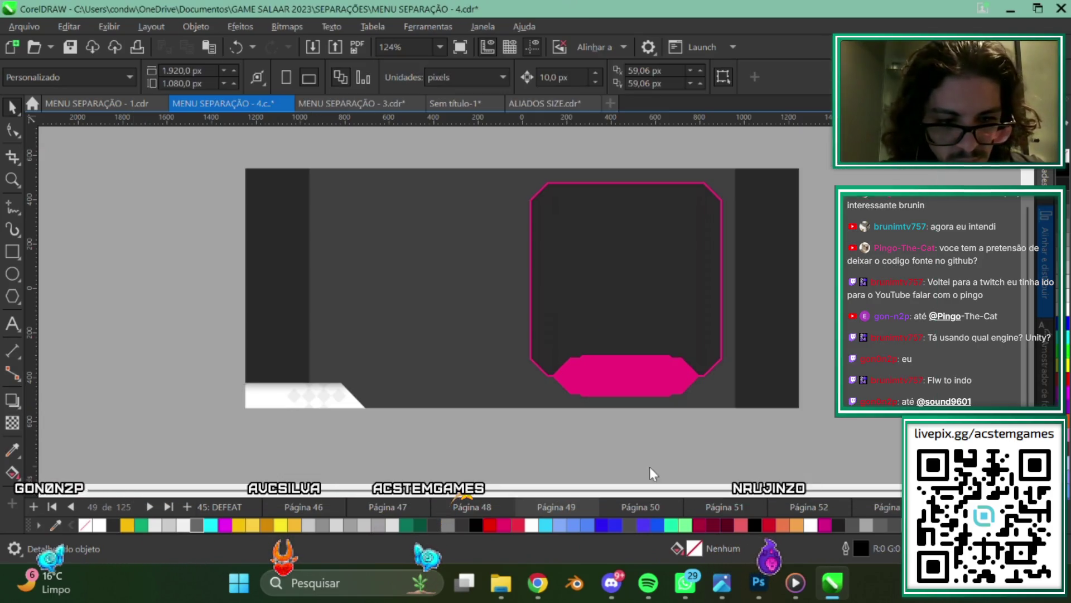
{"action": "left_click", "coordinate": [554, 184]}
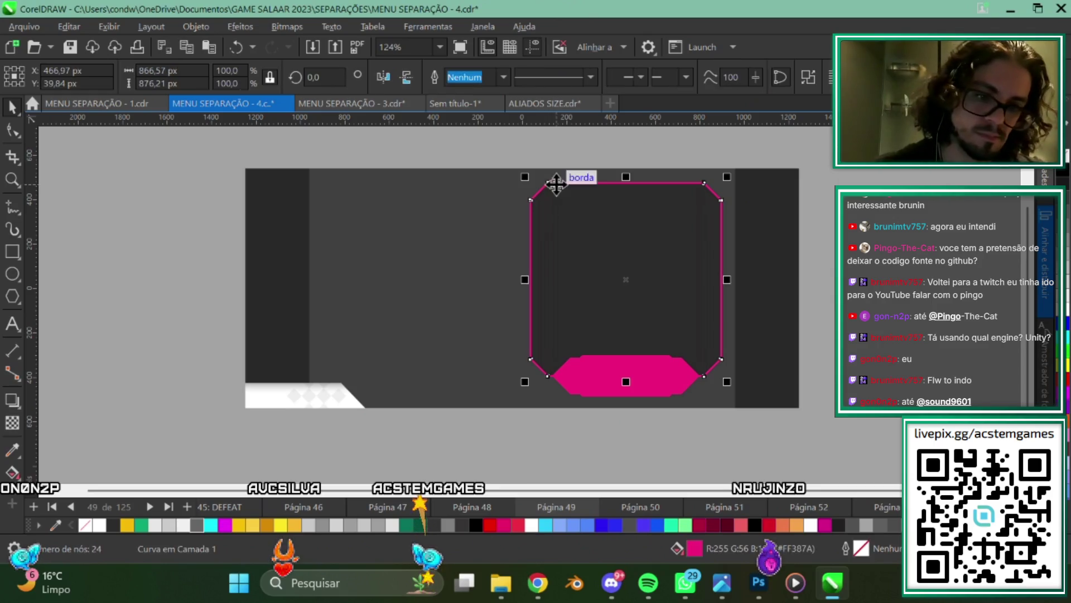
{"action": "key", "text": "Escape"}
{"action": "scroll", "coordinate": [645, 378], "scroll_direction": "up", "scroll_amount": 2}
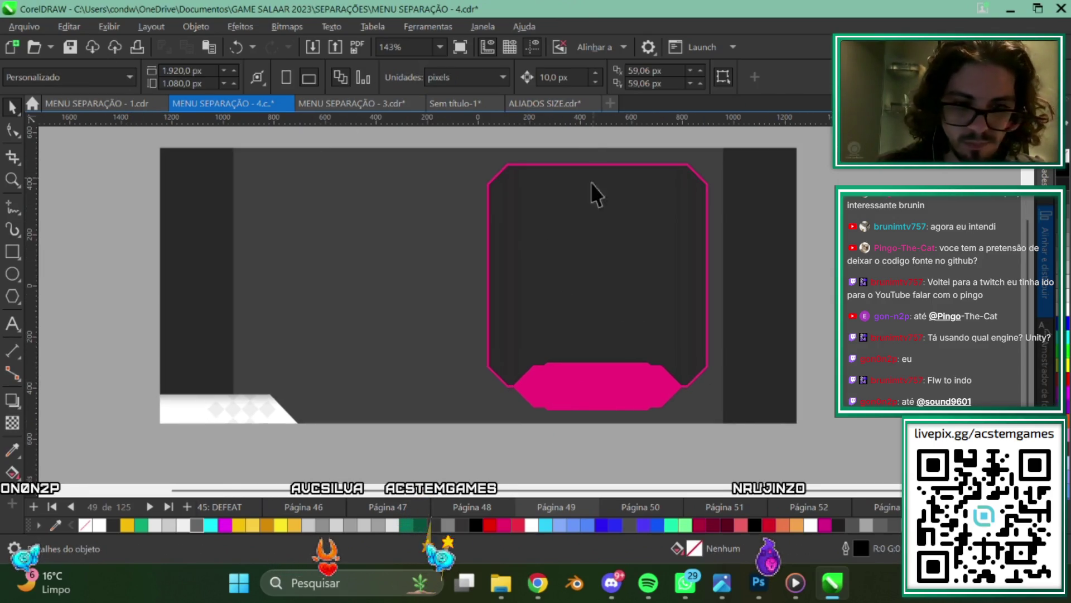
{"action": "scroll", "coordinate": [591, 183], "scroll_direction": "up", "scroll_amount": 2}
{"action": "scroll", "coordinate": [444, 276], "scroll_direction": "right", "scroll_amount": 1}
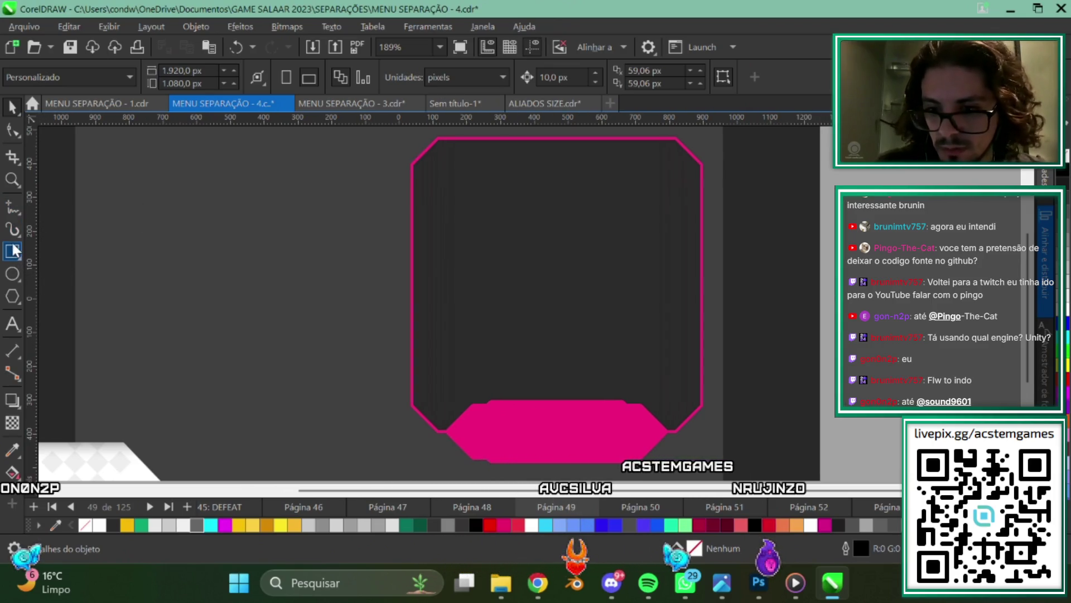
{"action": "left_click", "coordinate": [521, 138]}
{"action": "left_click", "coordinate": [506, 425]}
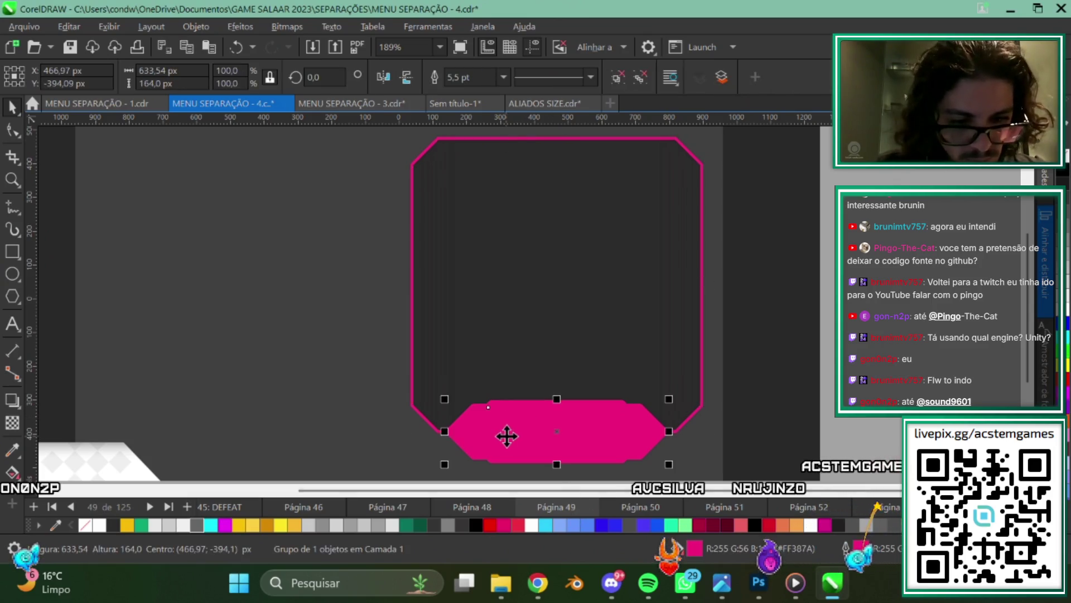
{"action": "scroll", "coordinate": [508, 433], "scroll_direction": "up", "scroll_amount": 2}
Convert the pink tab to curves and turn its outline into an object.
{"action": "left_click", "coordinate": [197, 27]}
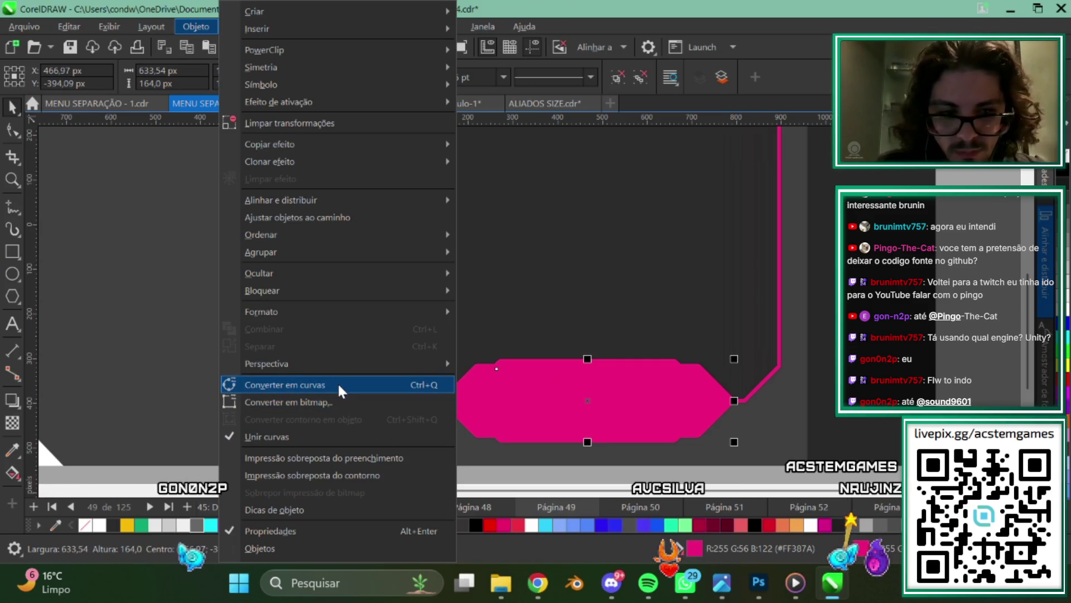
{"action": "left_click", "coordinate": [338, 390]}
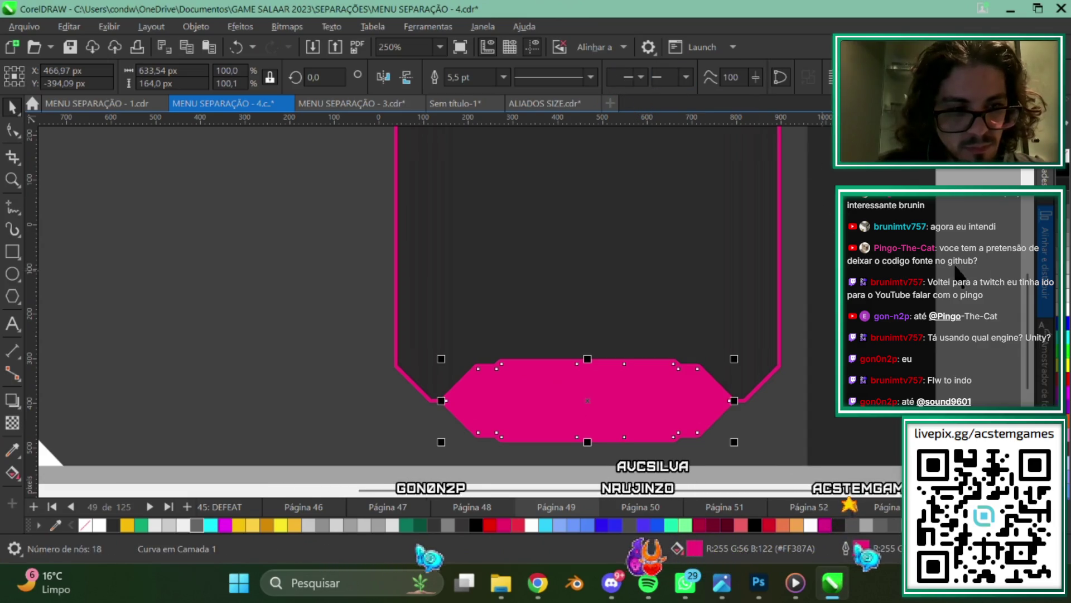
{"action": "left_click", "coordinate": [617, 78]}
{"action": "left_click_drag", "start_coordinate": [594, 411], "coordinate": [627, 358]}
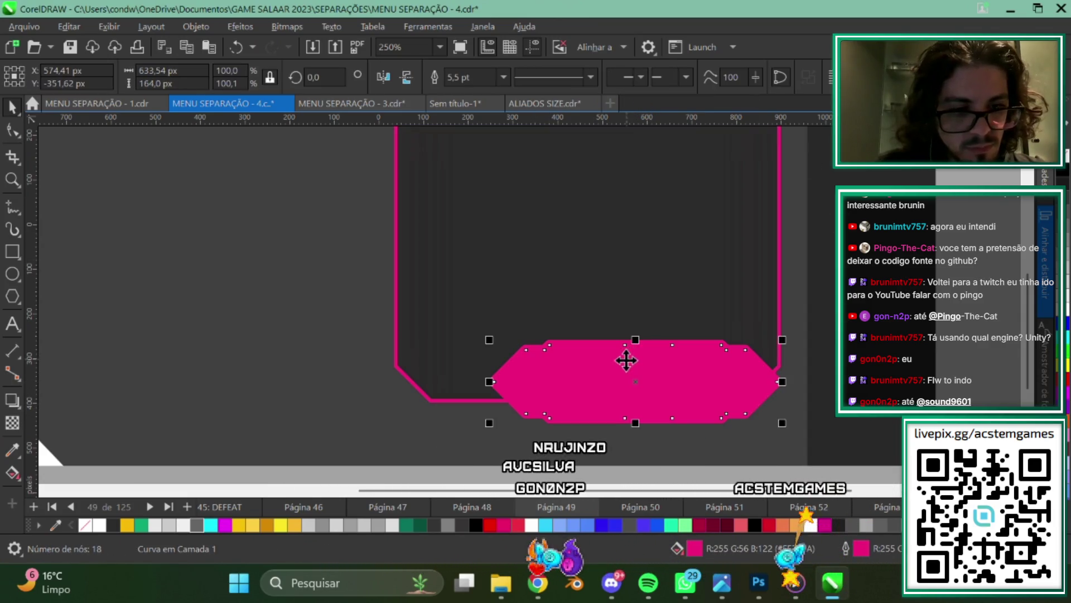
{"action": "key", "text": "ctrl+z"}
{"action": "left_click", "coordinate": [196, 26]}
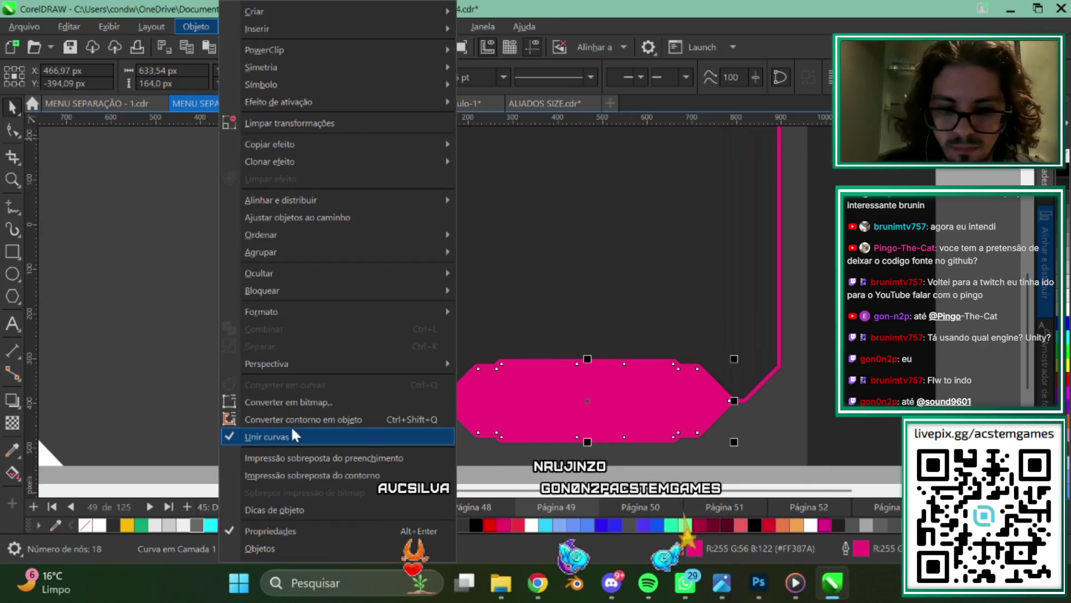
{"action": "left_click", "coordinate": [335, 404]}
Smart-fill the enclosed area inside the pink frame to create a new shape.
{"action": "key", "text": "Escape"}
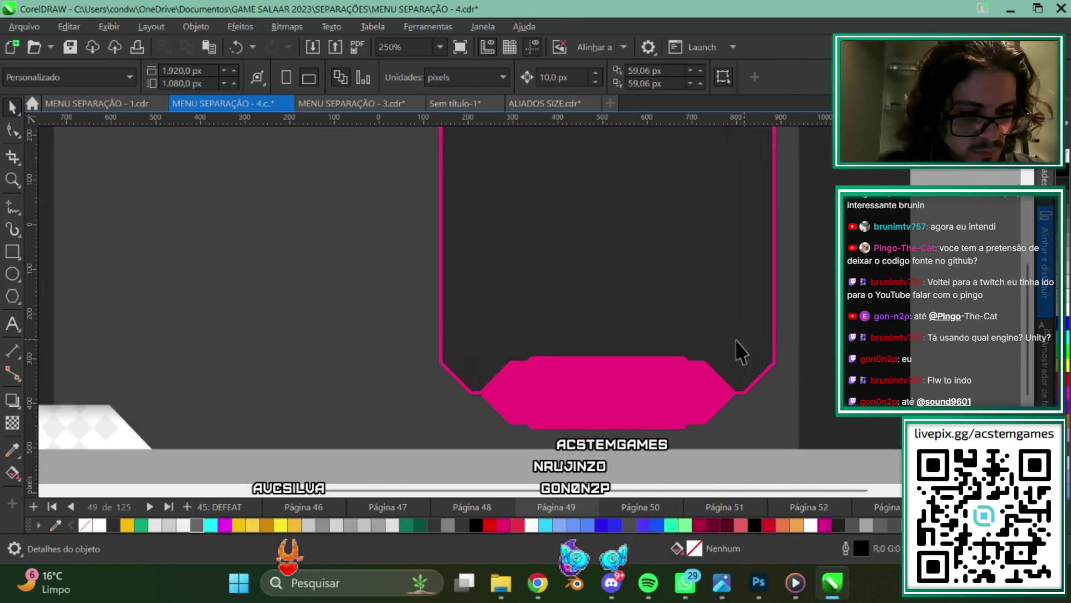
{"action": "scroll", "coordinate": [736, 339], "scroll_direction": "down", "scroll_amount": 2}
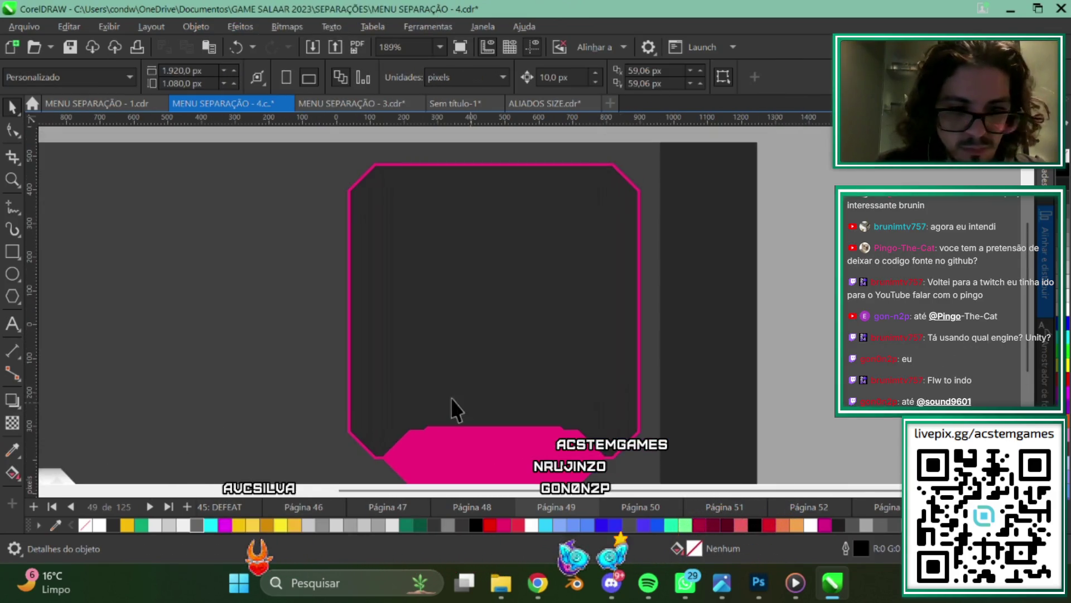
{"action": "left_click", "coordinate": [16, 474]}
{"action": "left_click", "coordinate": [62, 490]}
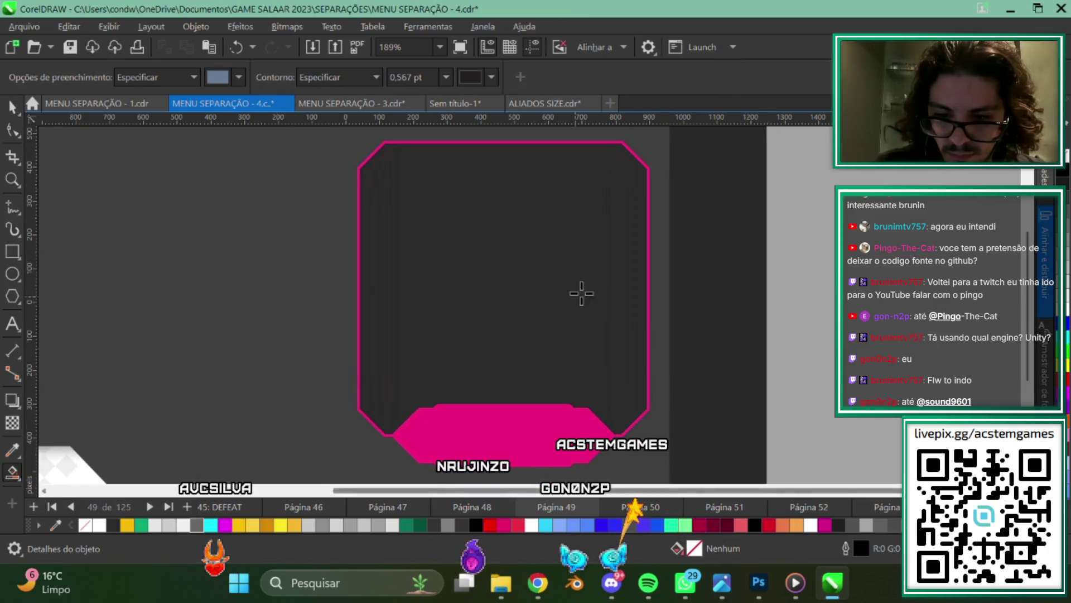
{"action": "left_click", "coordinate": [625, 353]}
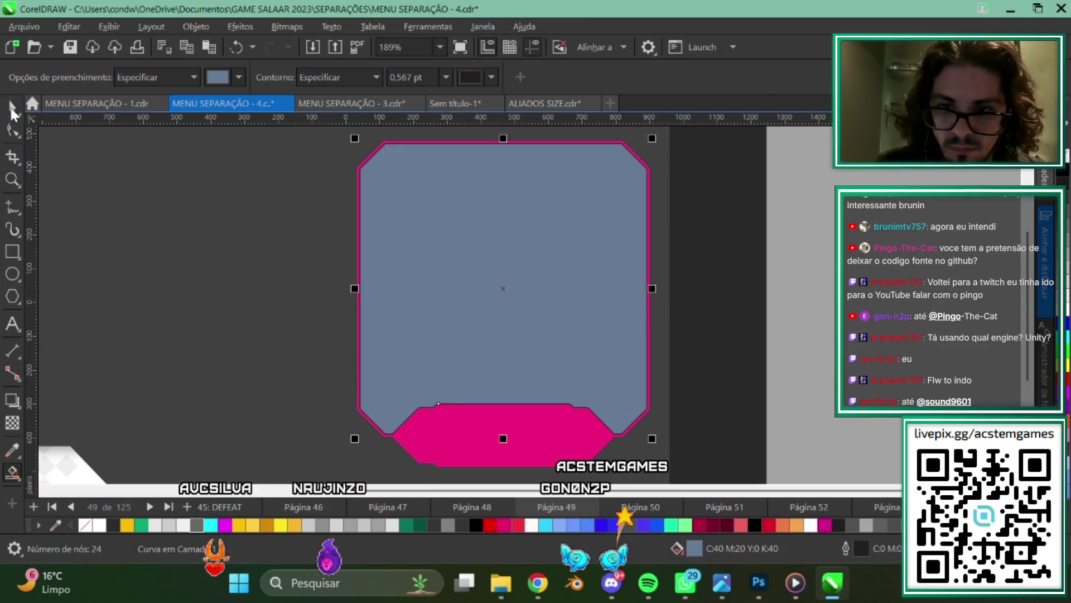
{"action": "left_click", "coordinate": [12, 111]}
Make the fill shape white with no outline, delete it, and paste the frame shape onto new page 50.
{"action": "left_click", "coordinate": [225, 525]}
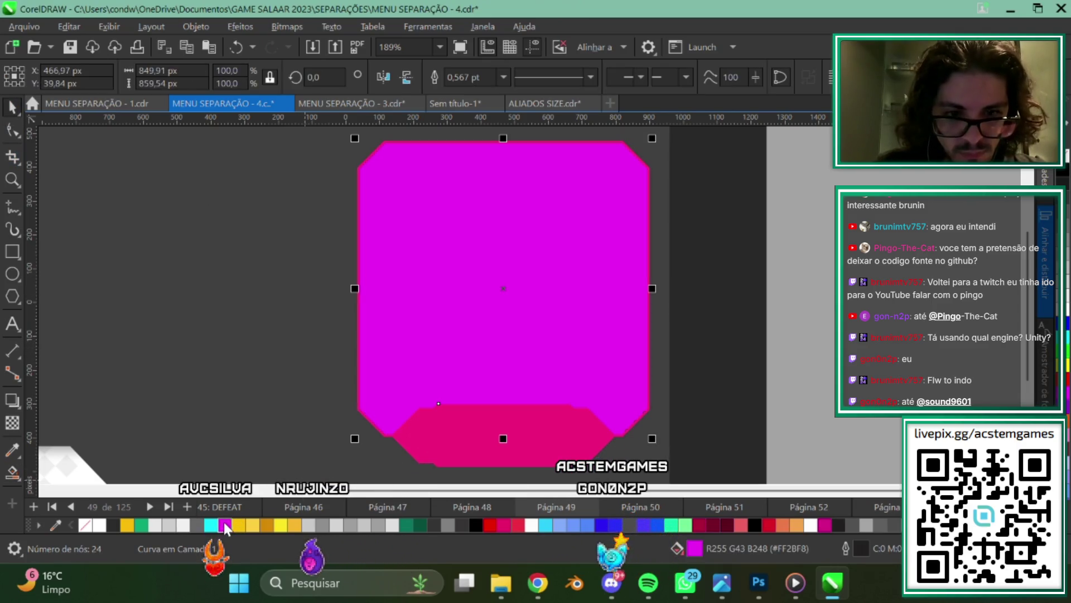
{"action": "left_click", "coordinate": [99, 525]}
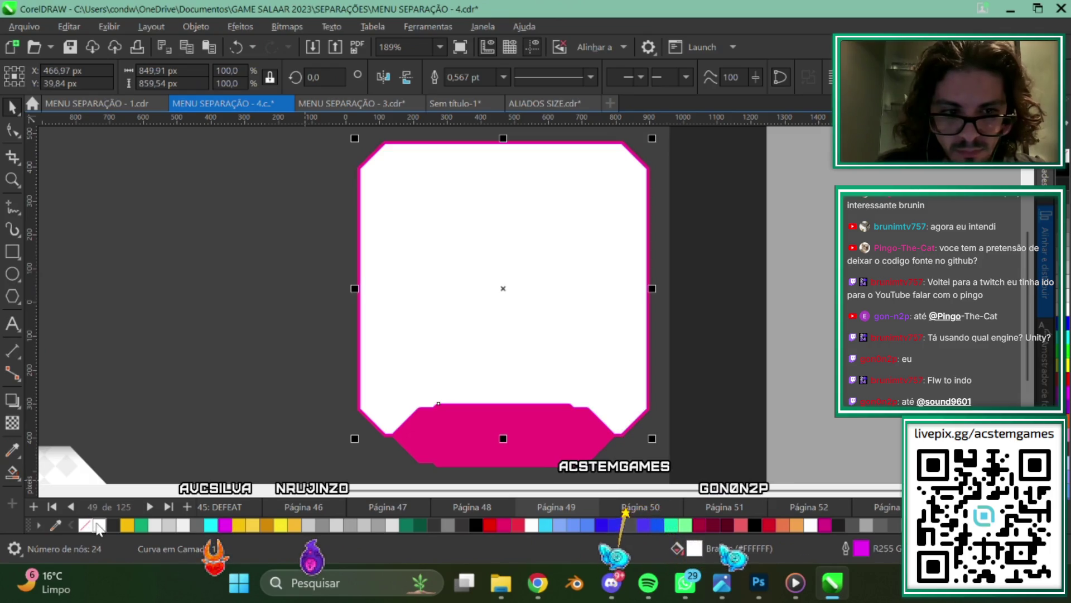
{"action": "right_click", "coordinate": [98, 526]}
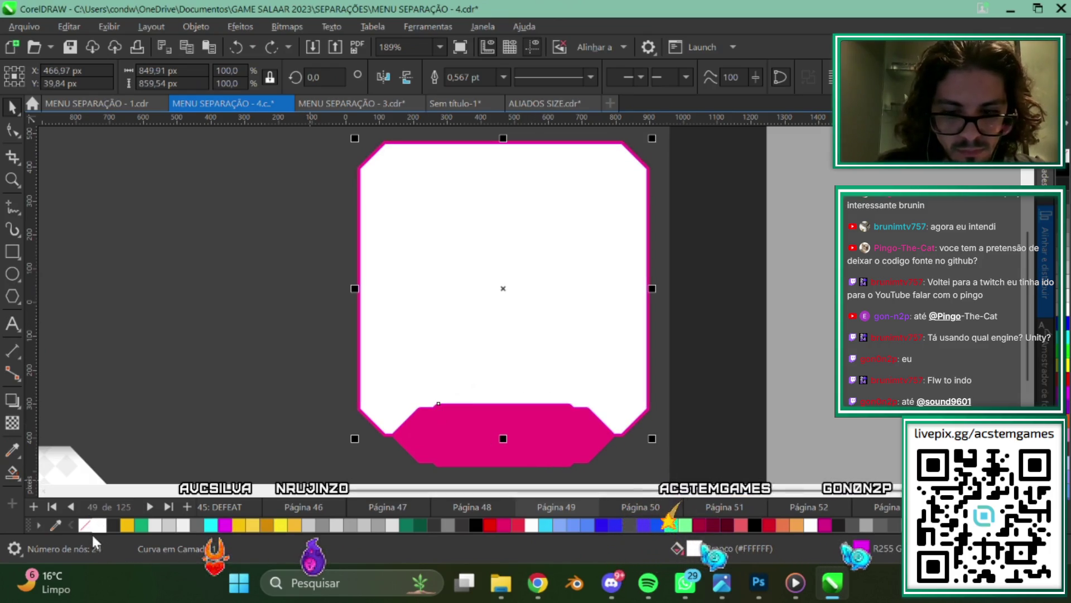
{"action": "right_click", "coordinate": [83, 524]}
{"action": "scroll", "coordinate": [444, 358], "scroll_direction": "down", "scroll_amount": 2}
{"action": "scroll", "coordinate": [444, 358], "scroll_direction": "left", "scroll_amount": 1}
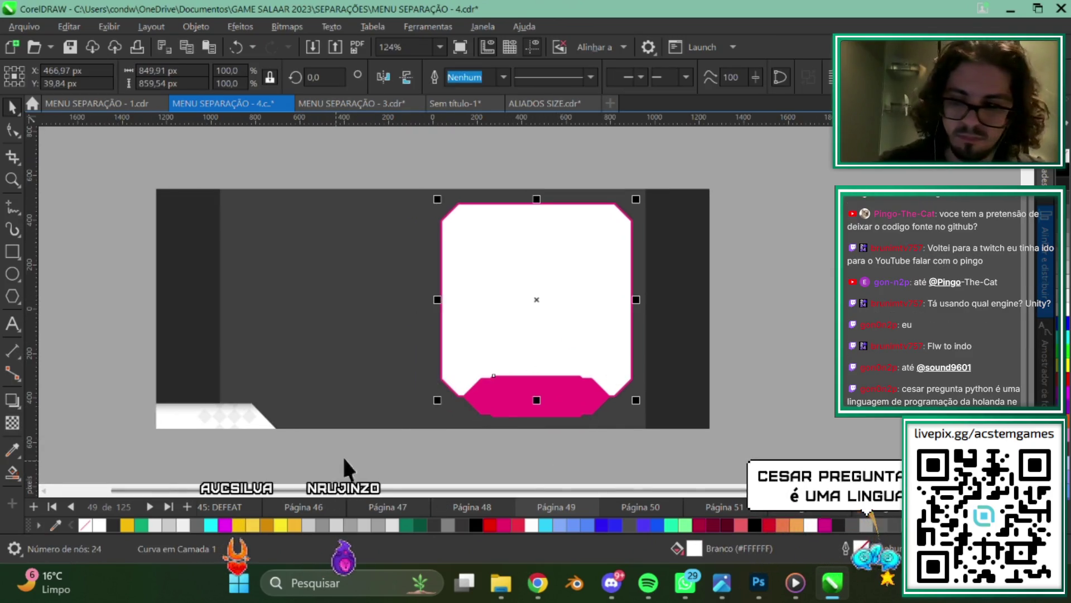
{"action": "key", "text": "Delete"}
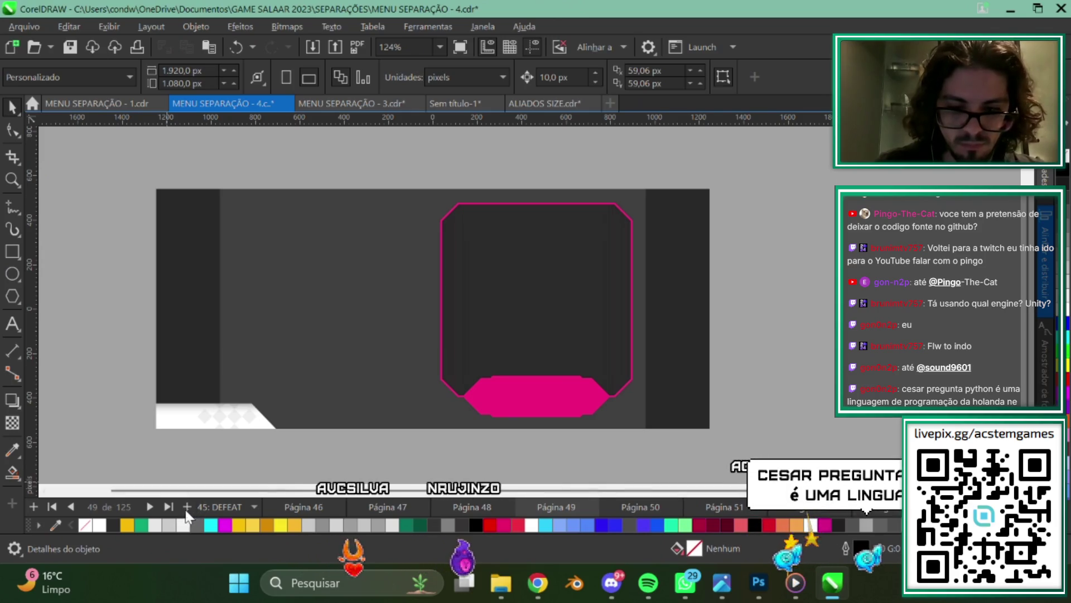
{"action": "left_click", "coordinate": [187, 506]}
{"action": "key", "text": "ctrl+v"}
Move the pasted shape right of the page and export it as 0590-MASK in MARKET.
{"action": "left_click_drag", "start_coordinate": [493, 333], "coordinate": [763, 296]}
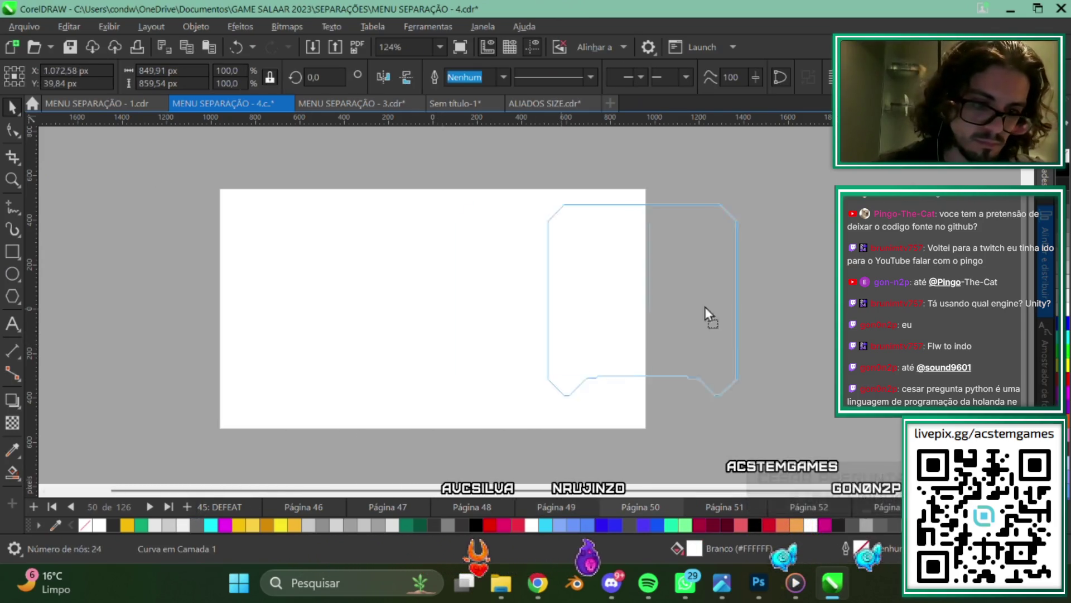
{"action": "left_click", "coordinate": [22, 24]}
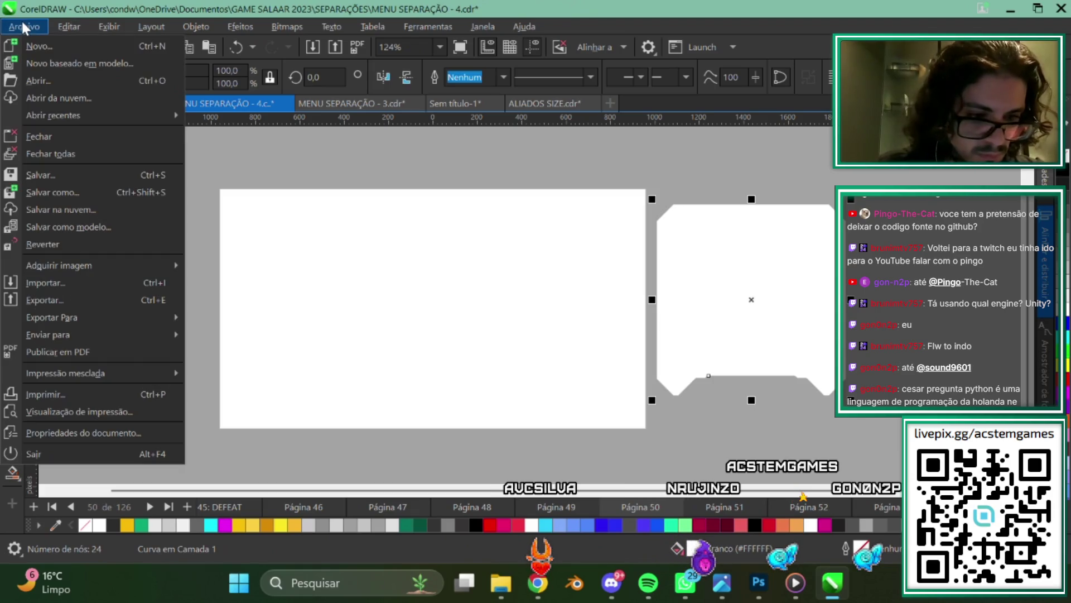
{"action": "left_click", "coordinate": [75, 302]}
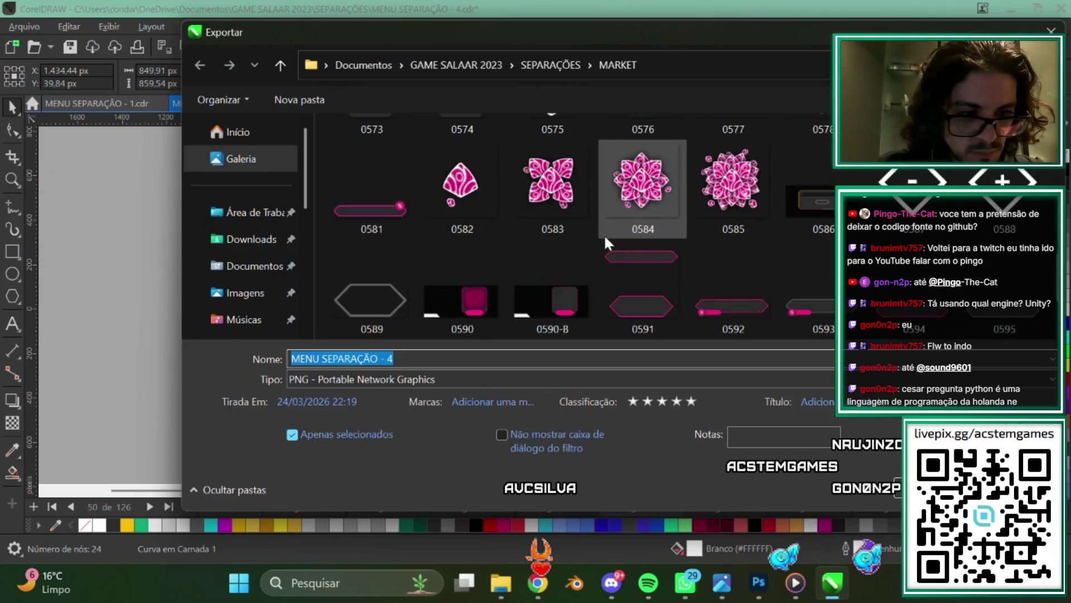
{"action": "scroll", "coordinate": [603, 233], "scroll_direction": "down", "scroll_amount": 2}
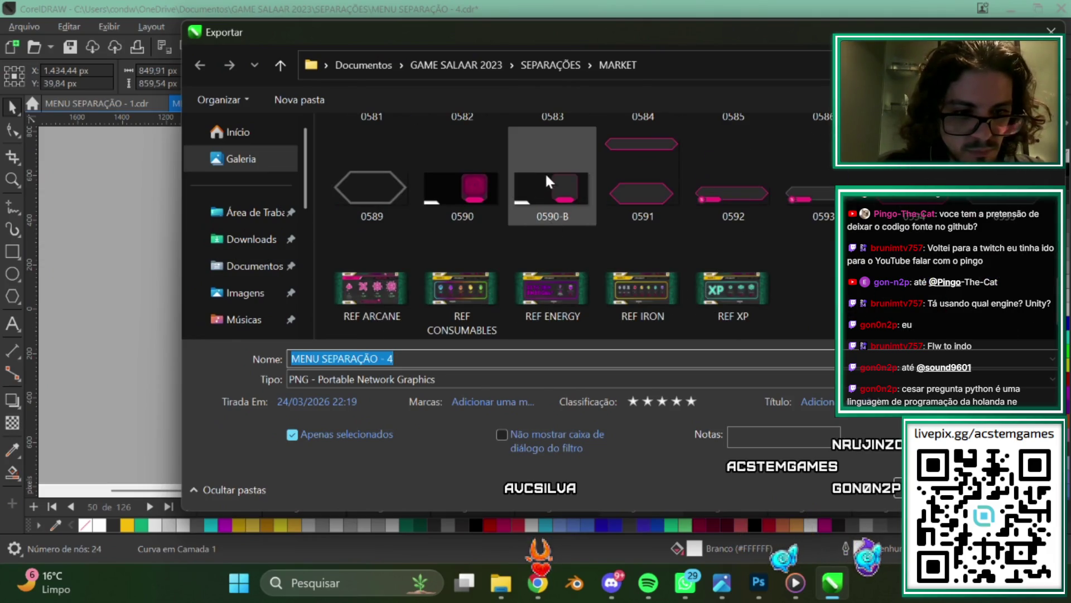
{"action": "left_click", "coordinate": [330, 361]}
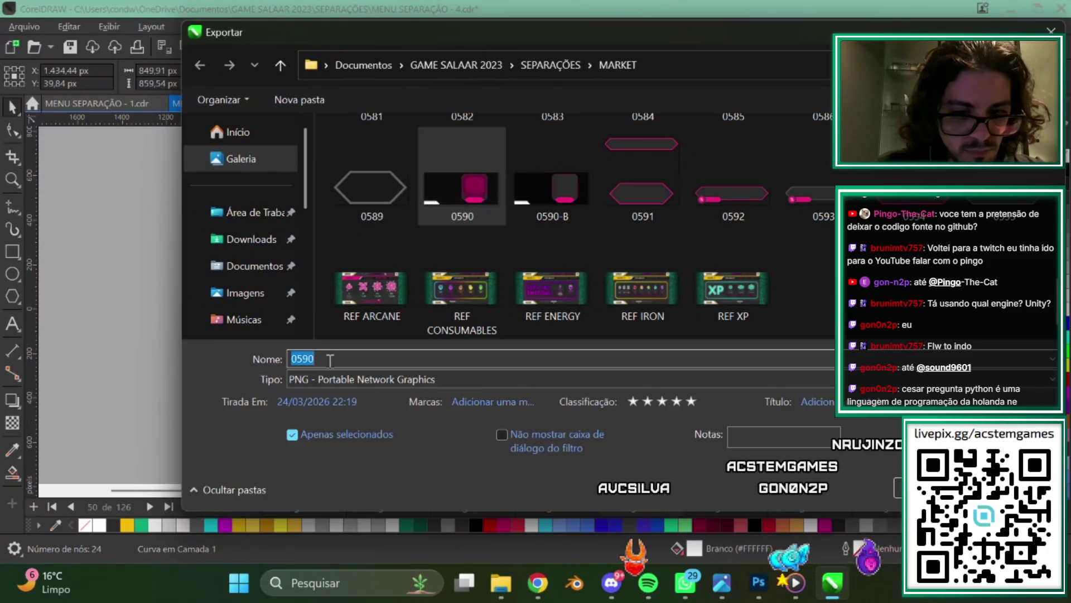
{"action": "left_click", "coordinate": [330, 360]}
{"action": "type", "text": "-"}
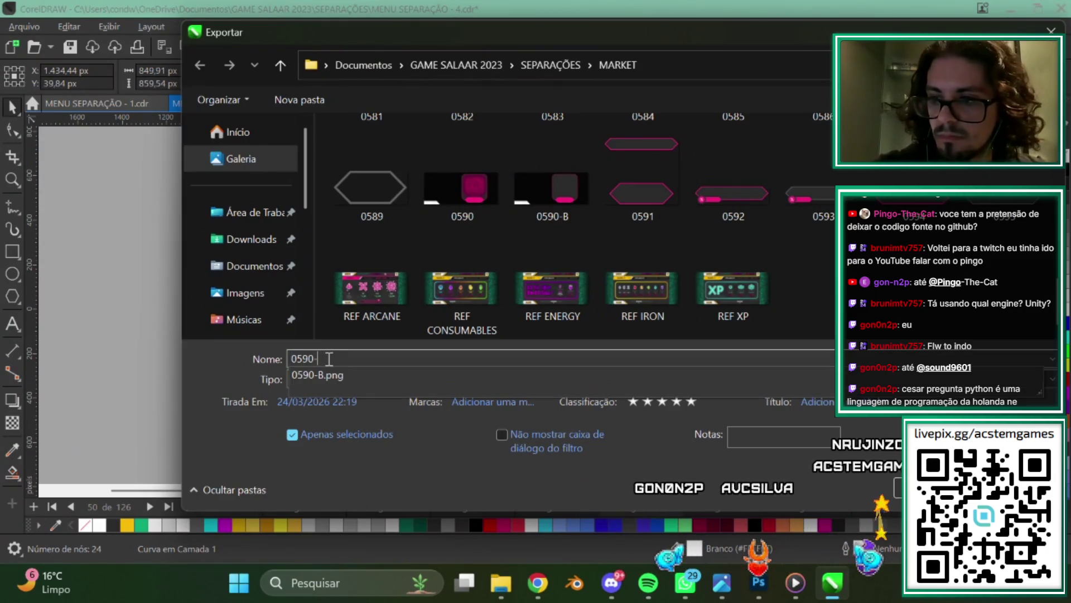
{"action": "type", "text": "MASK"}
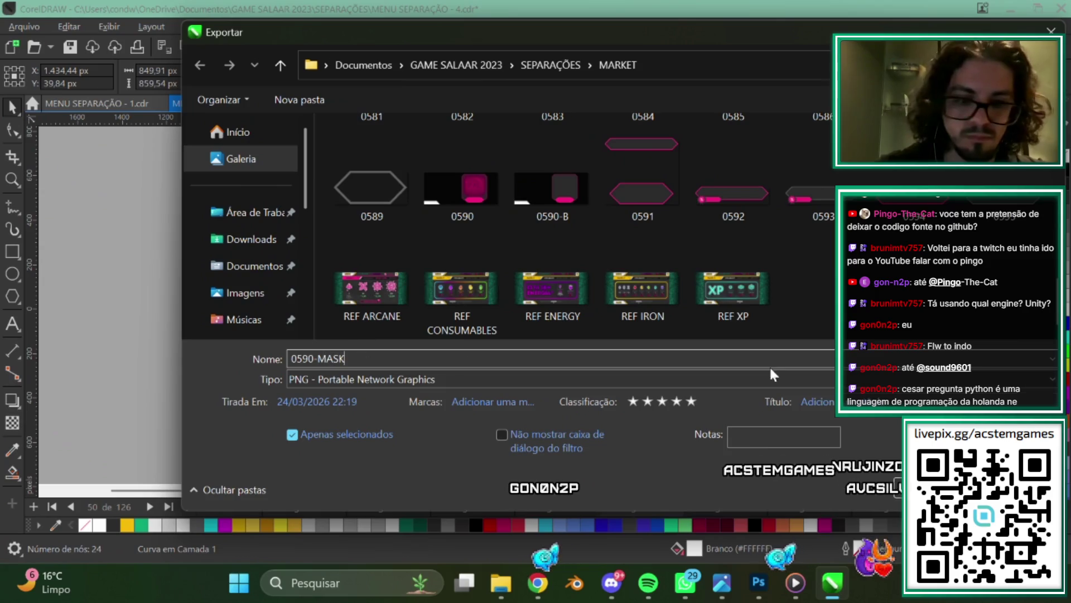
Finish the 0590-MASK PNG export and select the magenta vortex bitmap on page 51.
{"action": "key", "text": "Return"}
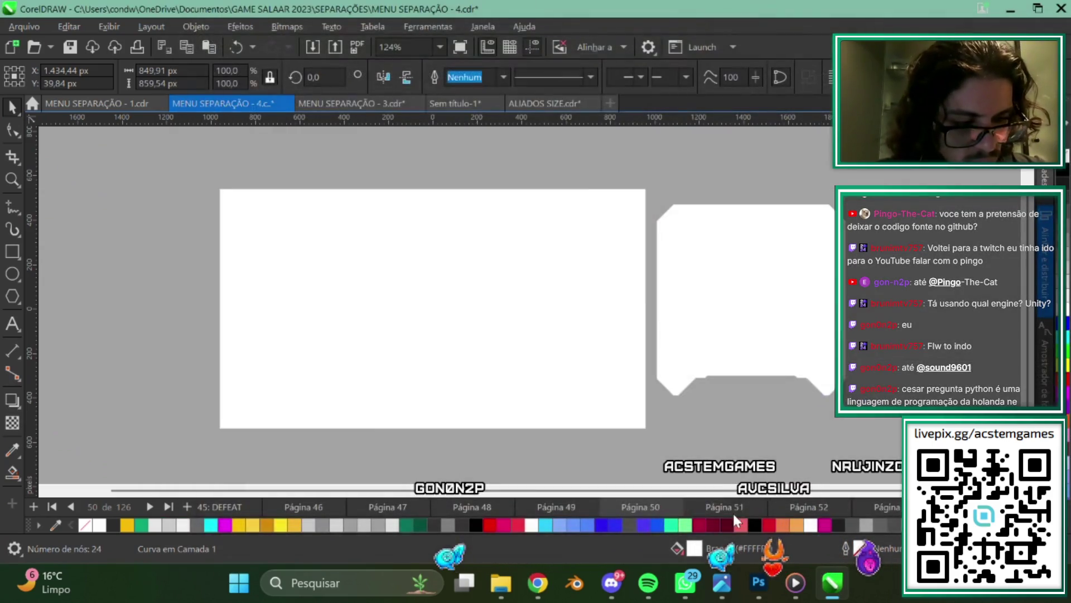
{"action": "left_click", "coordinate": [806, 473]}
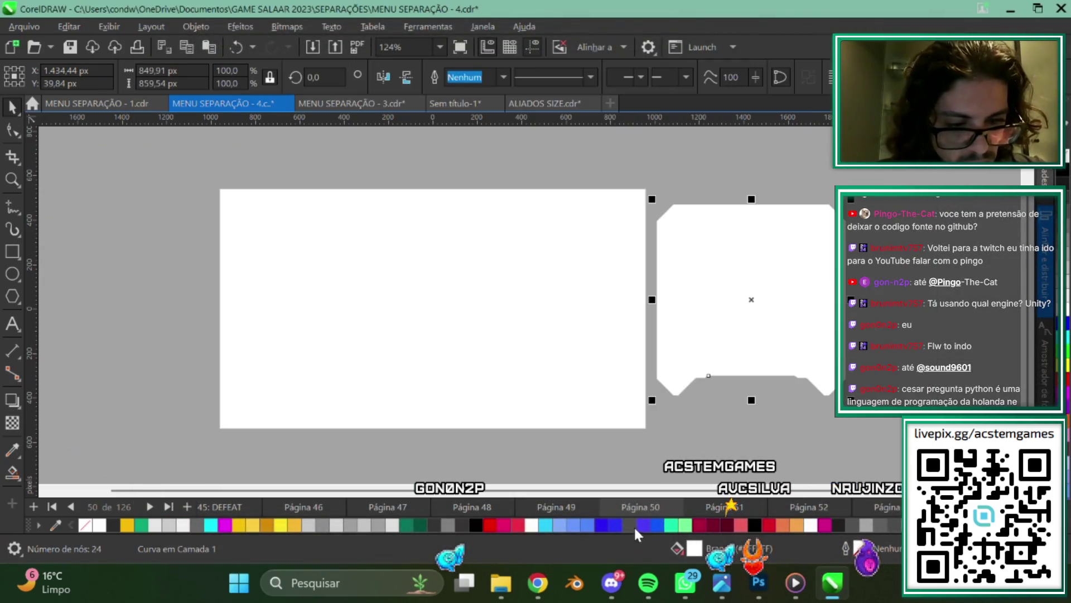
{"action": "left_click", "coordinate": [728, 504]}
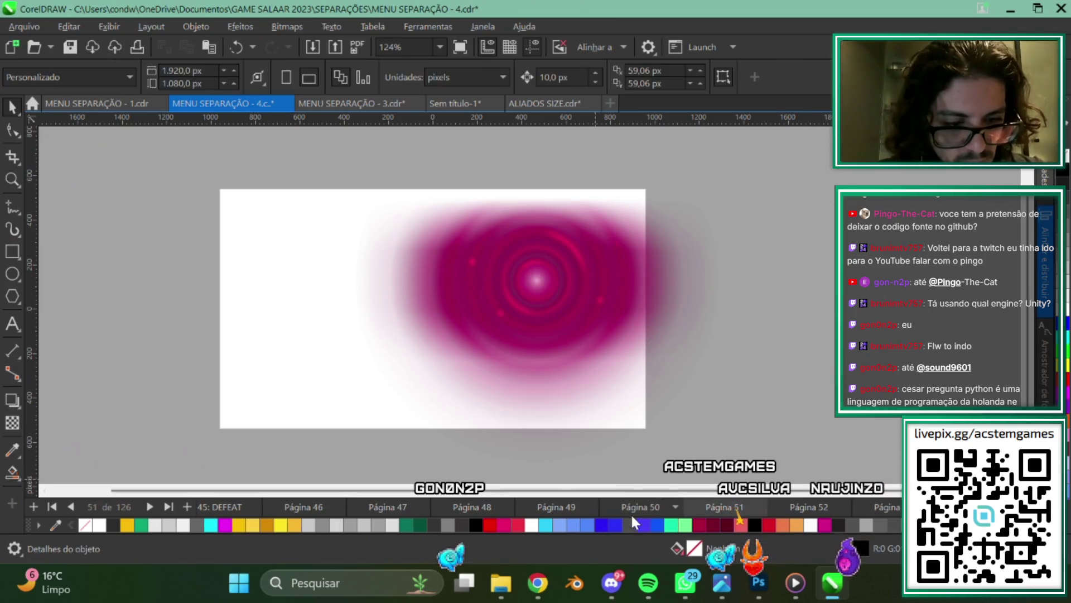
{"action": "scroll", "coordinate": [590, 305], "scroll_direction": "down", "scroll_amount": 1}
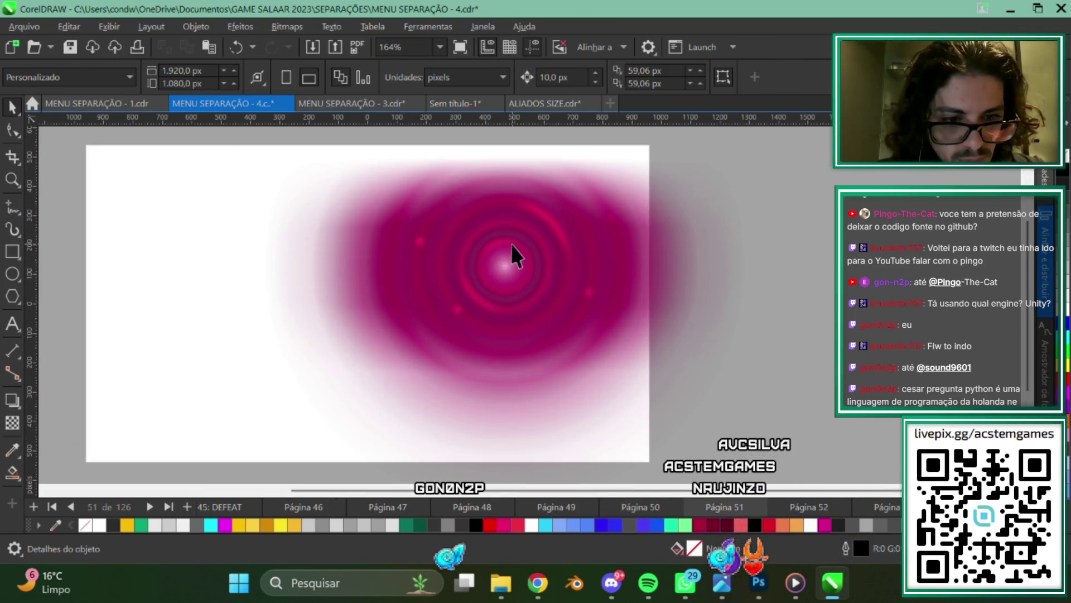
{"action": "left_click", "coordinate": [550, 315]}
{"action": "scroll", "coordinate": [645, 354], "scroll_direction": "up", "scroll_amount": 1}
{"action": "scroll", "coordinate": [660, 356], "scroll_direction": "up", "scroll_amount": 1}
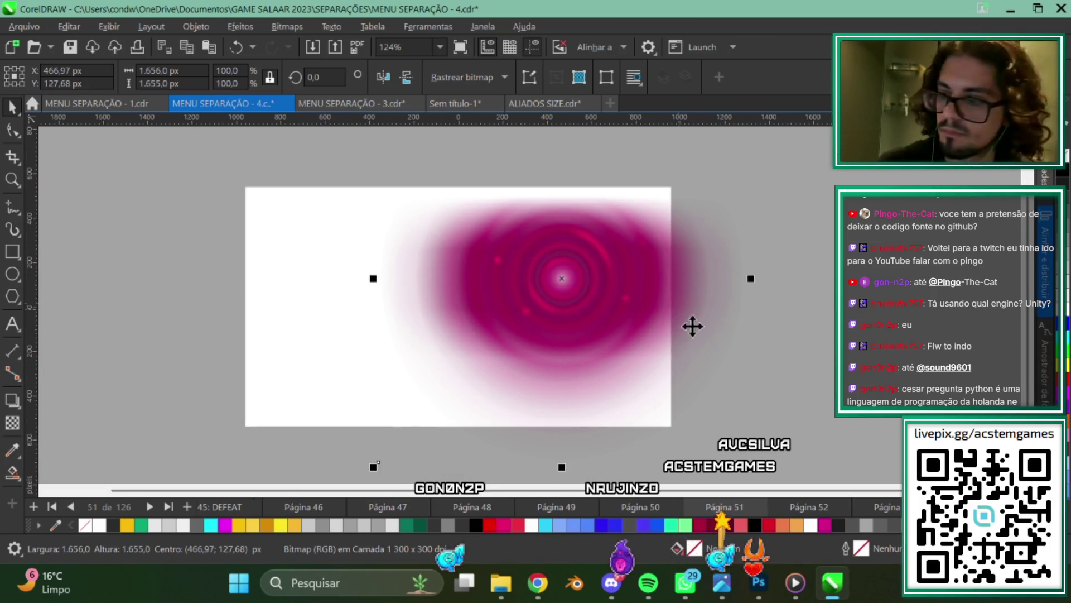
{"action": "scroll", "coordinate": [591, 296], "scroll_direction": "down", "scroll_amount": 3}
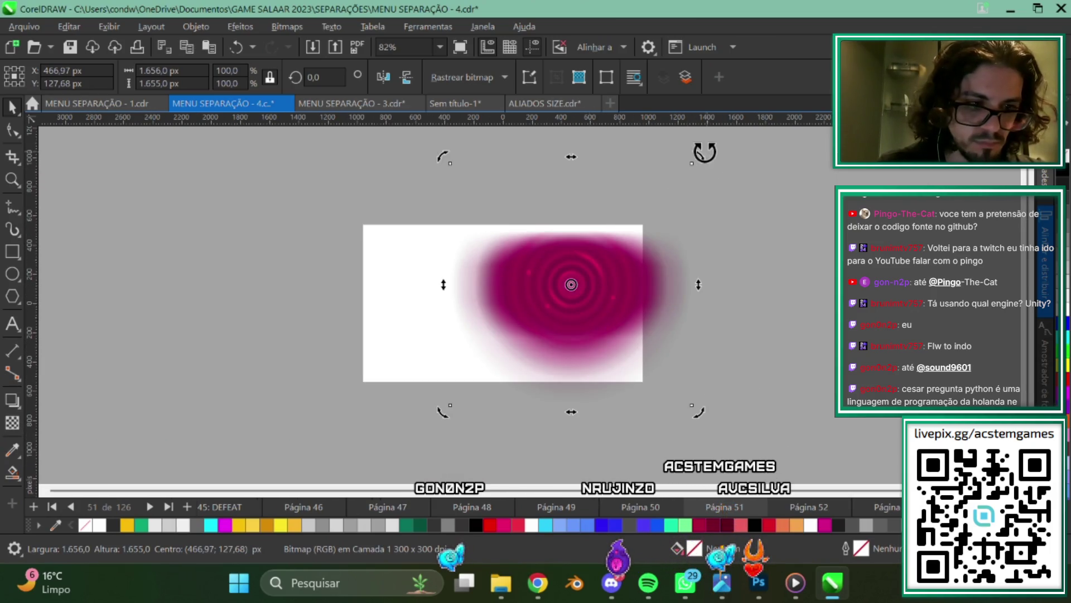
Rotate the vortex bitmap a quarter turn (90°) and deselect it.
{"action": "left_click_drag", "start_coordinate": [705, 152], "coordinate": [634, 349]}
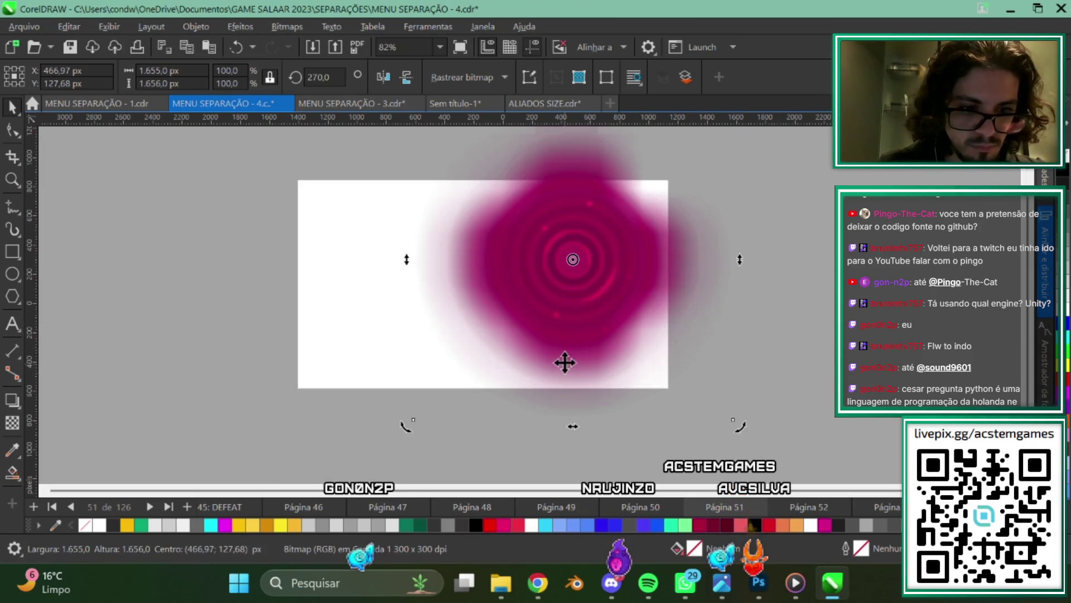
{"action": "scroll", "coordinate": [536, 259], "scroll_direction": "up", "scroll_amount": 3}
{"action": "scroll", "coordinate": [618, 292], "scroll_direction": "up", "scroll_amount": 2}
{"action": "scroll", "coordinate": [679, 294], "scroll_direction": "up", "scroll_amount": 2}
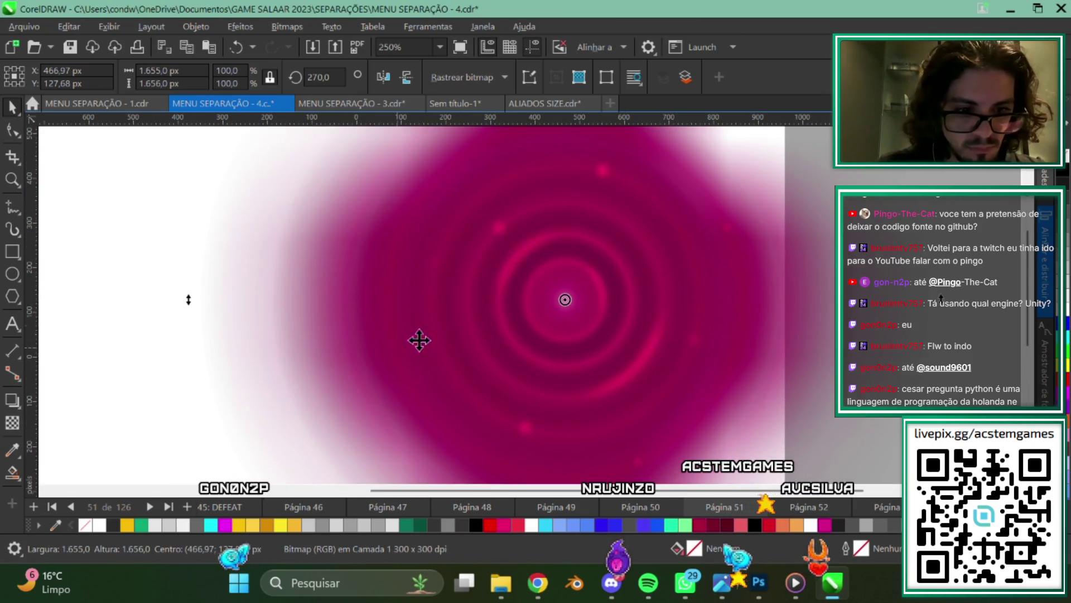
{"action": "scroll", "coordinate": [420, 341], "scroll_direction": "down", "scroll_amount": 5}
{"action": "scroll", "coordinate": [578, 363], "scroll_direction": "up", "scroll_amount": 3}
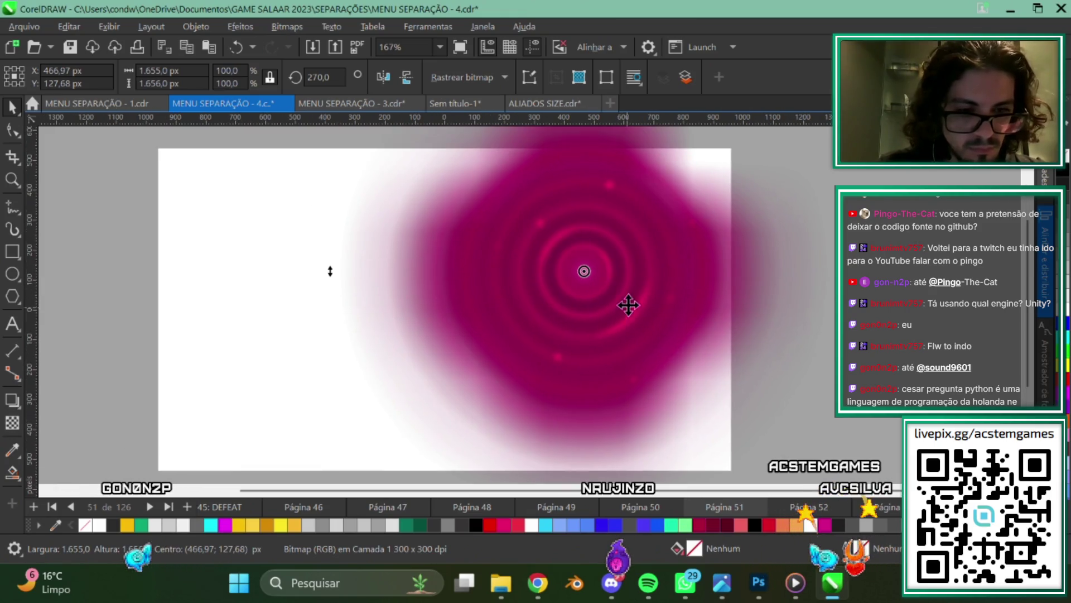
{"action": "scroll", "coordinate": [628, 305], "scroll_direction": "down", "scroll_amount": 1}
{"action": "left_click", "coordinate": [612, 330]}
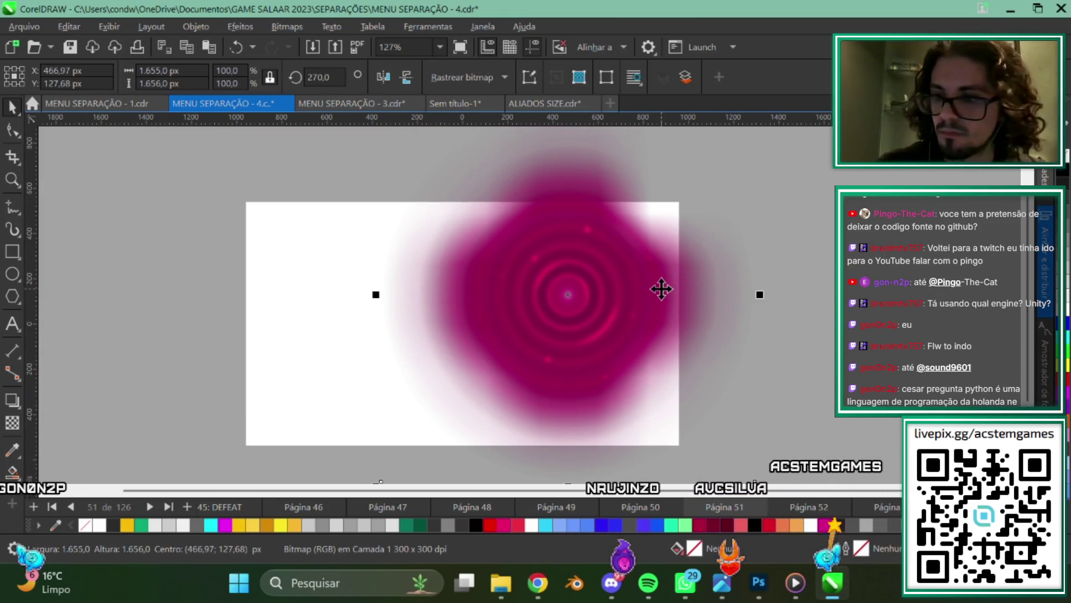
{"action": "scroll", "coordinate": [622, 284], "scroll_direction": "down", "scroll_amount": 2}
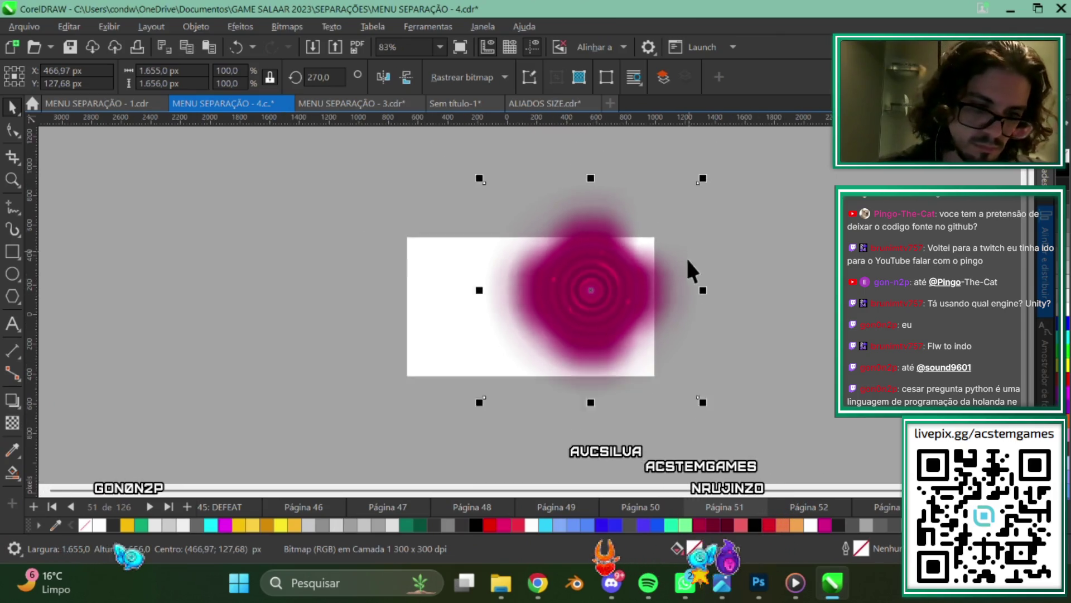
{"action": "scroll", "coordinate": [685, 260], "scroll_direction": "down", "scroll_amount": 1}
{"action": "key", "text": "Escape"}
{"action": "scroll", "coordinate": [659, 284], "scroll_direction": "up", "scroll_amount": 3}
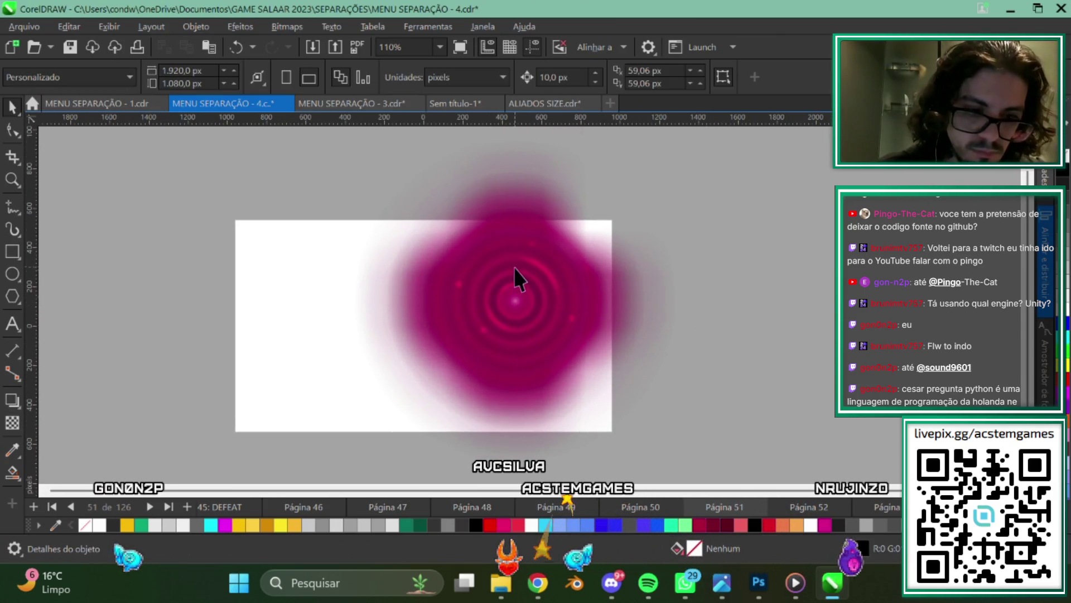
{"action": "scroll", "coordinate": [514, 266], "scroll_direction": "up", "scroll_amount": 1}
{"action": "scroll", "coordinate": [640, 307], "scroll_direction": "down", "scroll_amount": 1}
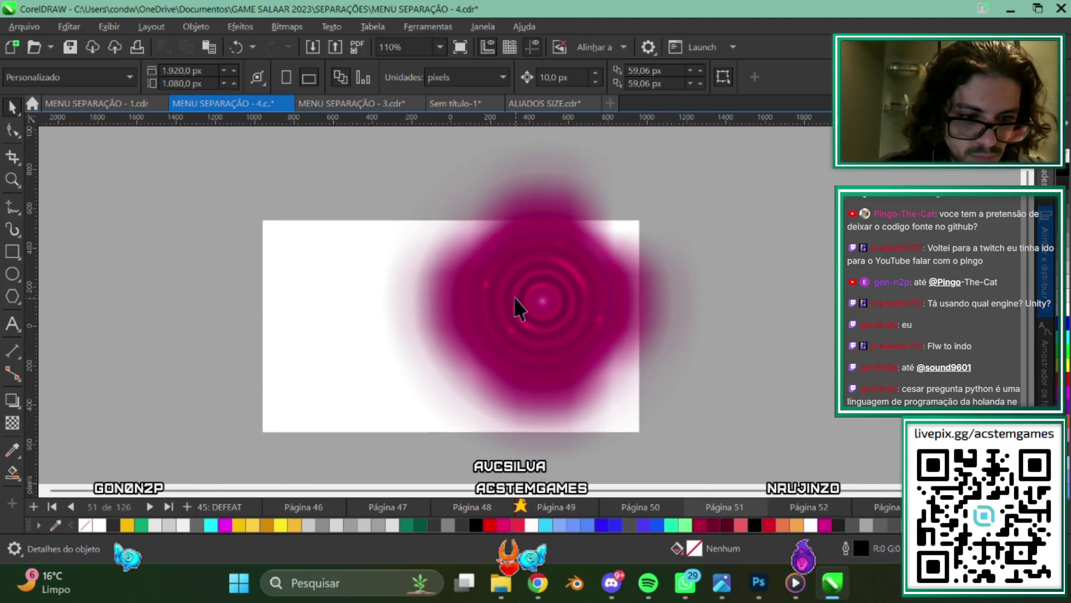
{"action": "scroll", "coordinate": [561, 266], "scroll_direction": "up", "scroll_amount": 2}
{"action": "scroll", "coordinate": [564, 236], "scroll_direction": "down", "scroll_amount": 2}
Place a copy of the vortex bitmap to the right of the page.
{"action": "left_click", "coordinate": [566, 240]}
{"action": "scroll", "coordinate": [568, 182], "scroll_direction": "up", "scroll_amount": 1}
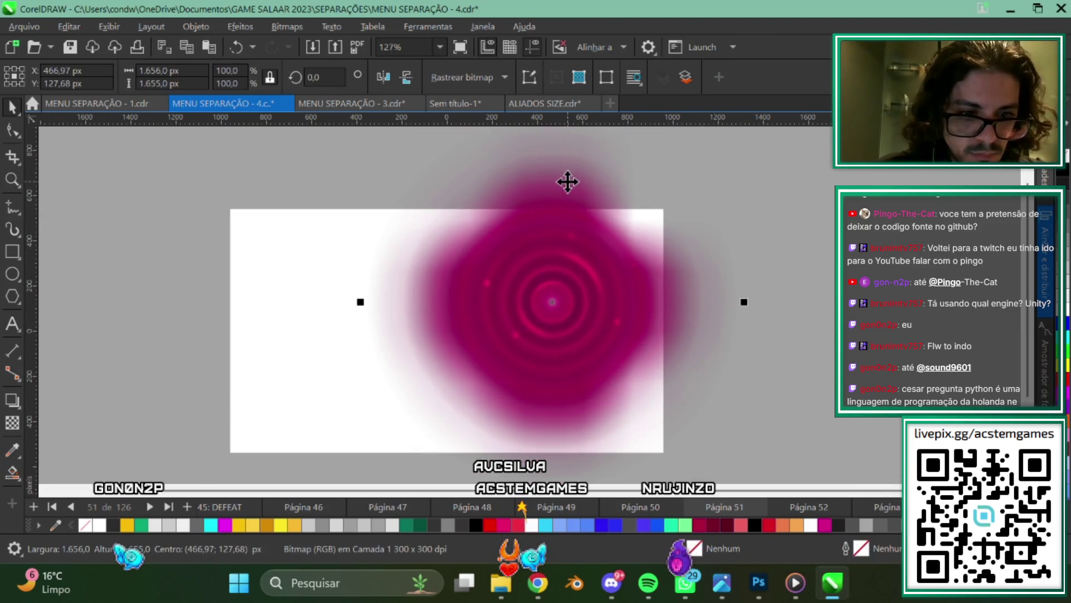
{"action": "left_click_drag", "start_coordinate": [568, 182], "coordinate": [617, 166]}
{"action": "key", "text": "ctrl+z"}
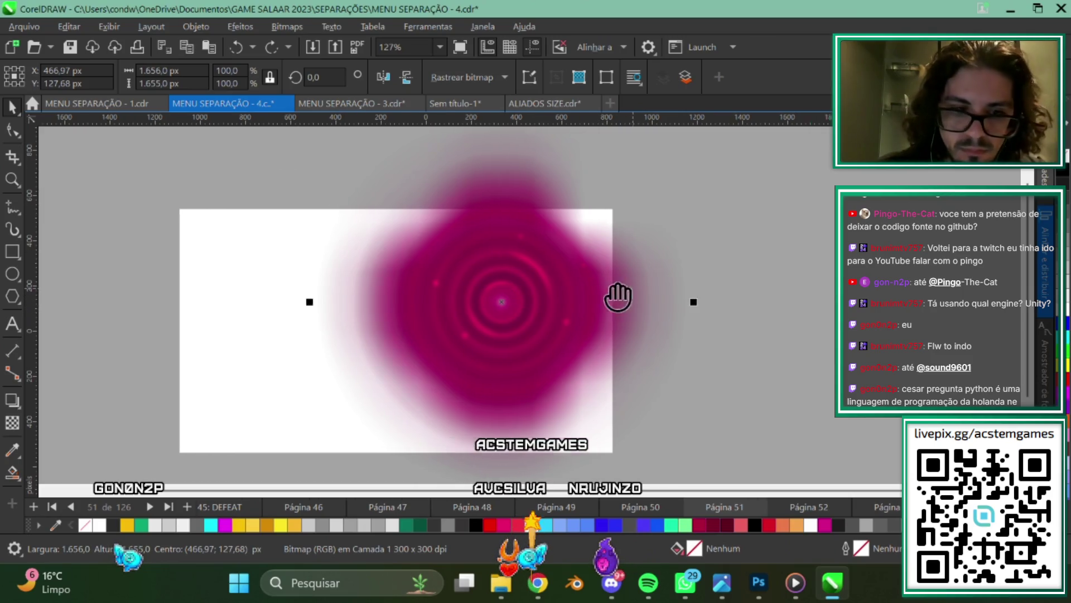
{"action": "left_click_drag", "start_coordinate": [521, 313], "coordinate": [658, 301]}
{"action": "scroll", "coordinate": [658, 335], "scroll_direction": "down", "scroll_amount": 1}
{"action": "left_click_drag", "start_coordinate": [658, 353], "coordinate": [594, 353]}
{"action": "scroll", "coordinate": [531, 353], "scroll_direction": "up", "scroll_amount": 1}
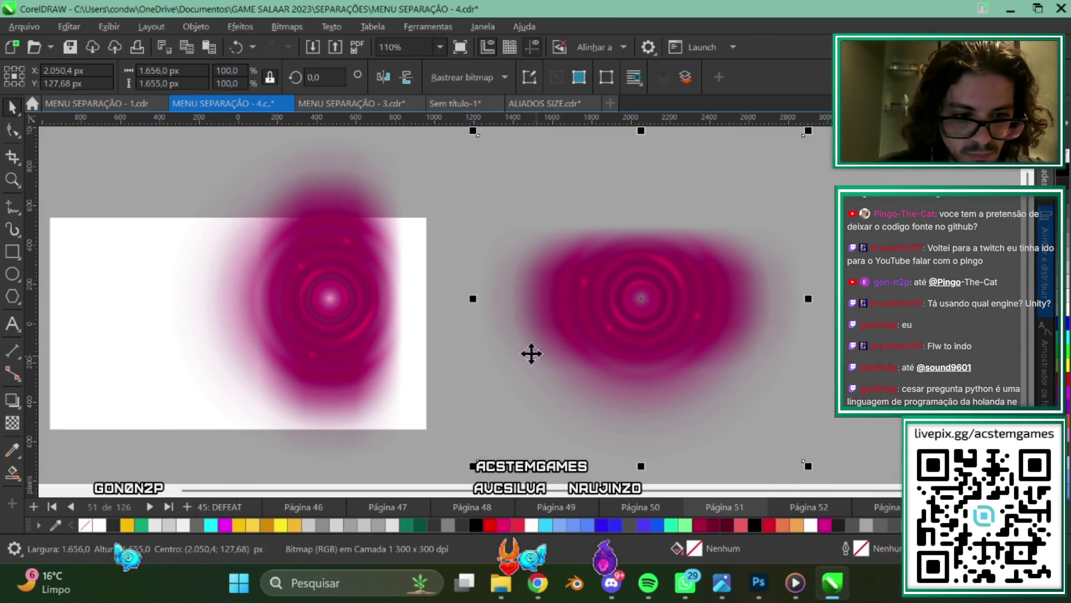
Give the vortex bitmap on the page a transparency of 10.
{"action": "left_click", "coordinate": [13, 425]}
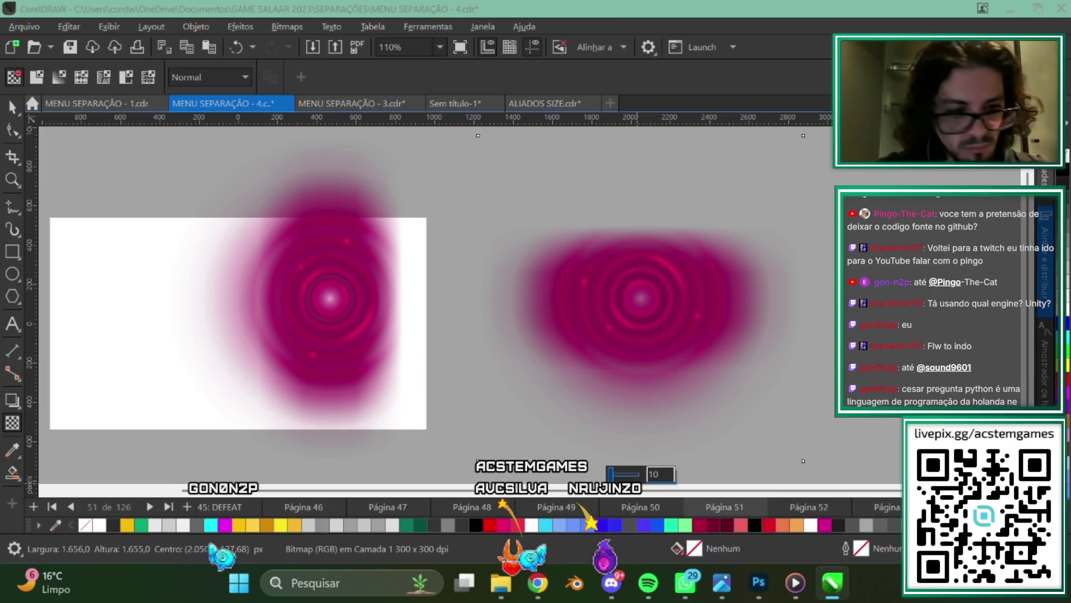
{"action": "key", "text": "Return"}
{"action": "left_click", "coordinate": [344, 323]}
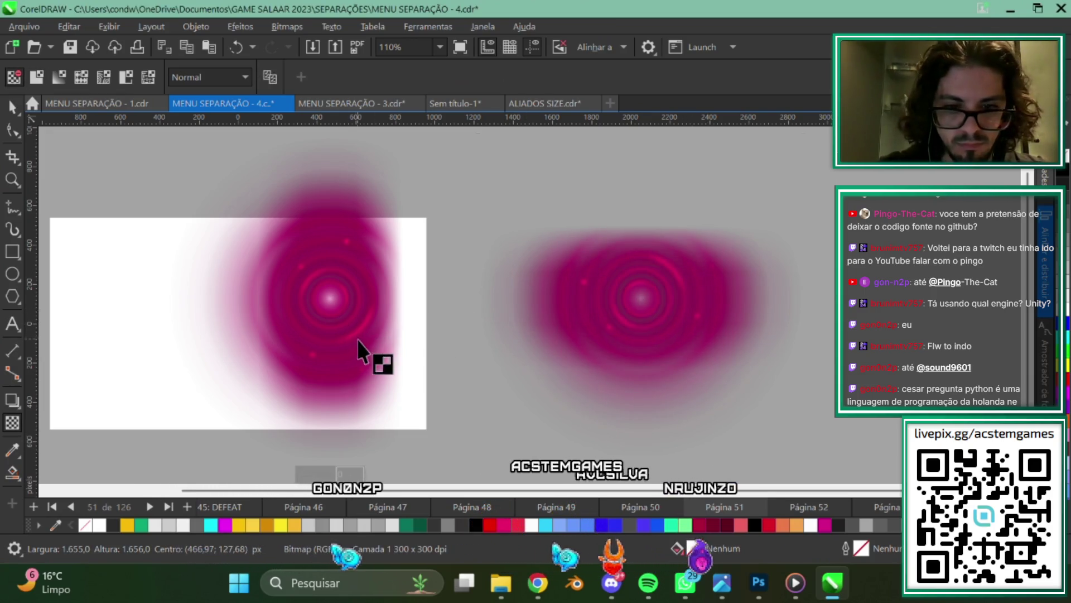
{"action": "type", "text": "10"}
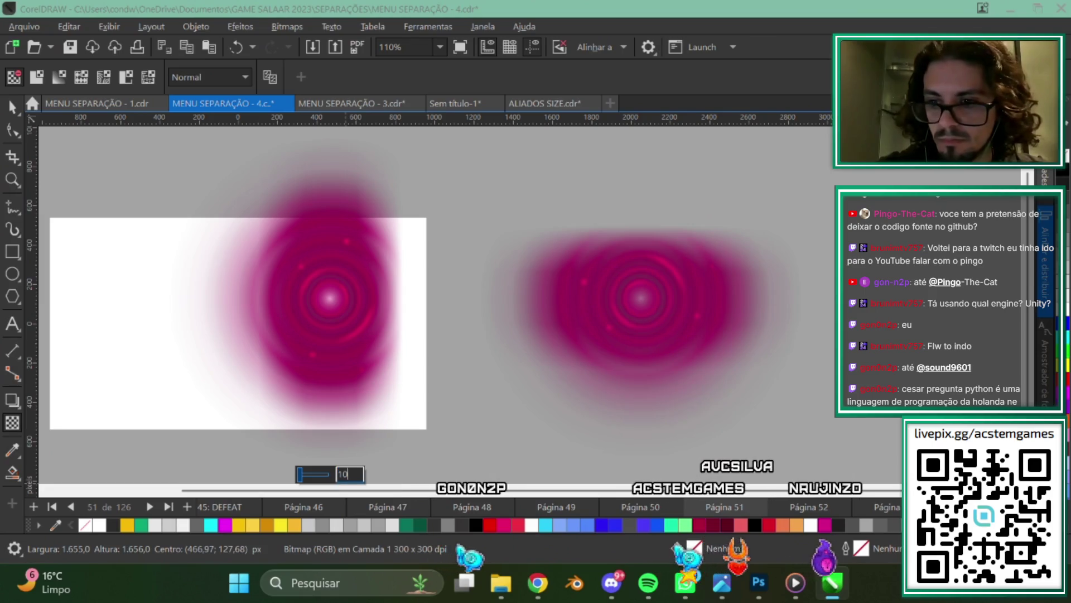
{"action": "key", "text": "Return"}
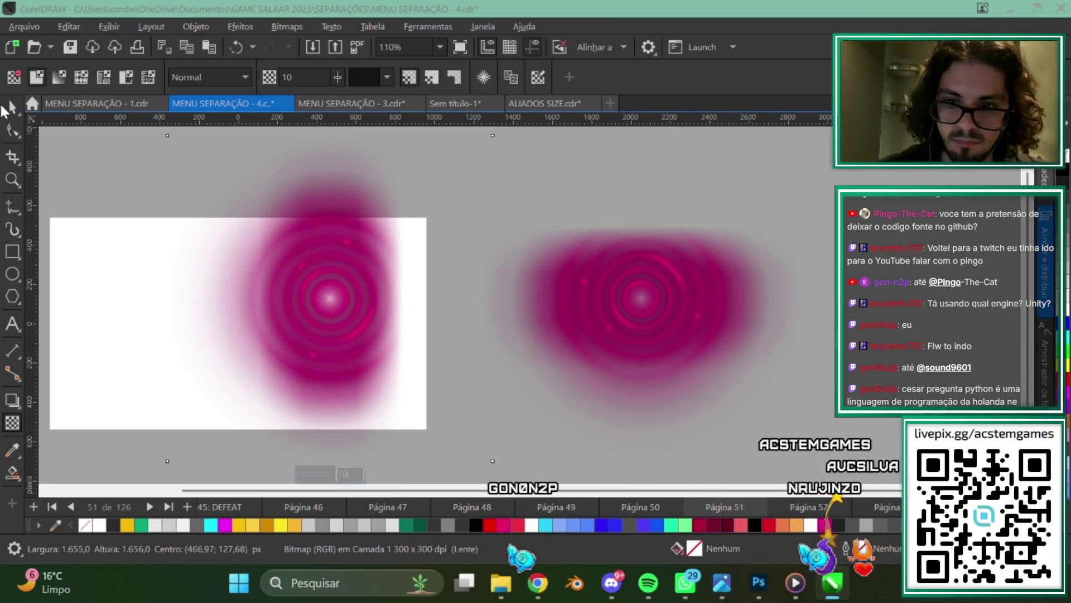
Select both vortex bitmaps and align their centres.
{"action": "left_click", "coordinate": [7, 107]}
{"action": "left_click", "coordinate": [586, 330], "text": "shift"}
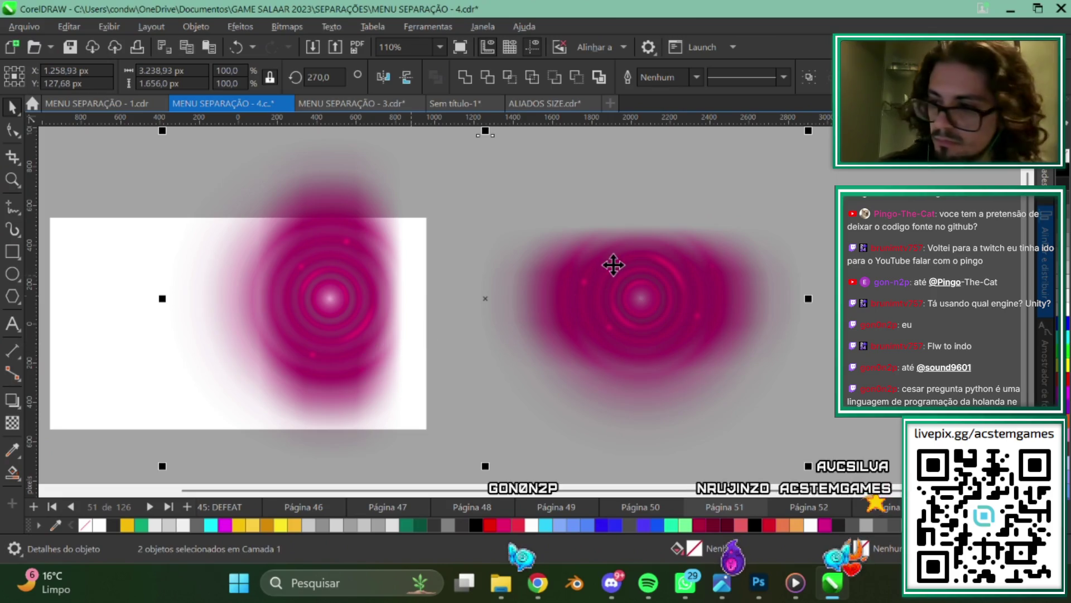
{"action": "key", "text": "c"}
{"action": "key", "text": "Escape"}
{"action": "scroll", "coordinate": [577, 319], "scroll_direction": "down", "scroll_amount": 2}
{"action": "scroll", "coordinate": [570, 192], "scroll_direction": "up", "scroll_amount": 1}
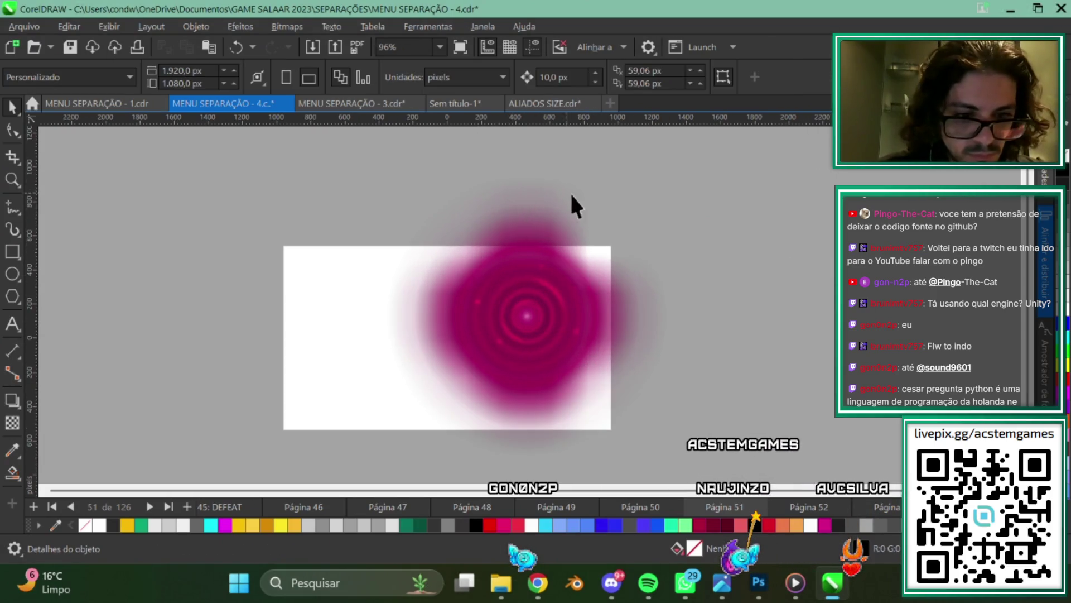
{"action": "scroll", "coordinate": [597, 252], "scroll_direction": "down", "scroll_amount": 2}
Drag the magenta bitmap until it sits centred over the white bitmap.
{"action": "left_click_drag", "start_coordinate": [419, 190], "coordinate": [420, 191]}
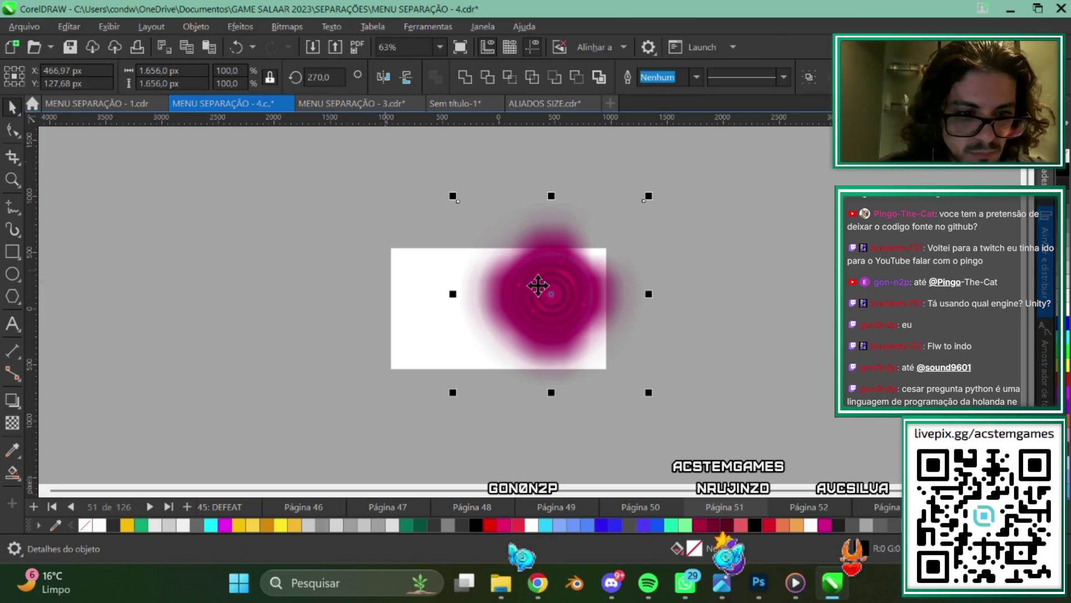
{"action": "left_click_drag", "start_coordinate": [539, 283], "coordinate": [795, 276]}
{"action": "scroll", "coordinate": [822, 317], "scroll_direction": "up", "scroll_amount": 1}
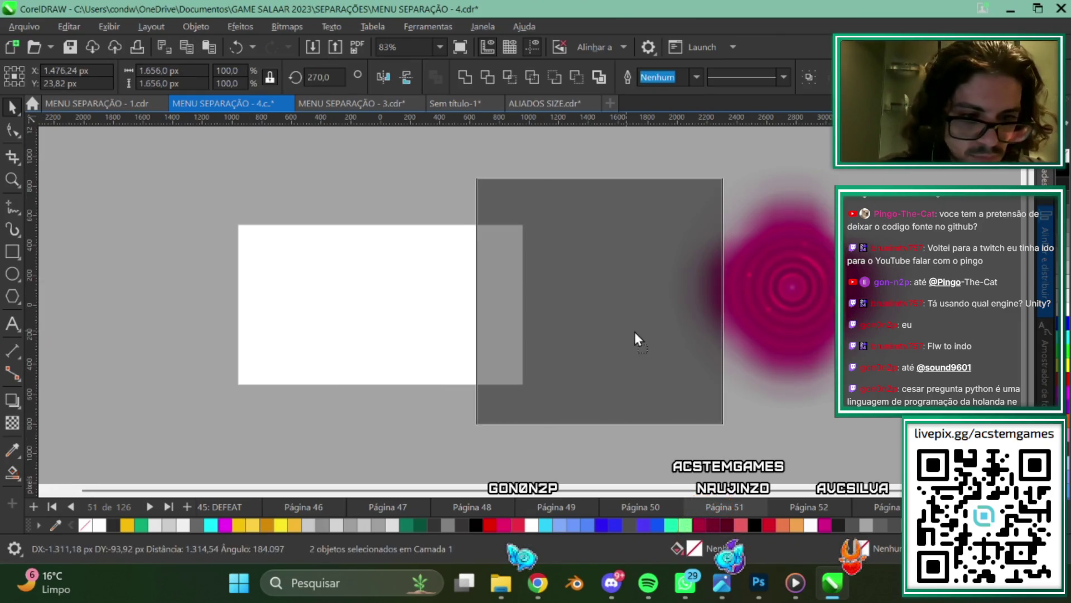
{"action": "left_click_drag", "start_coordinate": [822, 317], "coordinate": [635, 331]}
{"action": "scroll", "coordinate": [635, 332], "scroll_direction": "up", "scroll_amount": 3}
{"action": "left_click_drag", "start_coordinate": [550, 366], "coordinate": [374, 362]}
{"action": "scroll", "coordinate": [544, 345], "scroll_direction": "left", "scroll_amount": 3}
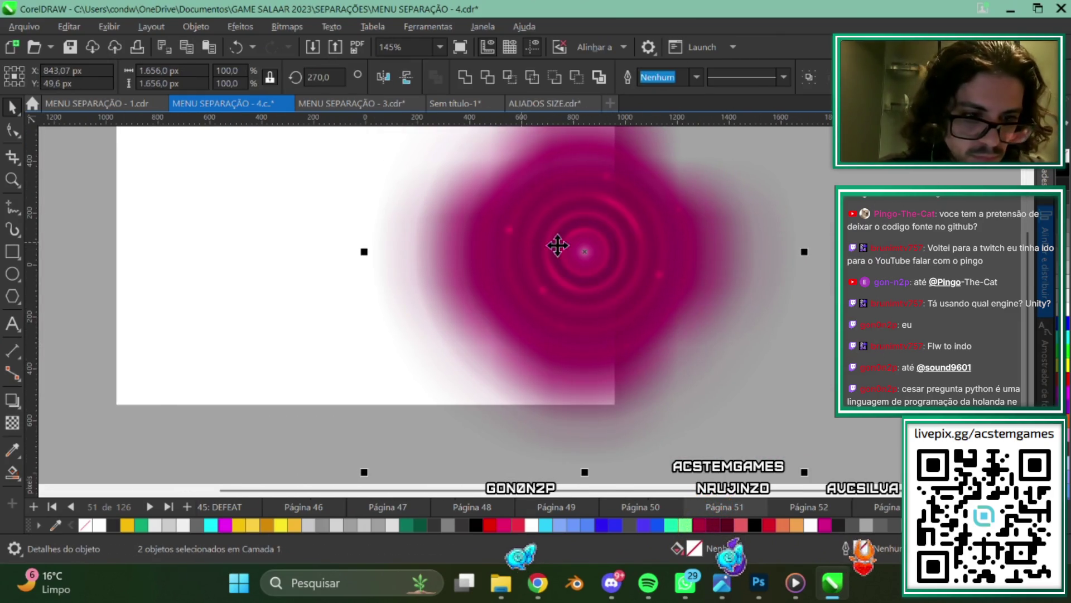
{"action": "left_click_drag", "start_coordinate": [557, 242], "coordinate": [486, 254]}
{"action": "scroll", "coordinate": [618, 314], "scroll_direction": "left", "scroll_amount": 2}
{"action": "scroll", "coordinate": [572, 291], "scroll_direction": "up", "scroll_amount": 1}
{"action": "scroll", "coordinate": [528, 292], "scroll_direction": "down", "scroll_amount": 2}
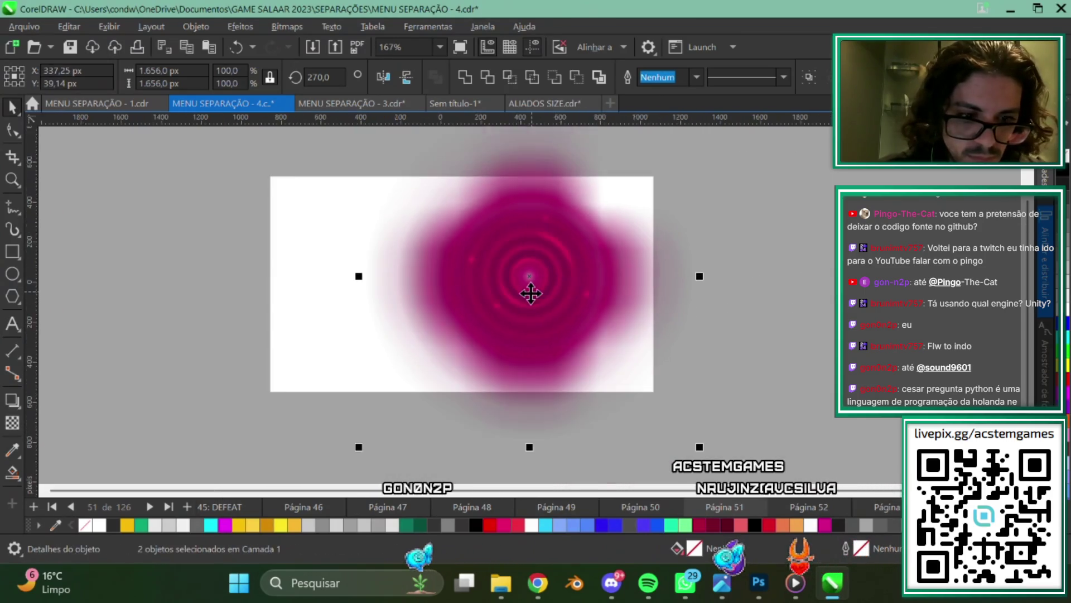
{"action": "scroll", "coordinate": [510, 299], "scroll_direction": "down", "scroll_amount": 4}
{"action": "scroll", "coordinate": [586, 286], "scroll_direction": "up", "scroll_amount": 3}
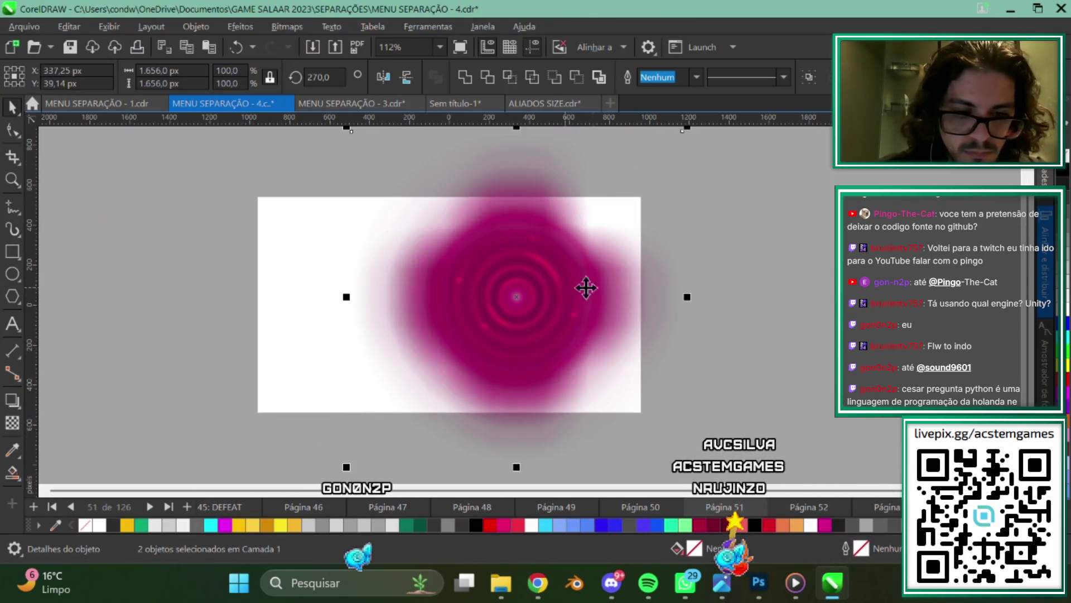
Export the stacked vortex as transparent PNG 0590-VORTEX in MARKET, starting from the 0590-B name.
{"action": "left_click", "coordinate": [24, 27]}
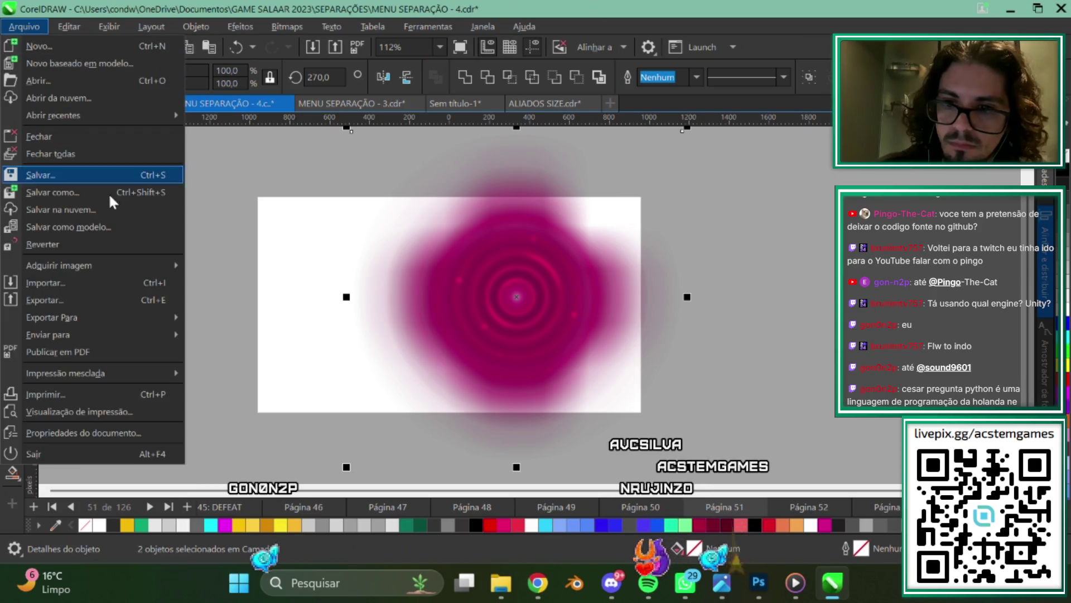
{"action": "left_click", "coordinate": [64, 300]}
{"action": "scroll", "coordinate": [795, 240], "scroll_direction": "down", "scroll_amount": 10}
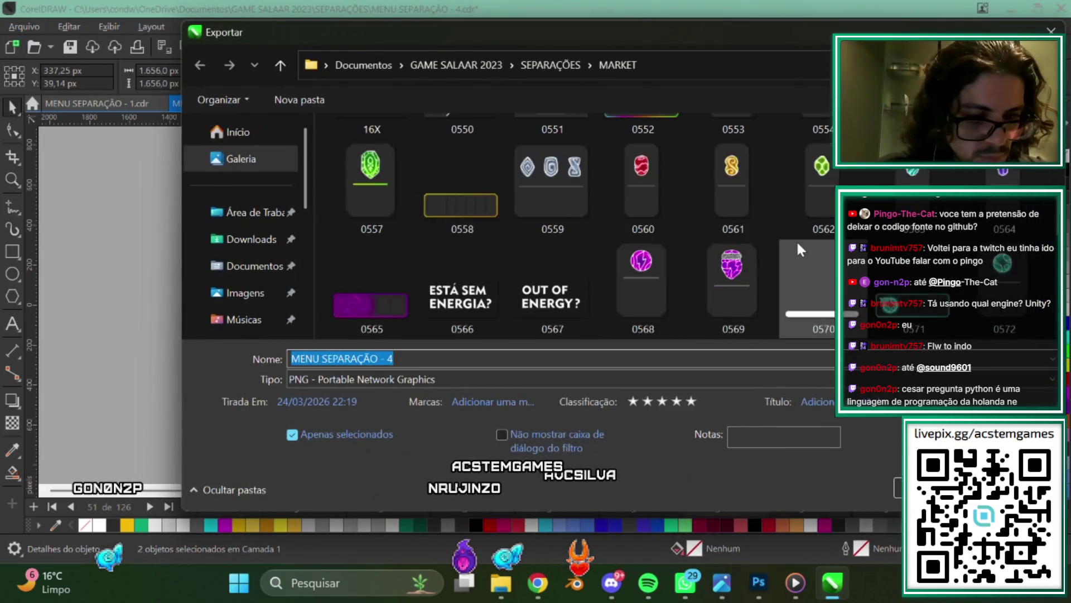
{"action": "scroll", "coordinate": [699, 246], "scroll_direction": "down", "scroll_amount": 3}
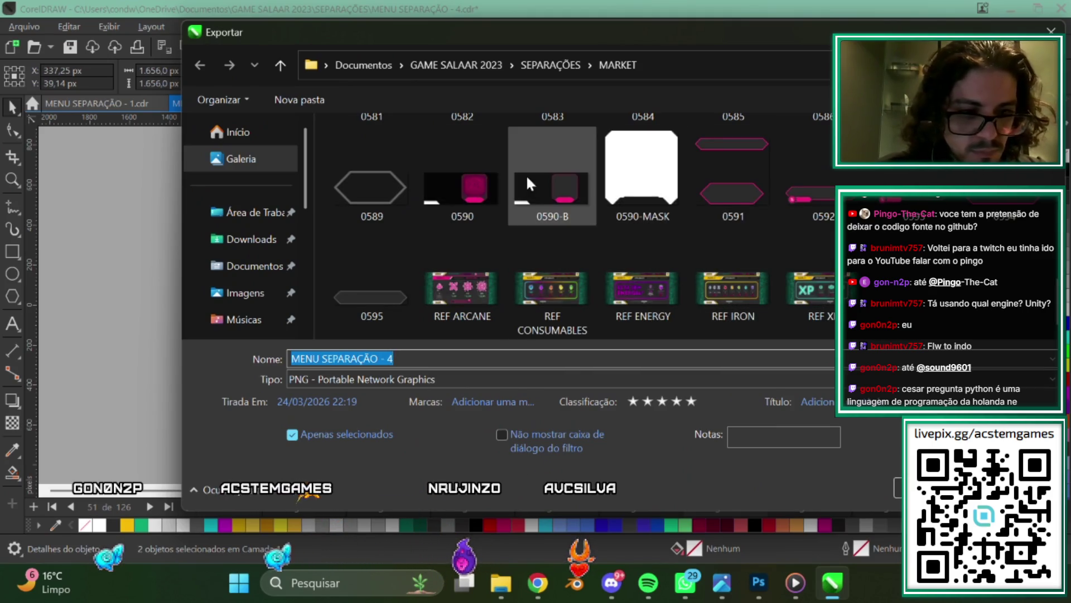
{"action": "left_click", "coordinate": [558, 190]}
{"action": "double_click", "coordinate": [329, 357]}
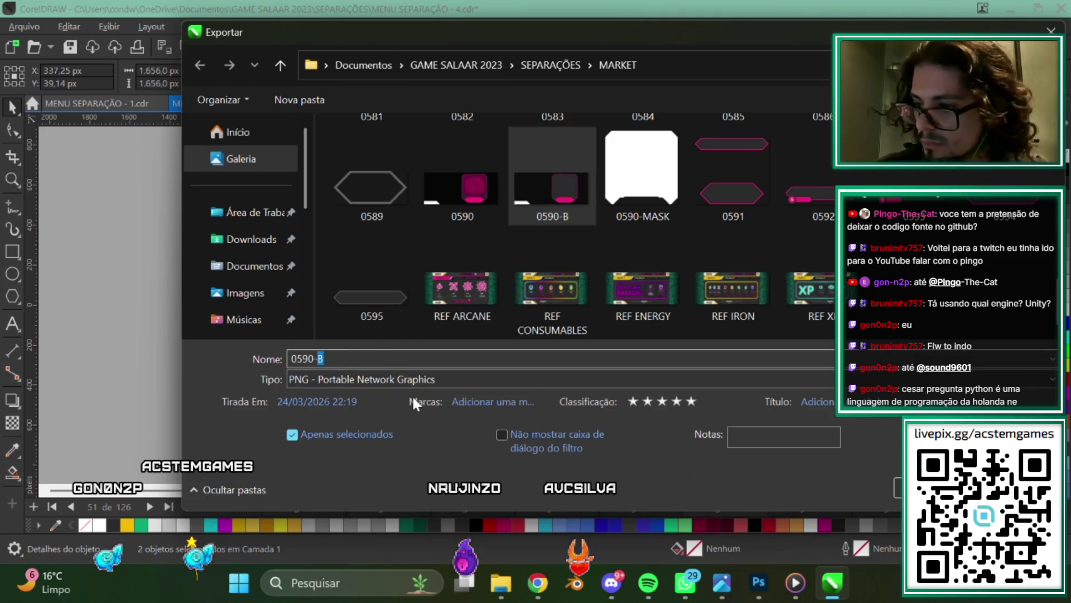
{"action": "type", "text": "VORTEX"}
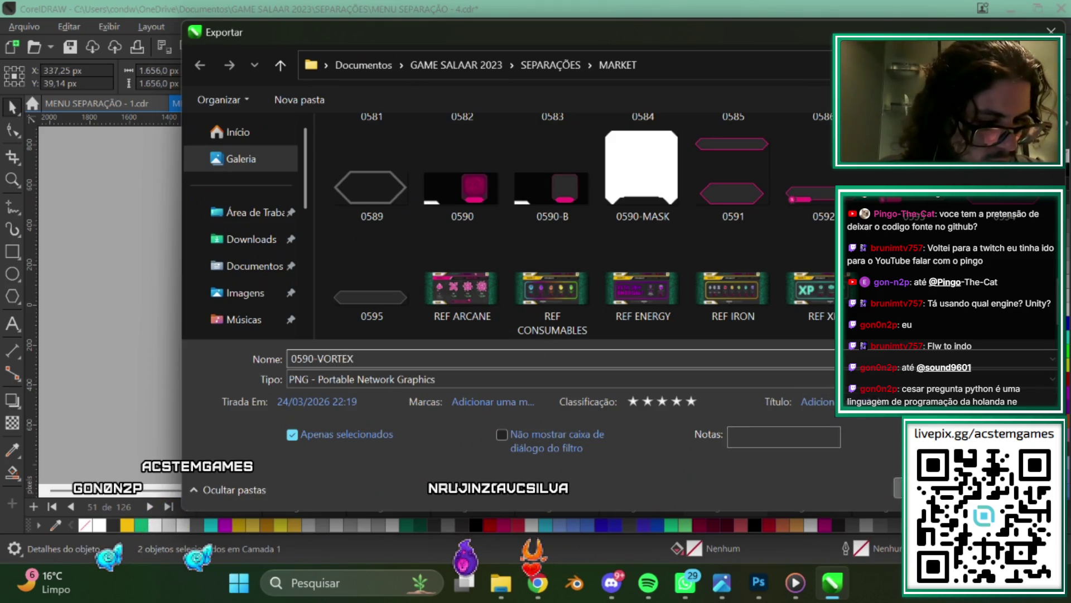
{"action": "key", "text": "Return"}
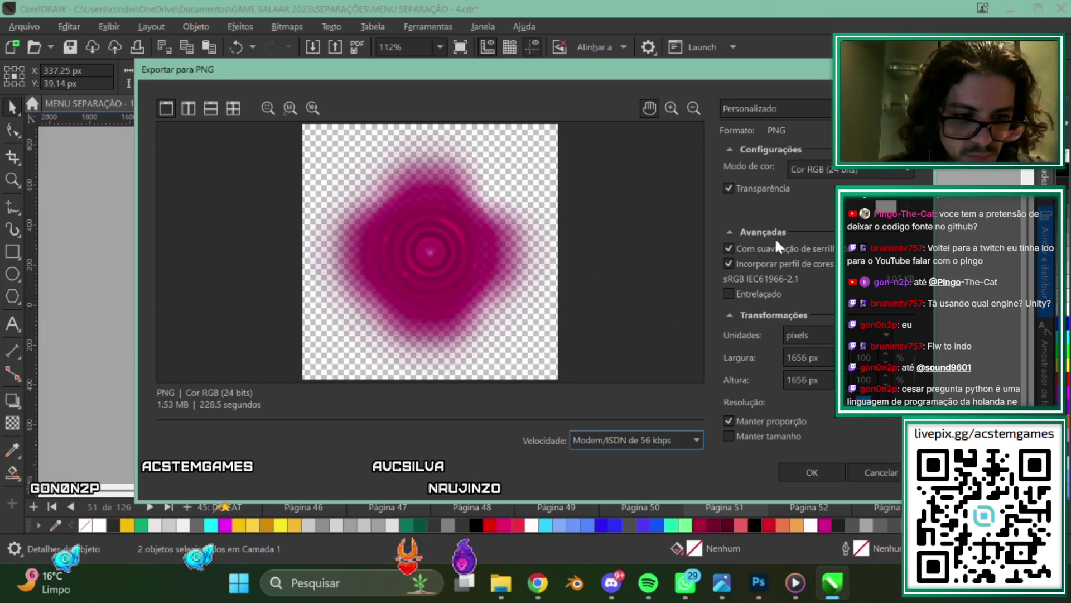
{"action": "left_click", "coordinate": [798, 472]}
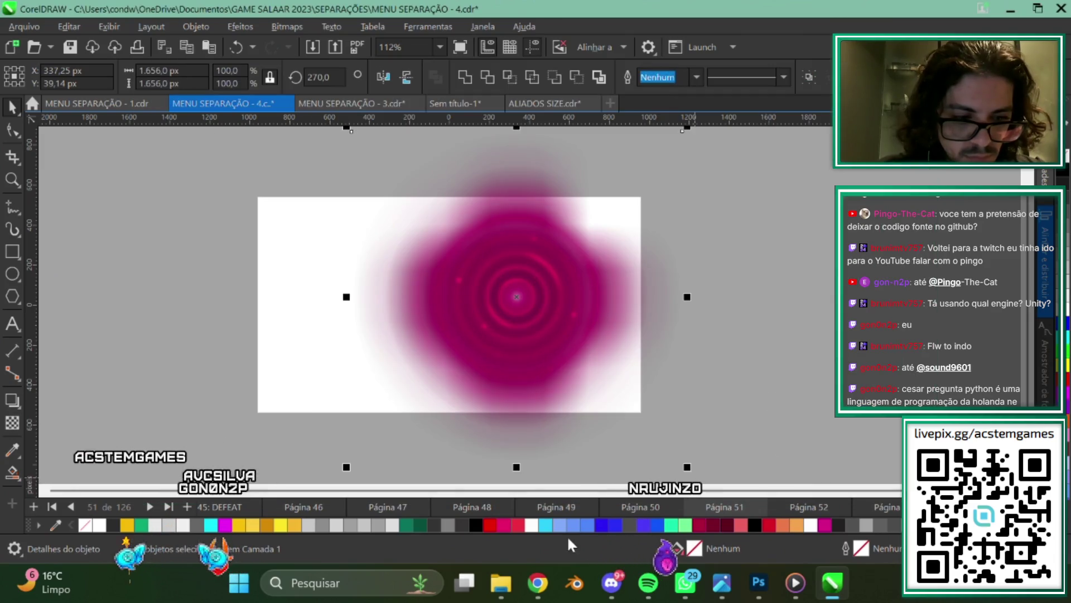
{"action": "left_click", "coordinate": [636, 512]}
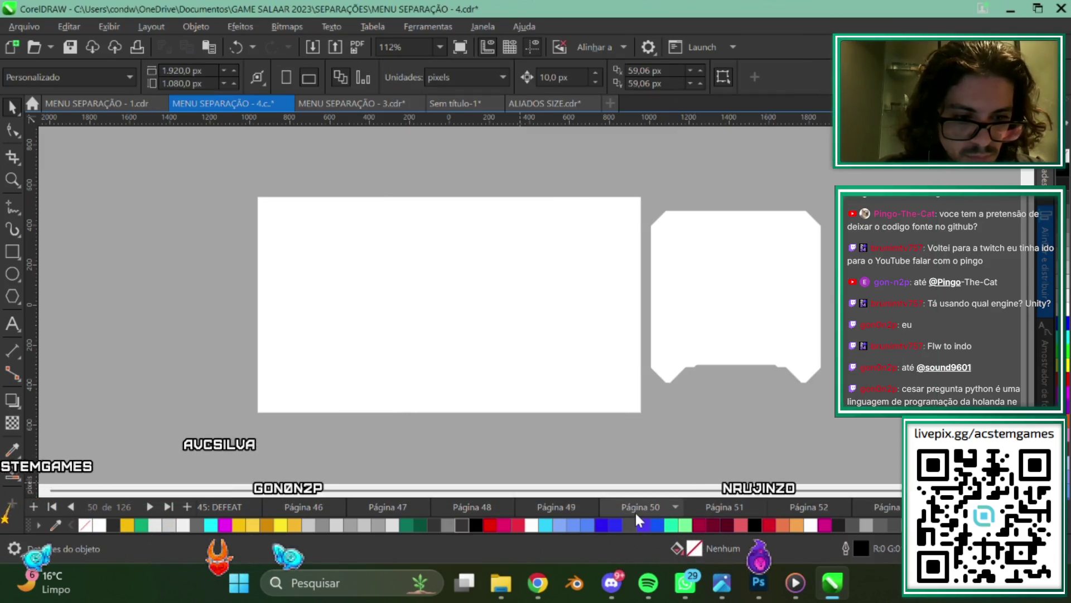
{"action": "left_click", "coordinate": [560, 511]}
{"action": "left_click", "coordinate": [438, 507]}
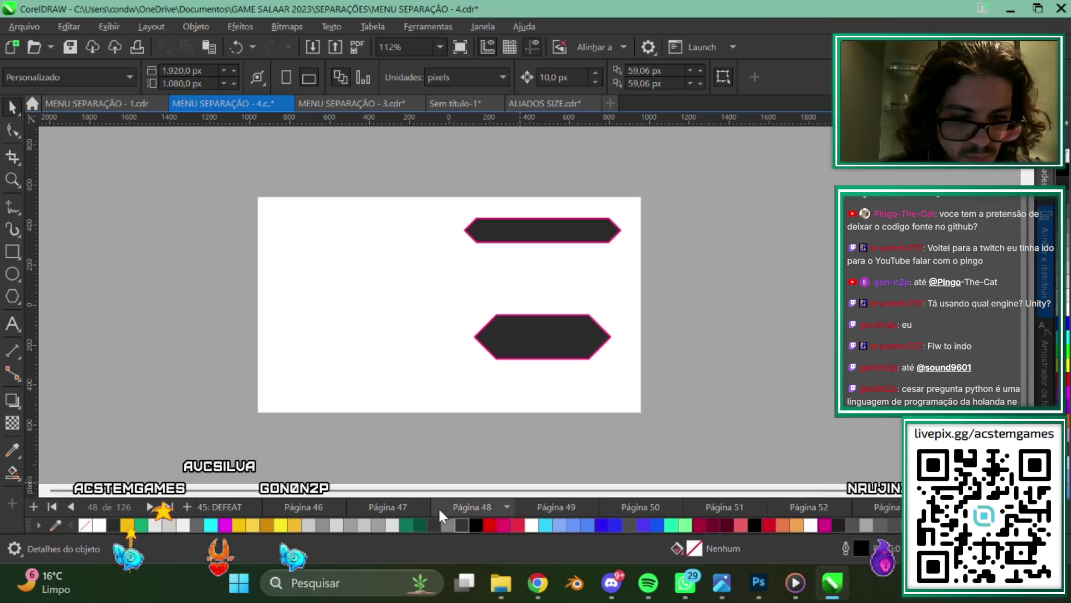
{"action": "left_click", "coordinate": [373, 507]}
{"action": "scroll", "coordinate": [483, 338], "scroll_direction": "up", "scroll_amount": 2}
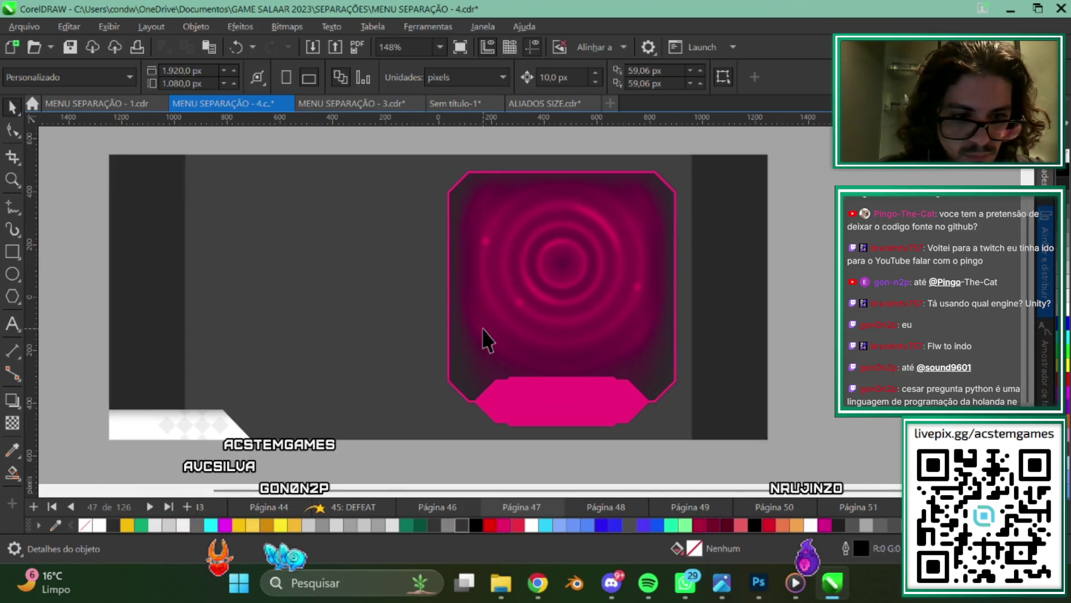
{"action": "scroll", "coordinate": [584, 323], "scroll_direction": "down", "scroll_amount": 1}
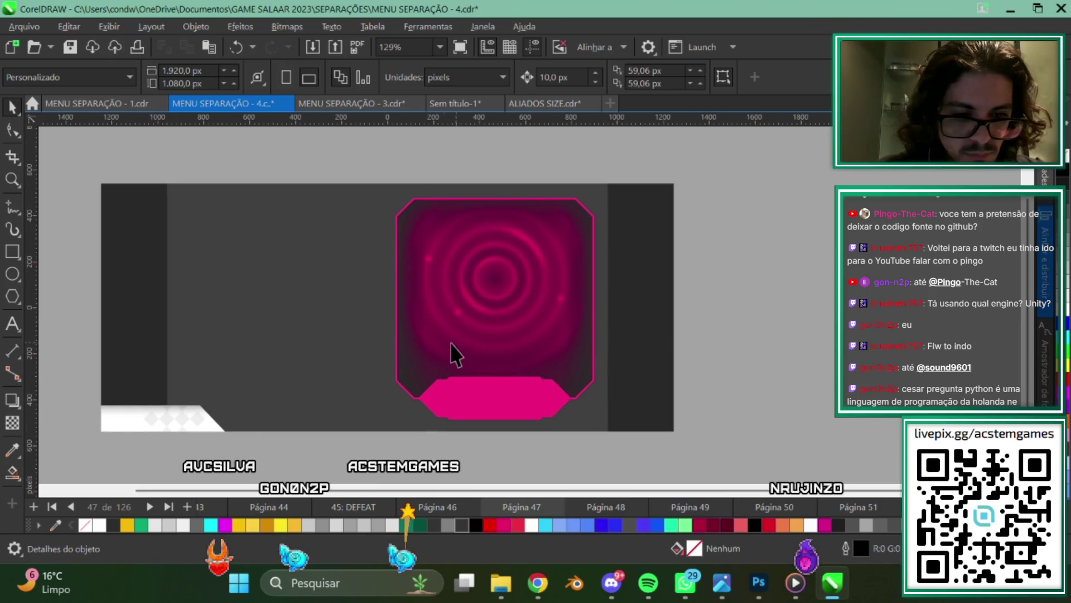
{"action": "scroll", "coordinate": [426, 300], "scroll_direction": "up", "scroll_amount": 1}
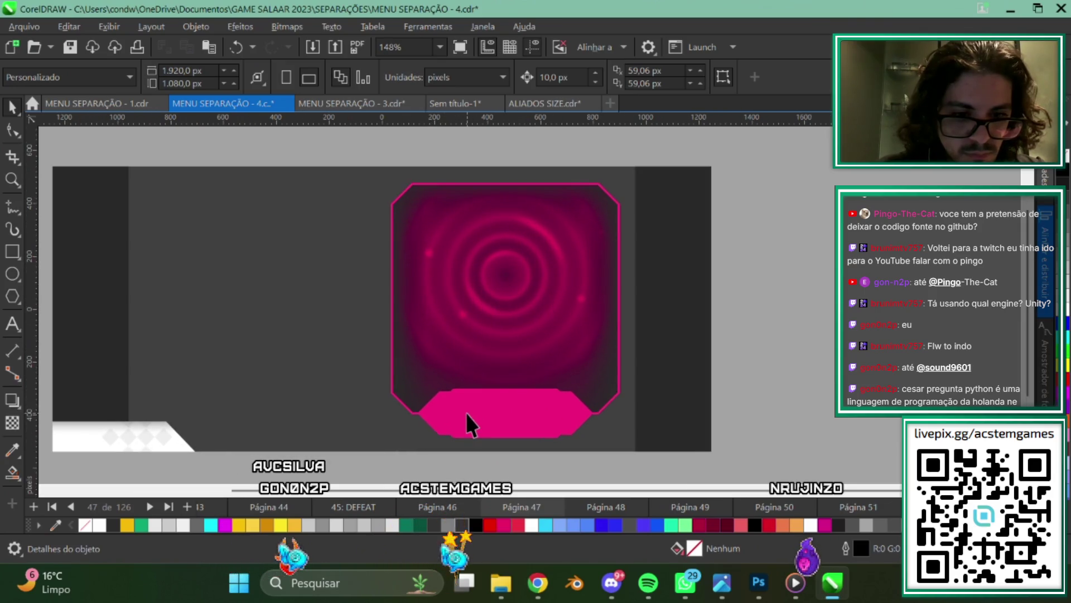
{"action": "scroll", "coordinate": [466, 413], "scroll_direction": "down", "scroll_amount": 1}
{"action": "scroll", "coordinate": [555, 387], "scroll_direction": "up", "scroll_amount": 1}
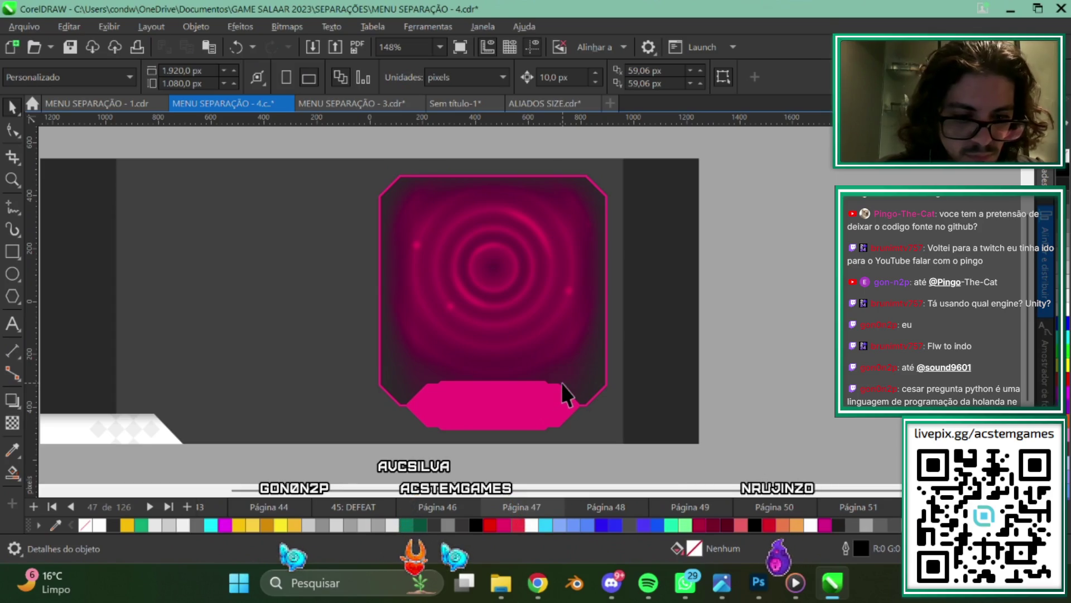
{"action": "scroll", "coordinate": [558, 391], "scroll_direction": "down", "scroll_amount": 3}
{"action": "scroll", "coordinate": [544, 357], "scroll_direction": "up", "scroll_amount": 1}
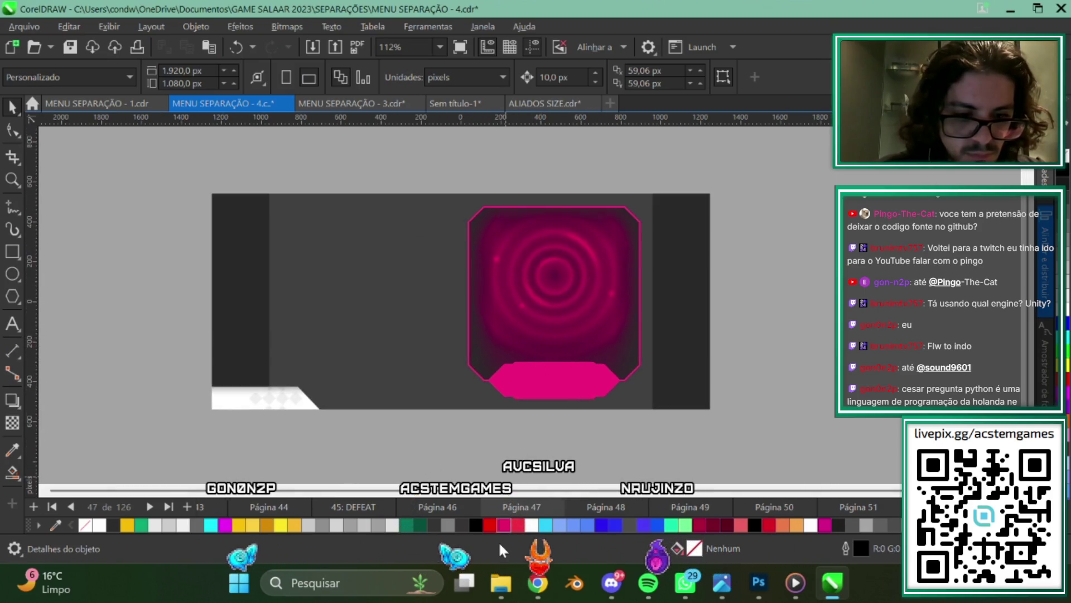
{"action": "left_click", "coordinate": [435, 507]}
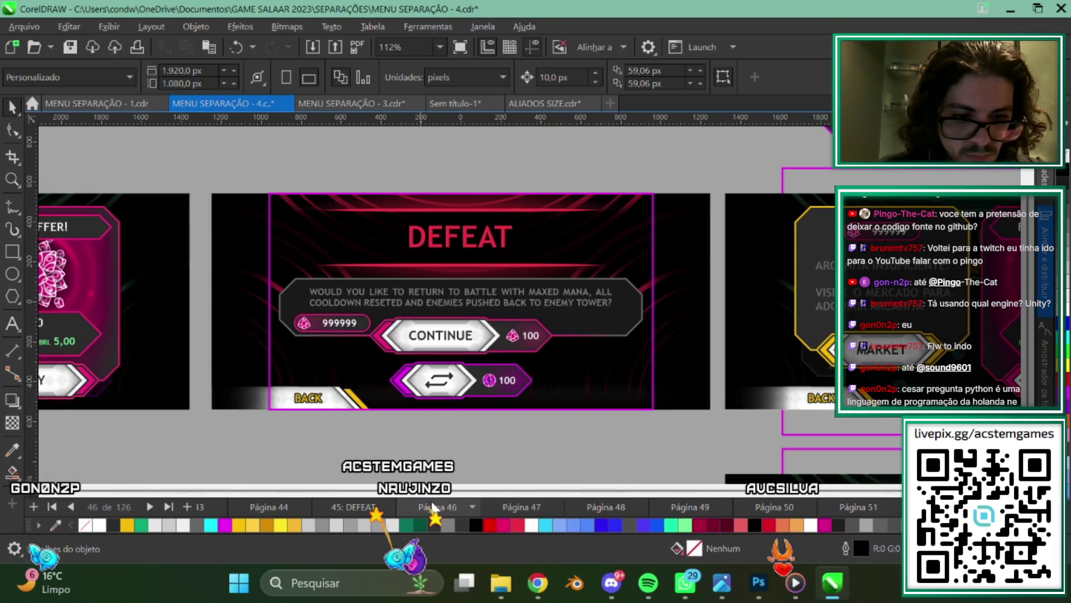
{"action": "left_click", "coordinate": [351, 507]}
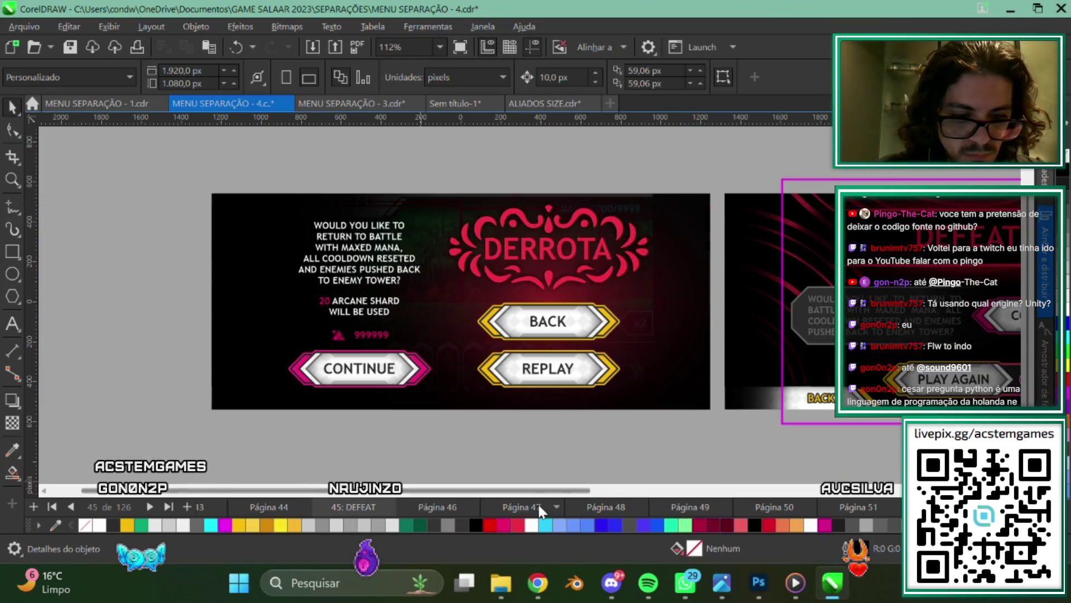
{"action": "left_click", "coordinate": [525, 508]}
{"action": "left_click", "coordinate": [591, 503]}
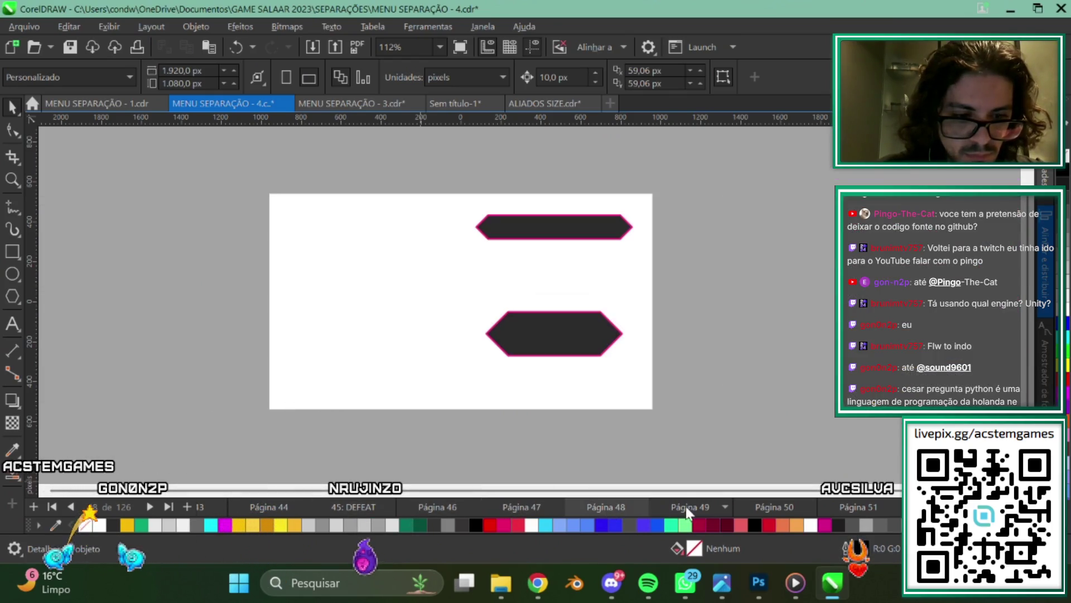
{"action": "left_click", "coordinate": [703, 506]}
{"action": "left_click", "coordinate": [776, 507]}
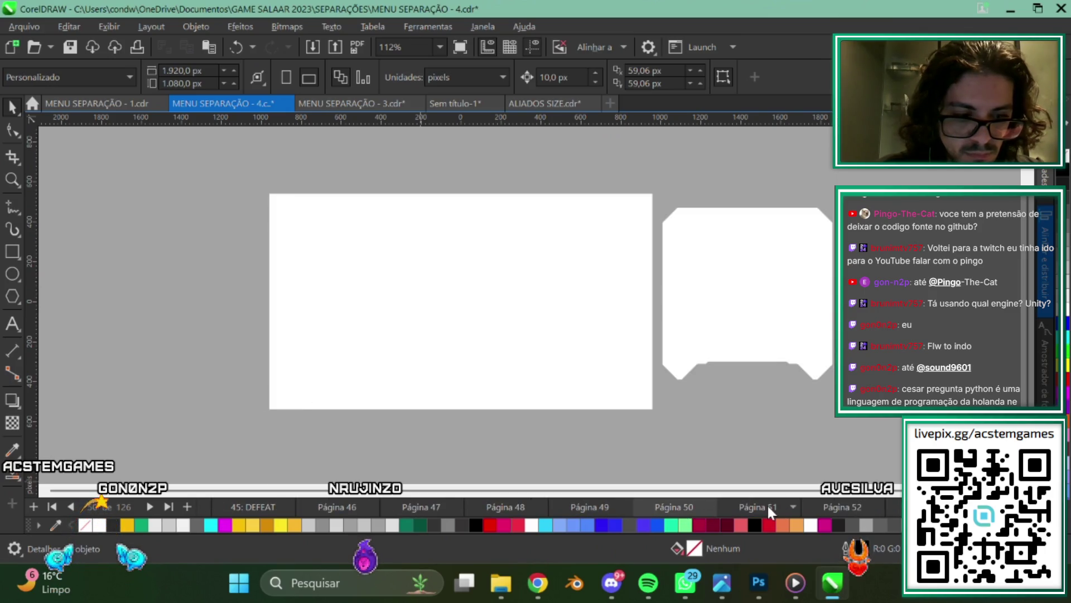
{"action": "left_click", "coordinate": [767, 506]}
Add a page-sized dark grey rectangle on page 51 behind the existing objects.
{"action": "scroll", "coordinate": [394, 300], "scroll_direction": "down", "scroll_amount": 2}
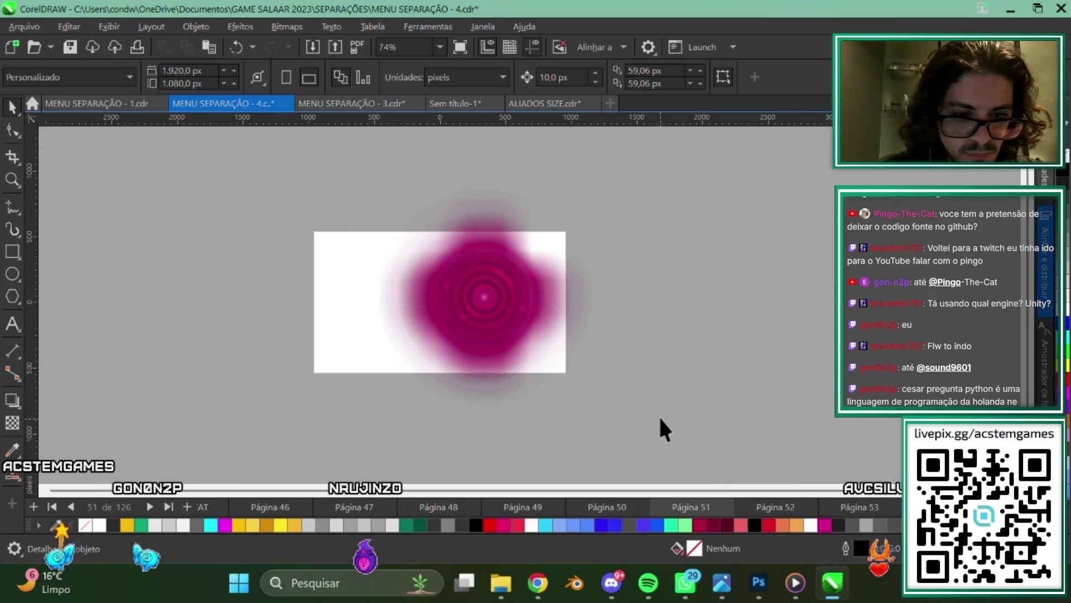
{"action": "left_click_drag", "start_coordinate": [336, 148], "coordinate": [337, 149]}
{"action": "scroll", "coordinate": [502, 307], "scroll_direction": "up", "scroll_amount": 1}
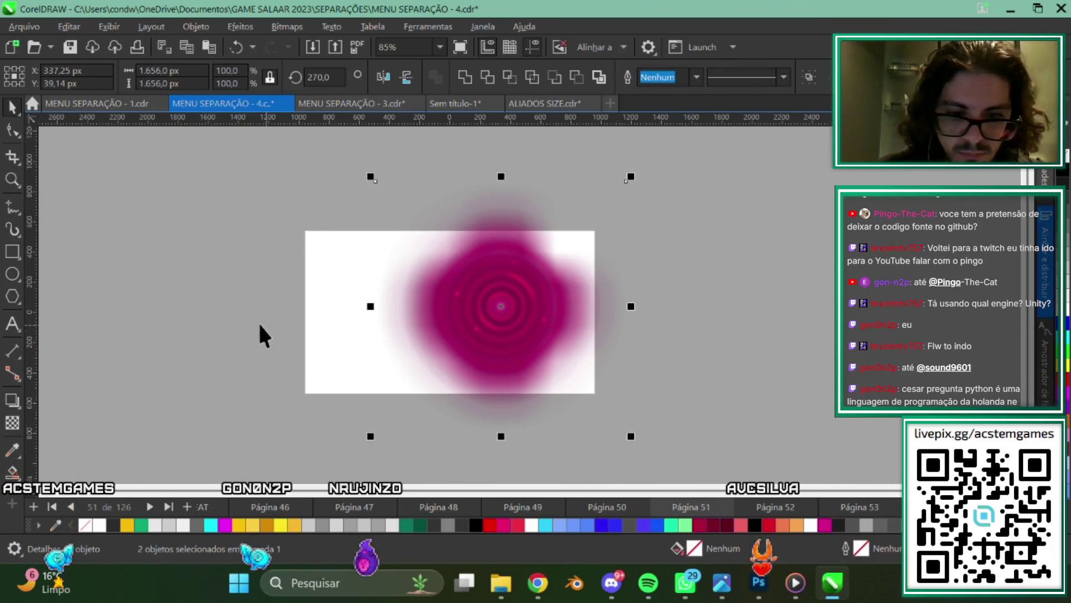
{"action": "double_click", "coordinate": [13, 251]}
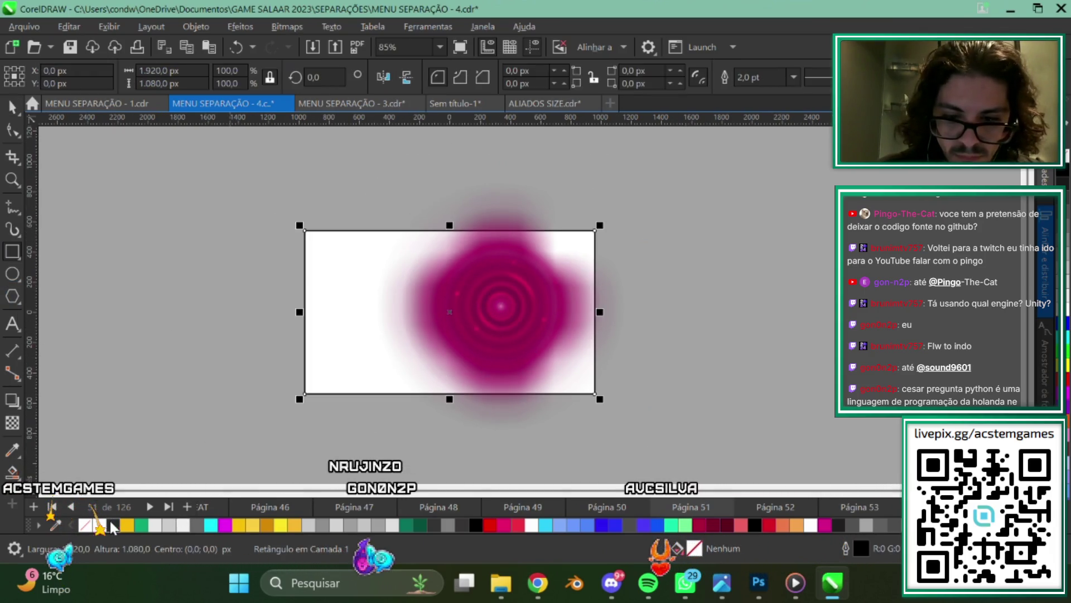
{"action": "left_click", "coordinate": [114, 525]}
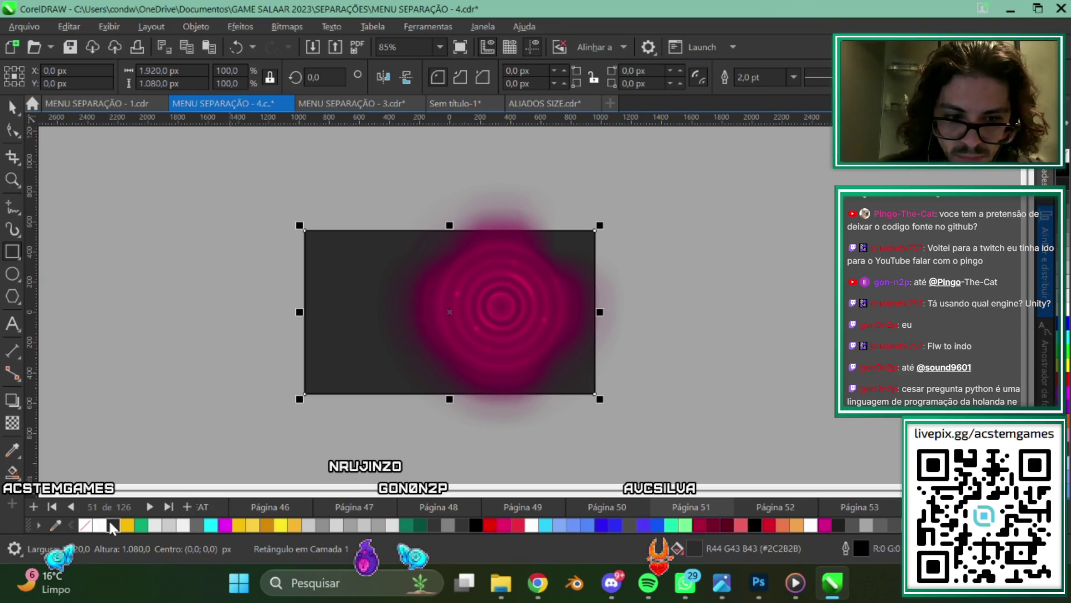
{"action": "left_click", "coordinate": [143, 270]}
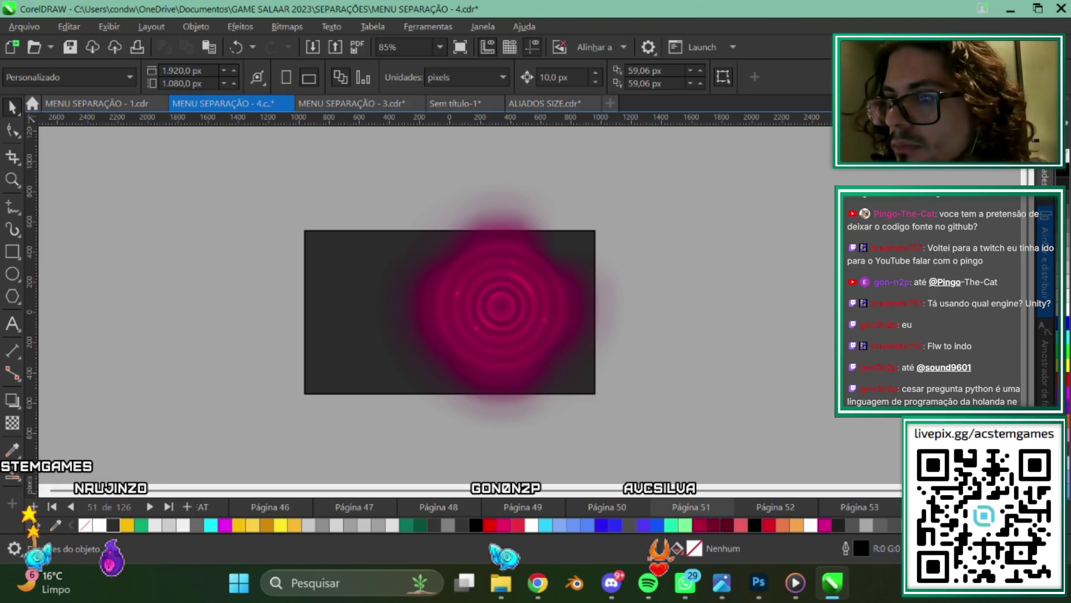
Glance at the browser, then return to page 51 in CorelDRAW.
{"action": "key", "text": "alt+Tab"}
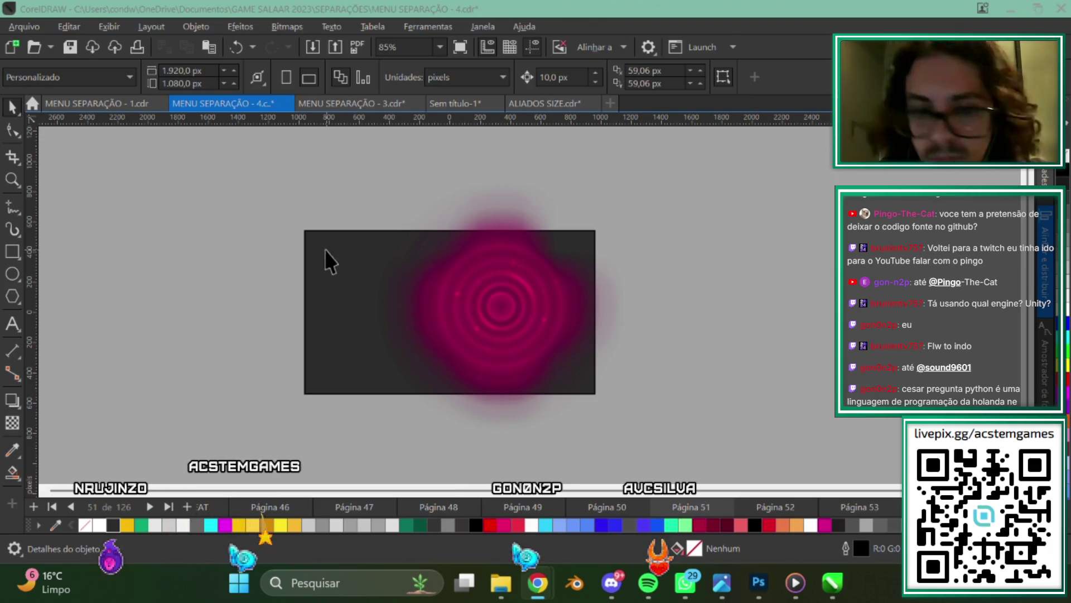
{"action": "left_click", "coordinate": [747, 304]}
{"action": "scroll", "coordinate": [314, 448], "scroll_direction": "up", "scroll_amount": 1}
{"action": "scroll", "coordinate": [477, 222], "scroll_direction": "up", "scroll_amount": 1}
{"action": "scroll", "coordinate": [419, 289], "scroll_direction": "down", "scroll_amount": 3}
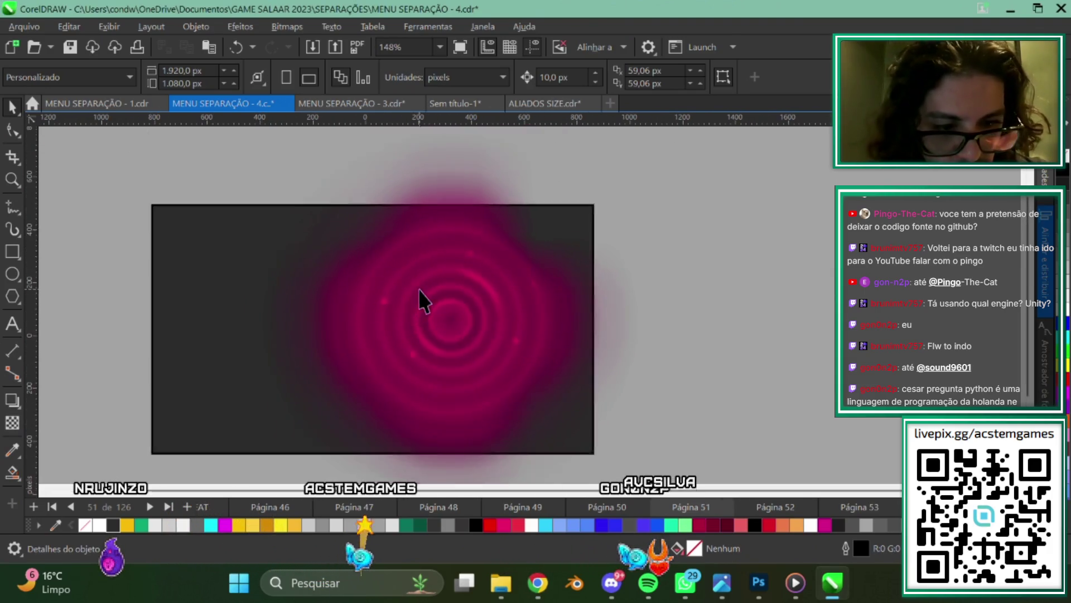
{"action": "scroll", "coordinate": [561, 233], "scroll_direction": "up", "scroll_amount": 2}
{"action": "scroll", "coordinate": [536, 305], "scroll_direction": "down", "scroll_amount": 1}
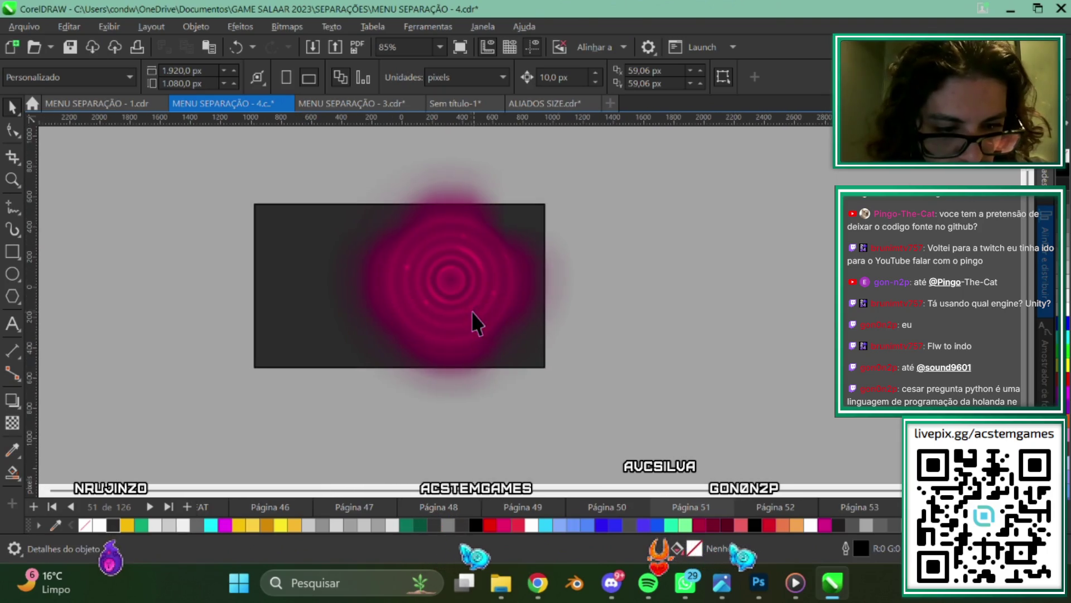
{"action": "scroll", "coordinate": [408, 293], "scroll_direction": "up", "scroll_amount": 1}
Try moving and rotating the pink glow, undoing each change so it stays in place.
{"action": "left_click", "coordinate": [466, 174]}
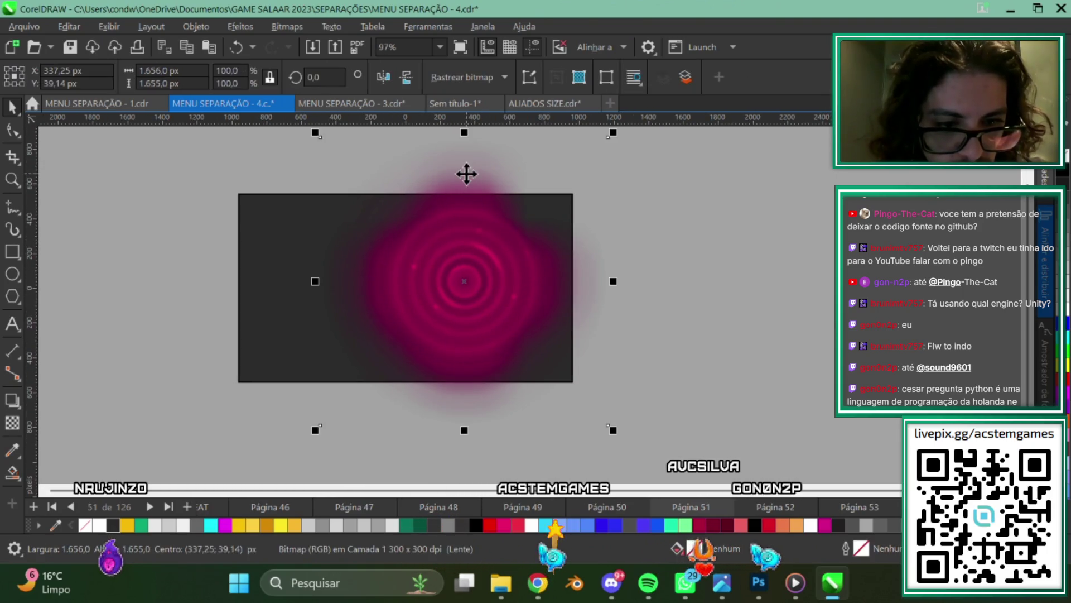
{"action": "left_click_drag", "start_coordinate": [466, 174], "coordinate": [696, 162]}
{"action": "key", "text": "ctrl+z"}
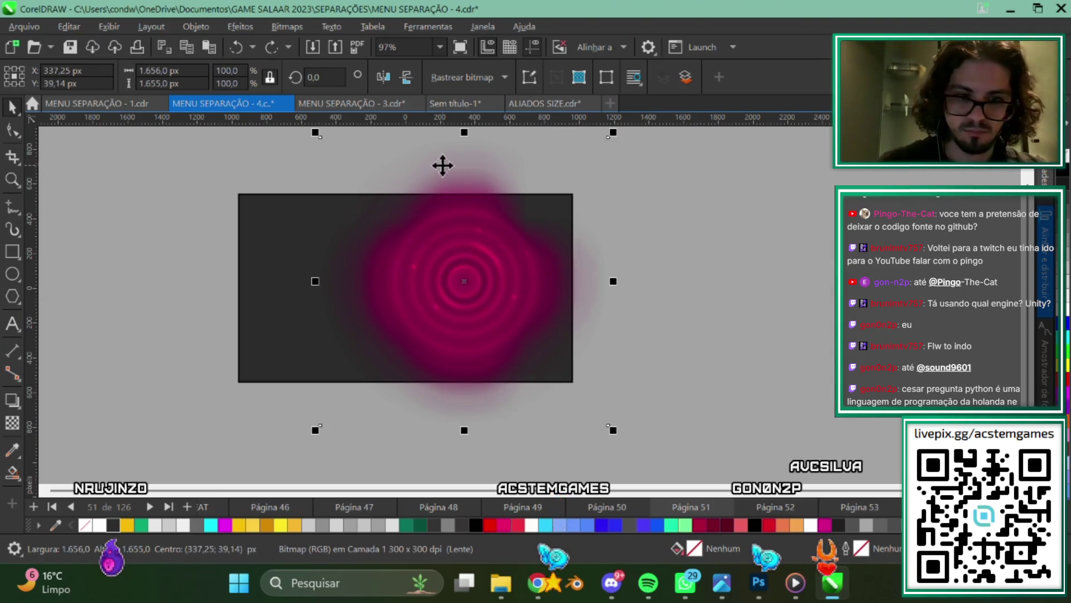
{"action": "scroll", "coordinate": [524, 190], "scroll_direction": "down", "scroll_amount": 1}
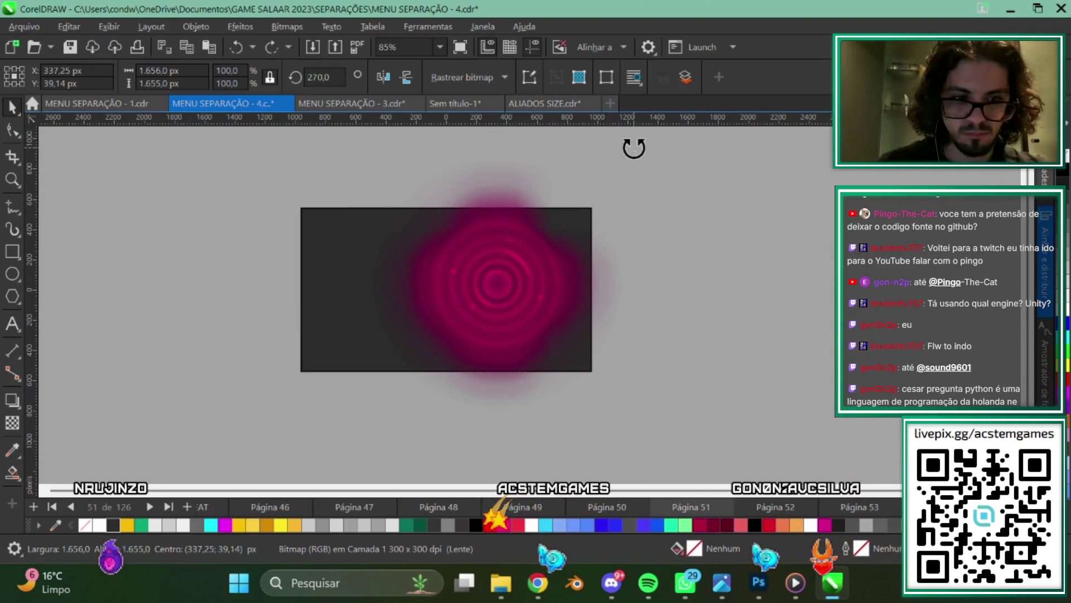
{"action": "left_click_drag", "start_coordinate": [634, 148], "coordinate": [430, 366]}
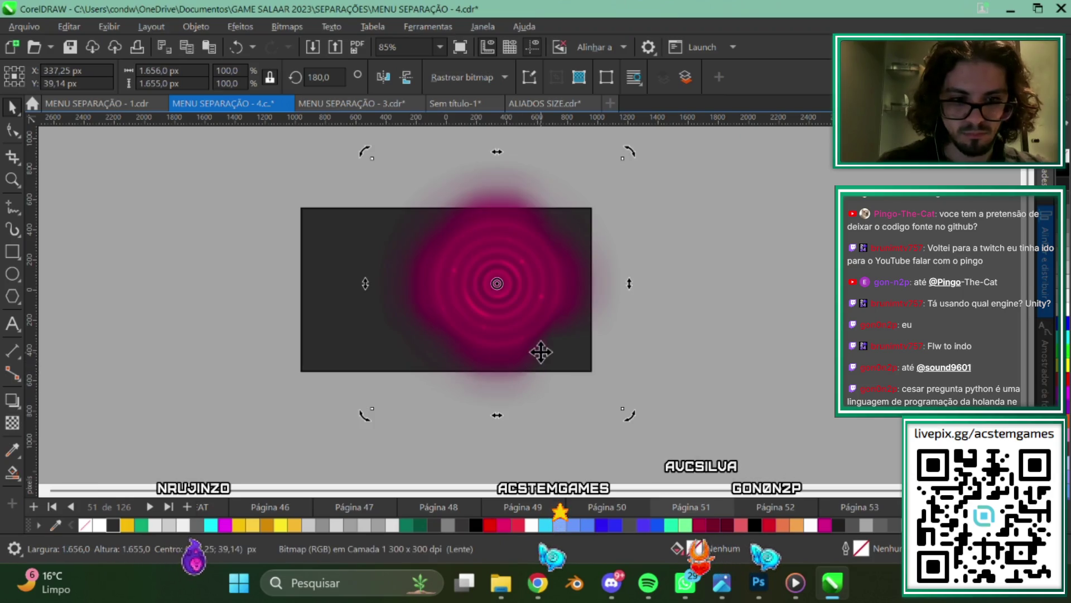
{"action": "key", "text": "ctrl+z"}
{"action": "scroll", "coordinate": [273, 343], "scroll_direction": "up", "scroll_amount": 1}
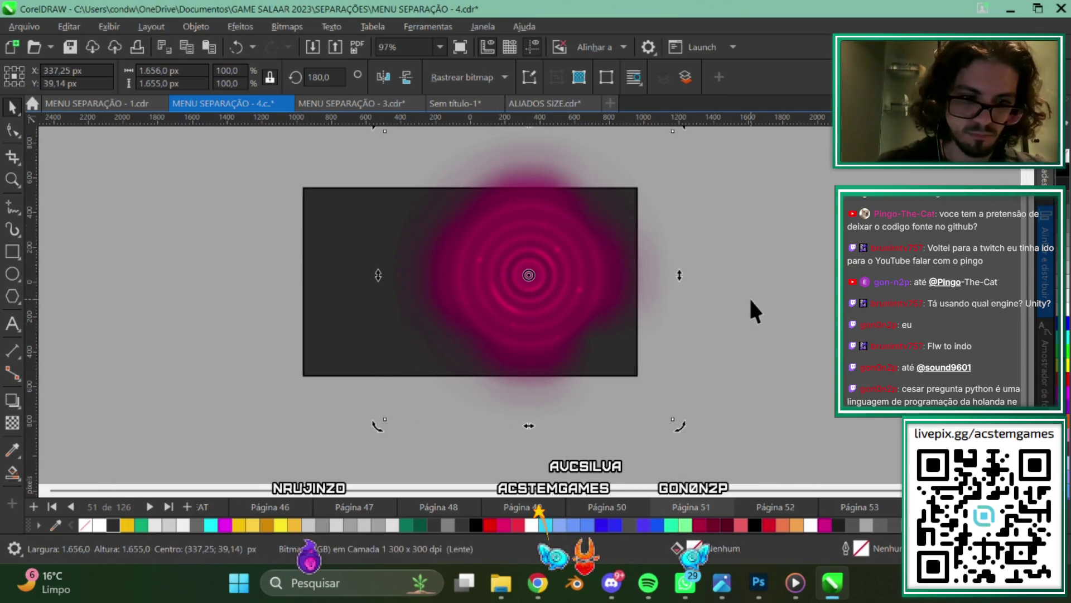
{"action": "scroll", "coordinate": [772, 258], "scroll_direction": "down", "scroll_amount": 2}
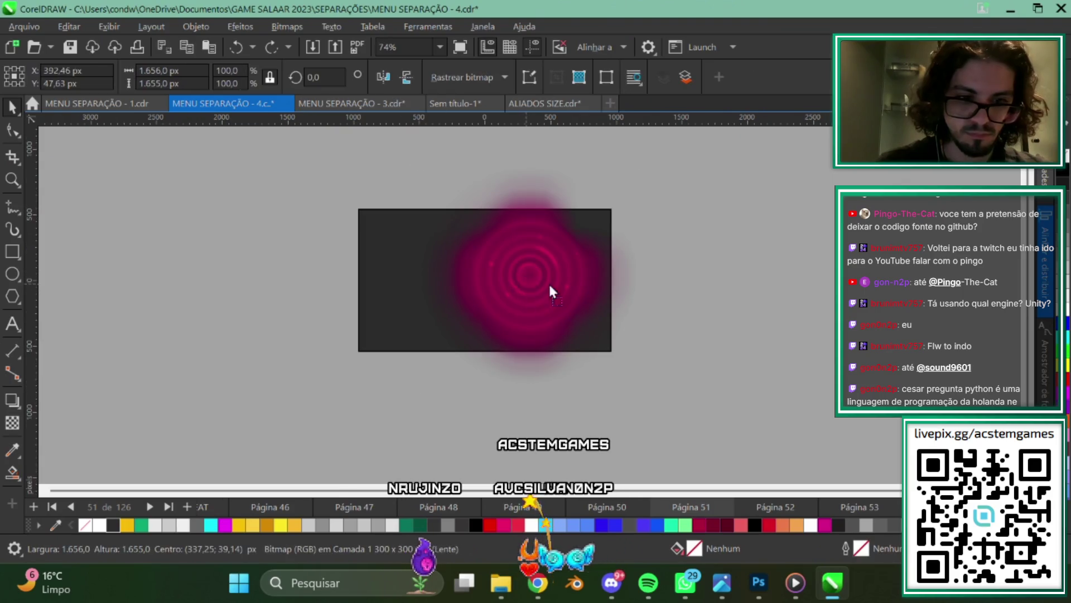
{"action": "scroll", "coordinate": [411, 321], "scroll_direction": "up", "scroll_amount": 2}
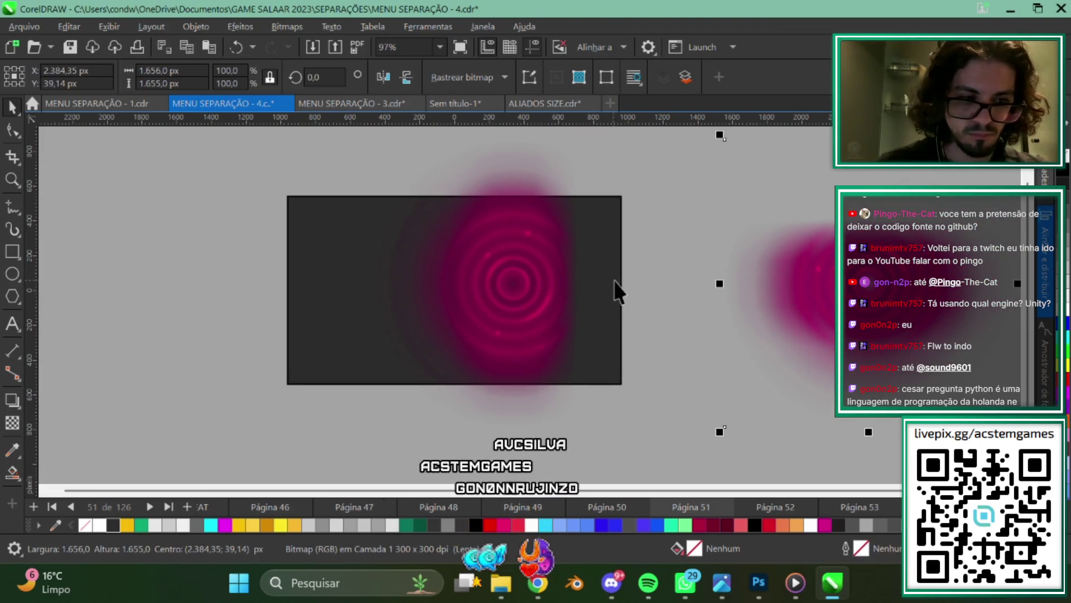
{"action": "key", "text": "ctrl+z"}
{"action": "key", "text": "ctrl+z"}
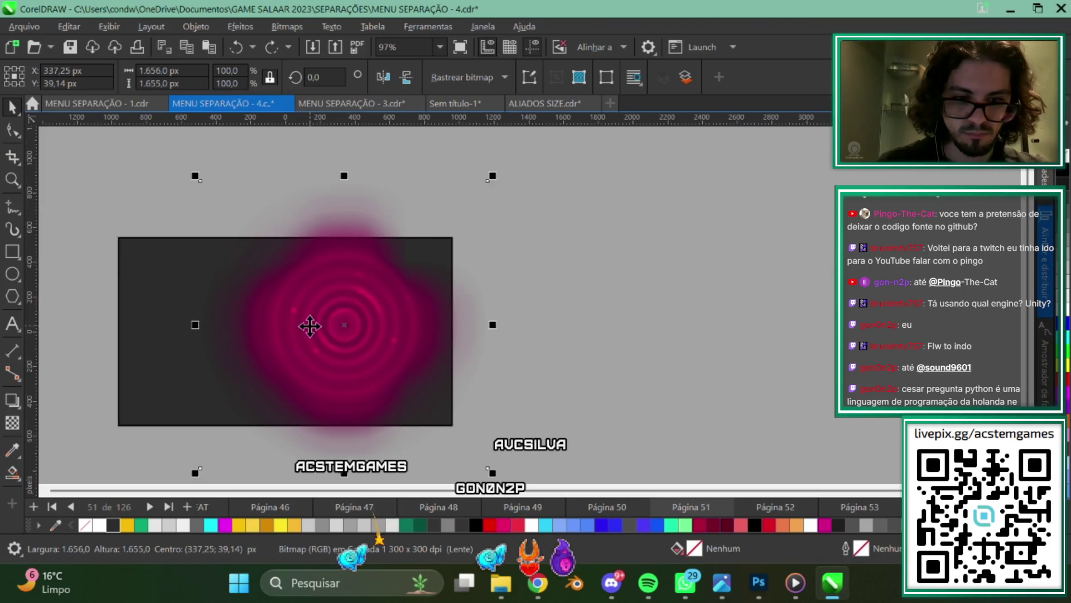
{"action": "key", "text": "ctrl+shift+z"}
Delete the dark background rectangle so the pink glow sits on the white page.
{"action": "left_click", "coordinate": [777, 290]}
{"action": "scroll", "coordinate": [608, 315], "scroll_direction": "down", "scroll_amount": 2}
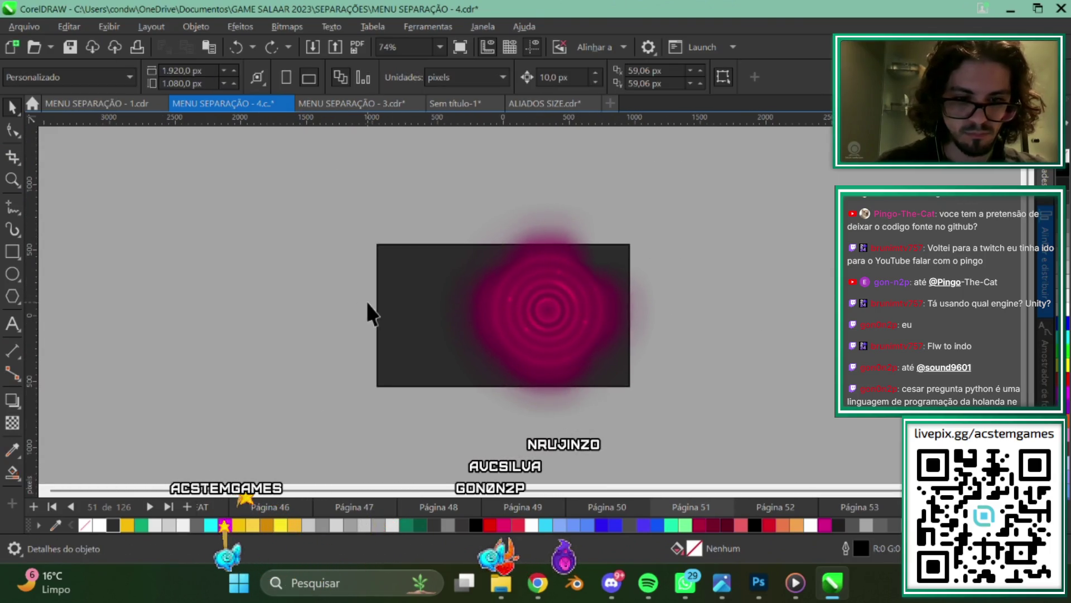
{"action": "left_click_drag", "start_coordinate": [554, 376], "coordinate": [533, 370]}
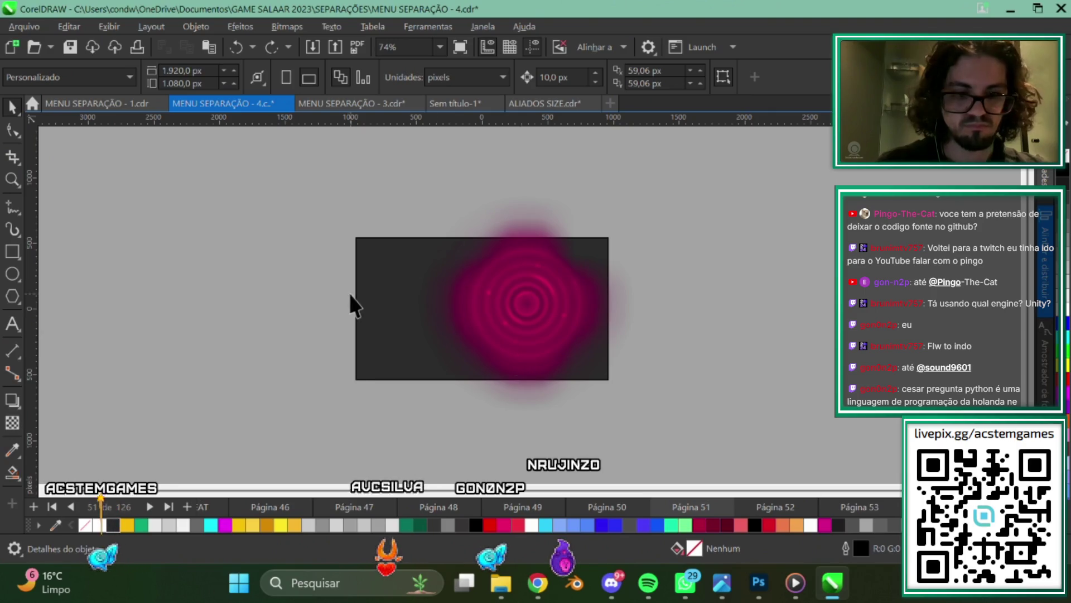
{"action": "left_click", "coordinate": [398, 314]}
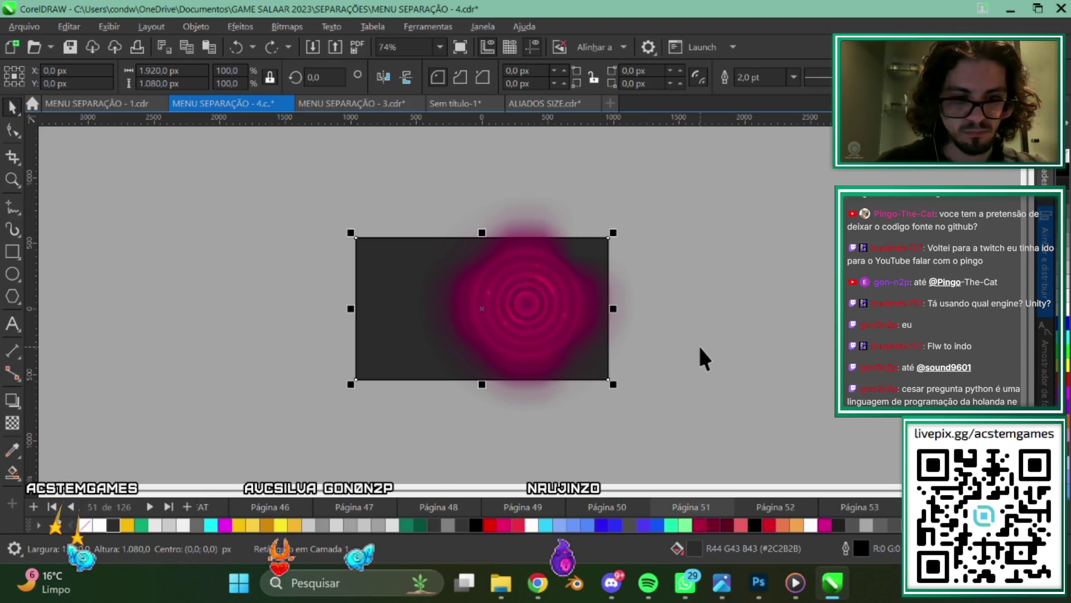
{"action": "key", "text": "Delete"}
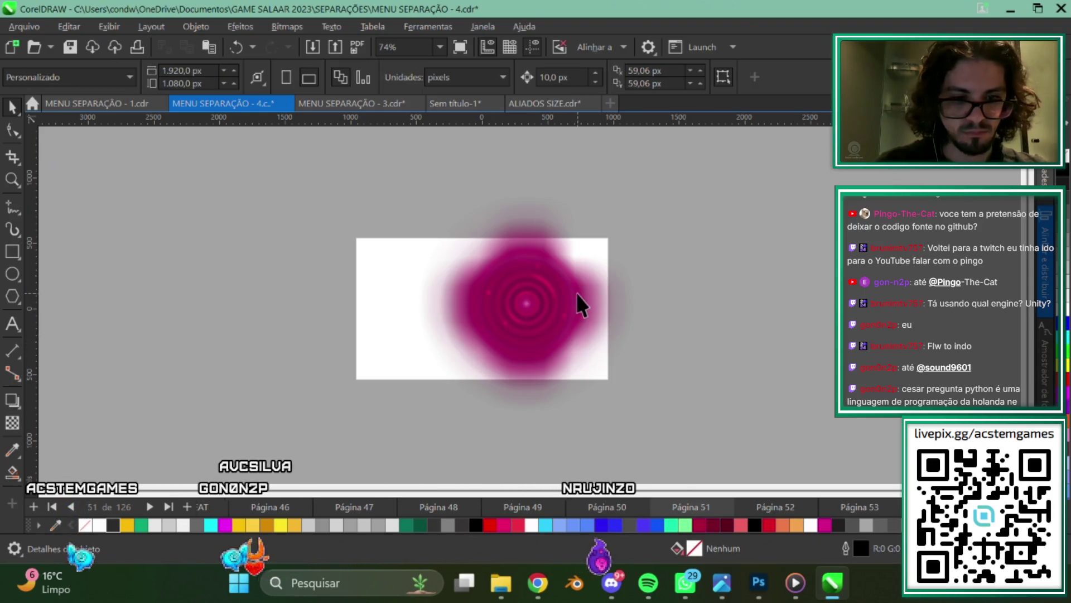
{"action": "scroll", "coordinate": [552, 352], "scroll_direction": "up", "scroll_amount": 1}
{"action": "scroll", "coordinate": [438, 326], "scroll_direction": "down", "scroll_amount": 2}
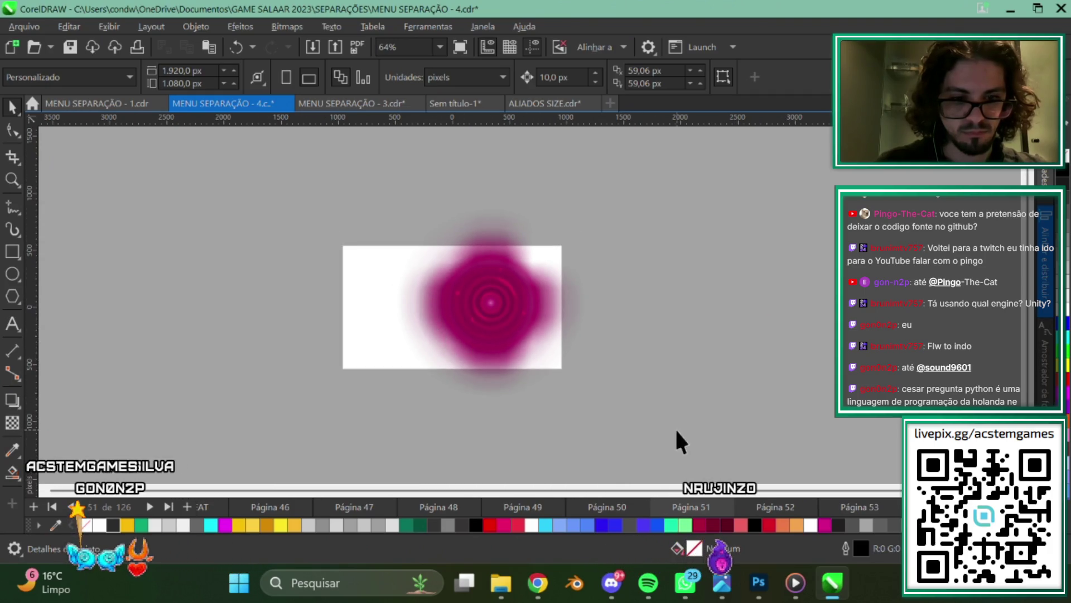
{"action": "left_click_drag", "start_coordinate": [302, 136], "coordinate": [317, 159]}
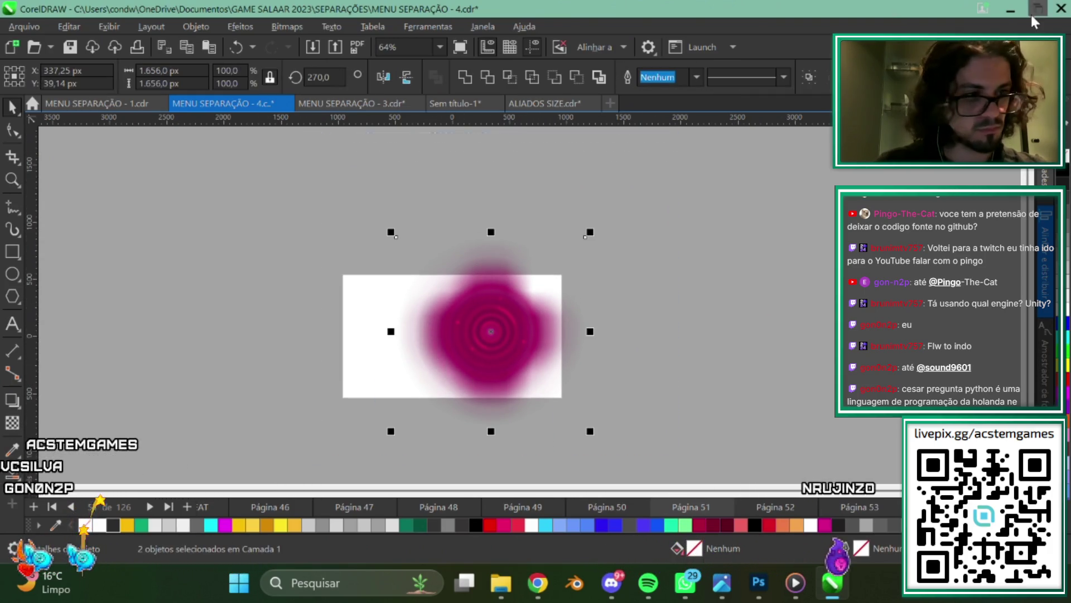
Browse from GAME SALAAR 2023 into SEPARAÇÕES > MARKET in File Explorer.
{"action": "left_click", "coordinate": [1005, 12]}
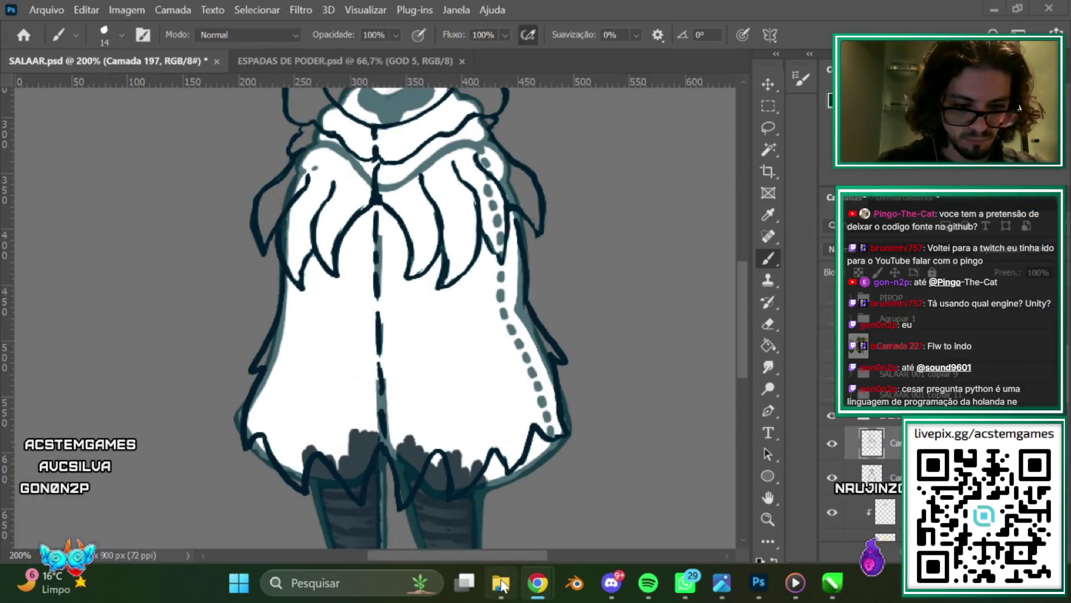
{"action": "left_click", "coordinate": [502, 584]}
{"action": "left_click", "coordinate": [461, 48]}
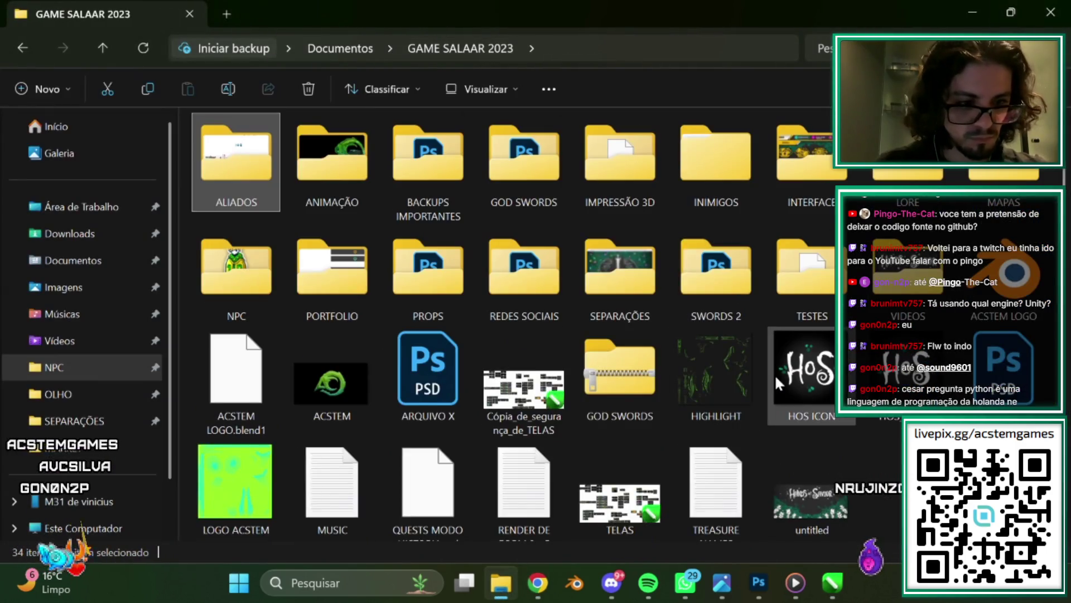
{"action": "double_click", "coordinate": [601, 280]}
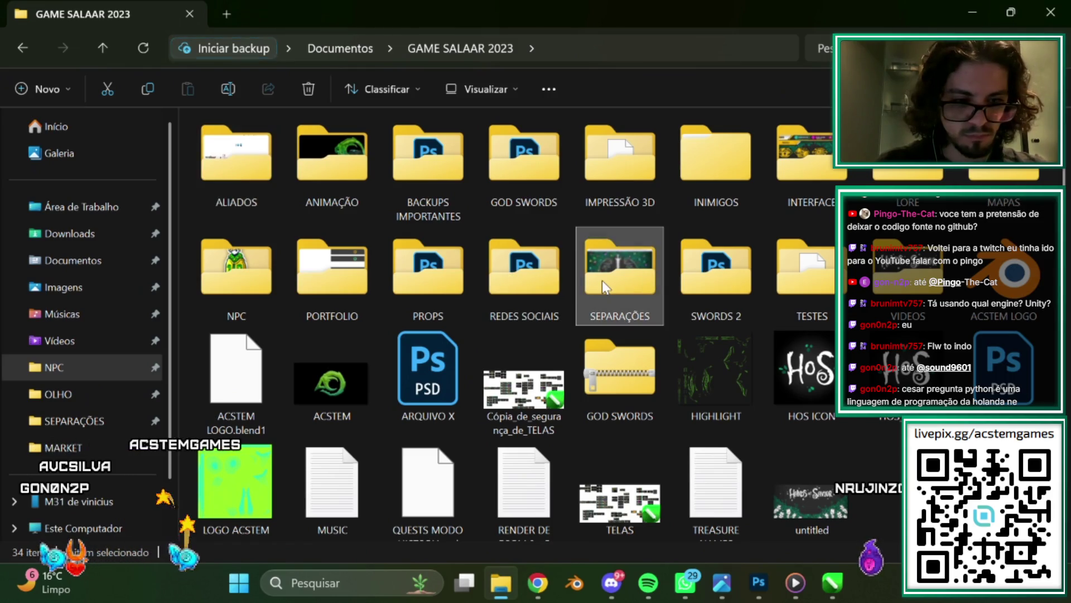
{"action": "double_click", "coordinate": [756, 363]}
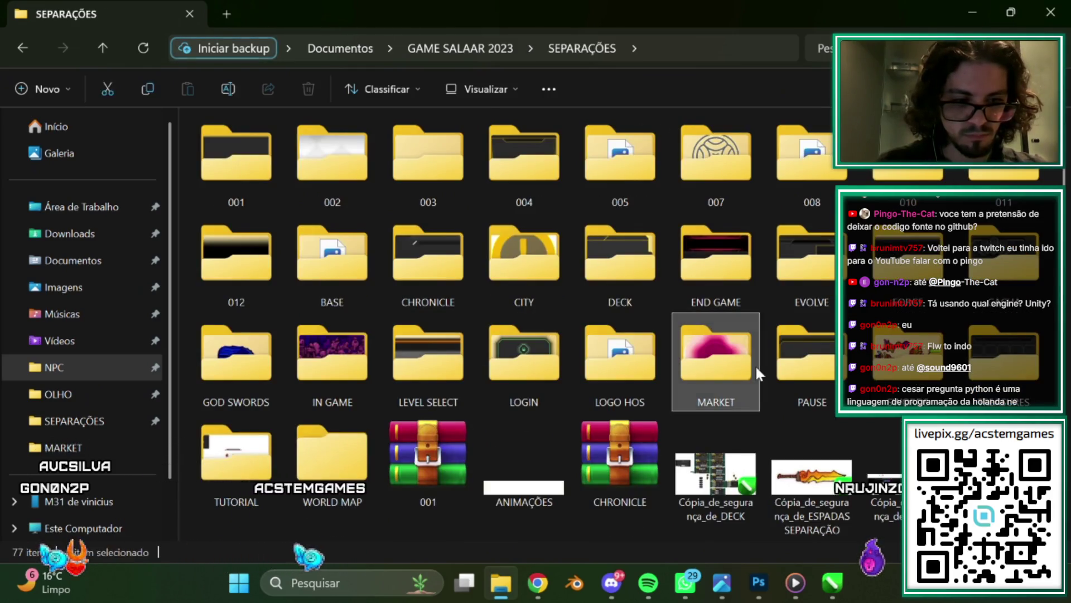
{"action": "scroll", "coordinate": [667, 370], "scroll_direction": "down", "scroll_amount": 5}
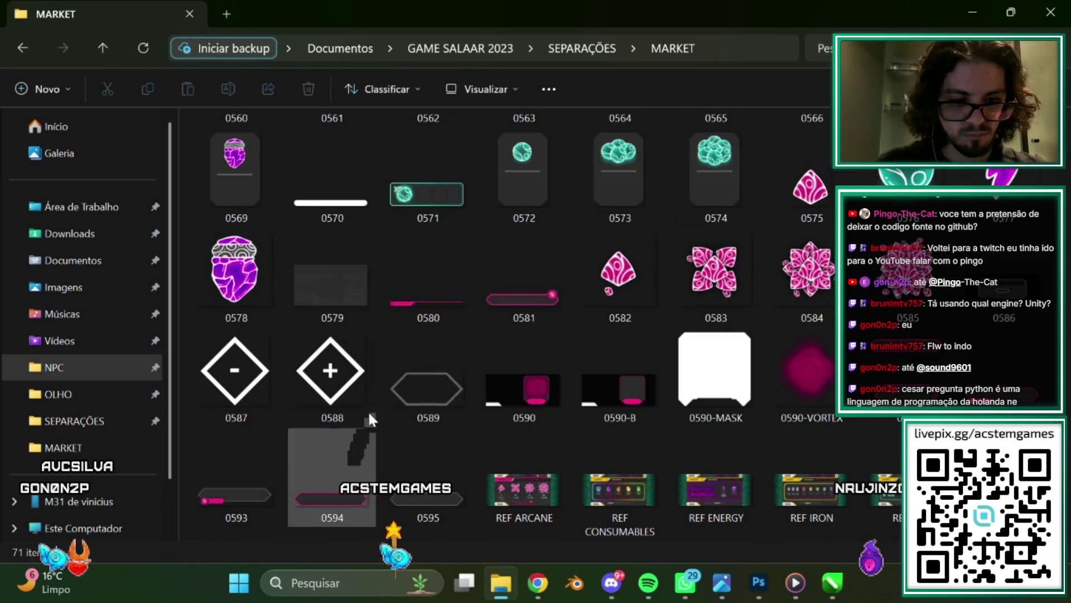
Select assets 0590 through 0595 and compress them into a ZIP archive.
{"action": "left_click", "coordinate": [522, 390]}
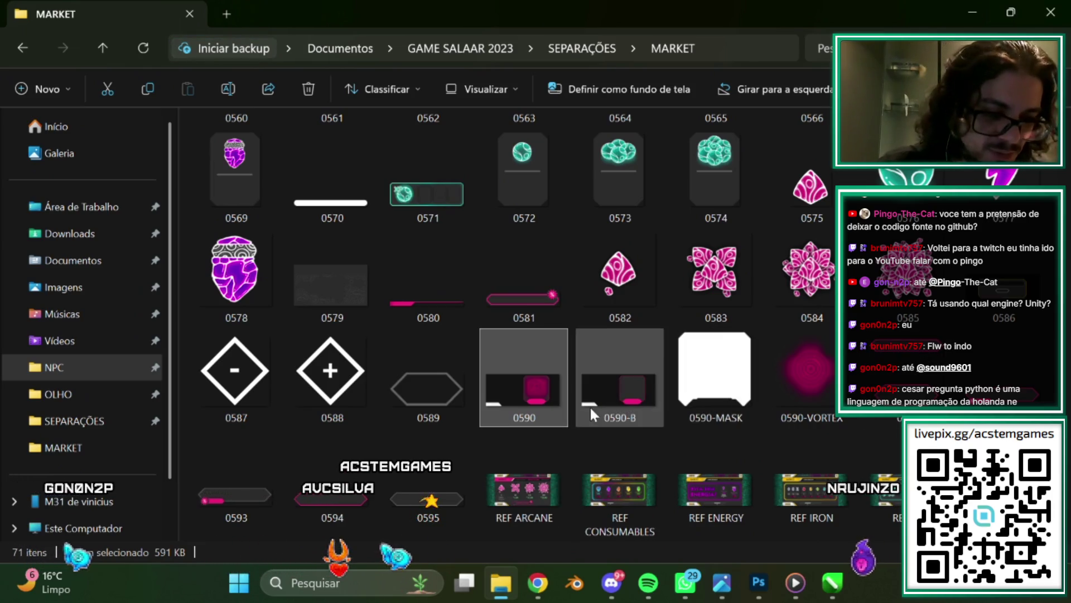
{"action": "left_click", "coordinate": [419, 501], "text": "shift"}
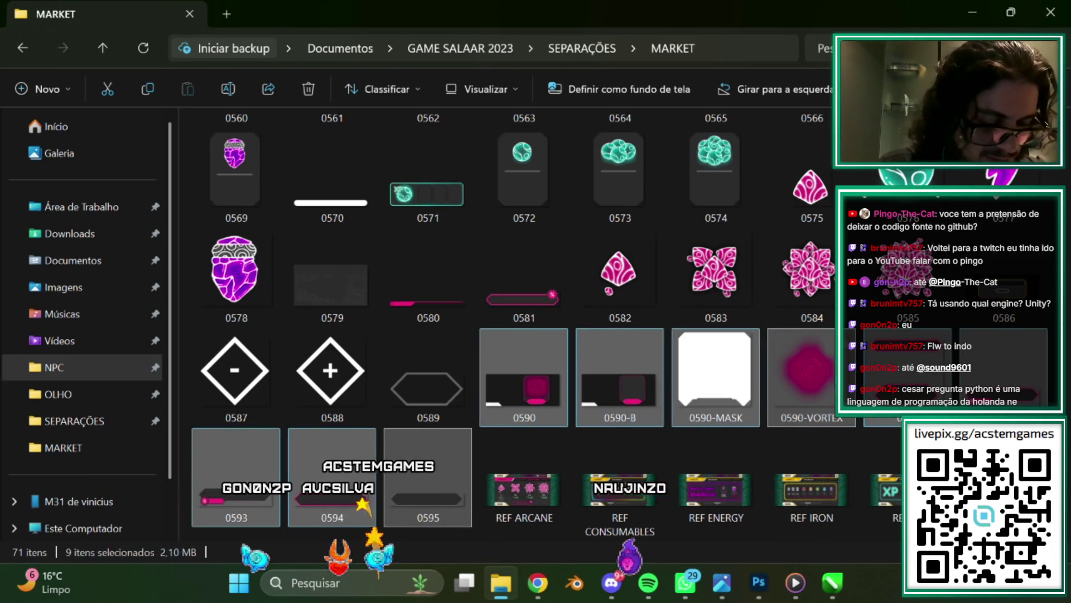
{"action": "right_click", "coordinate": [606, 389]}
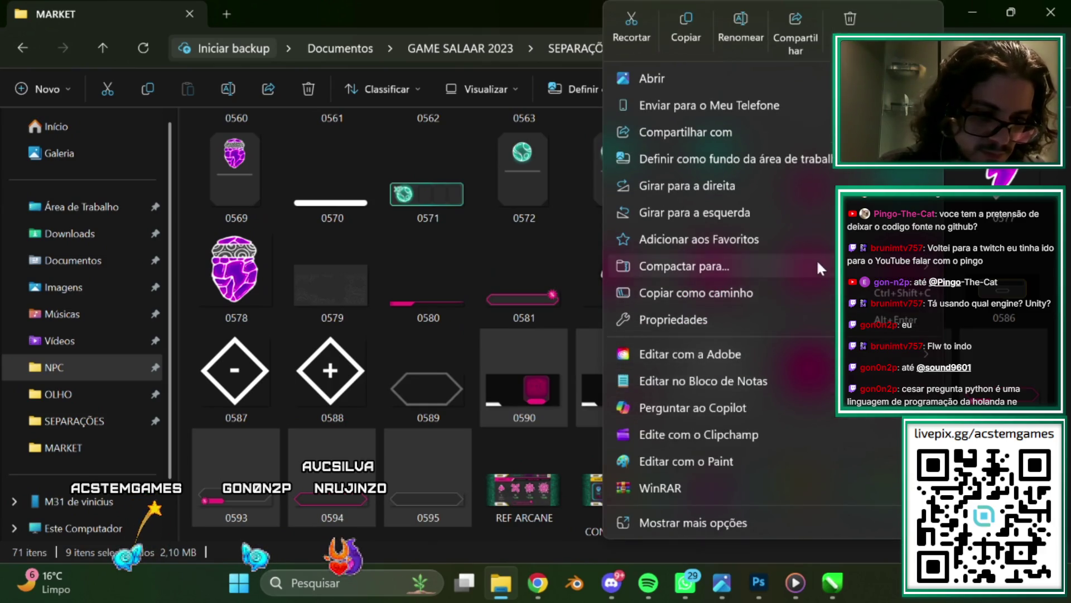
{"action": "mouse_move", "coordinate": [684, 266]}
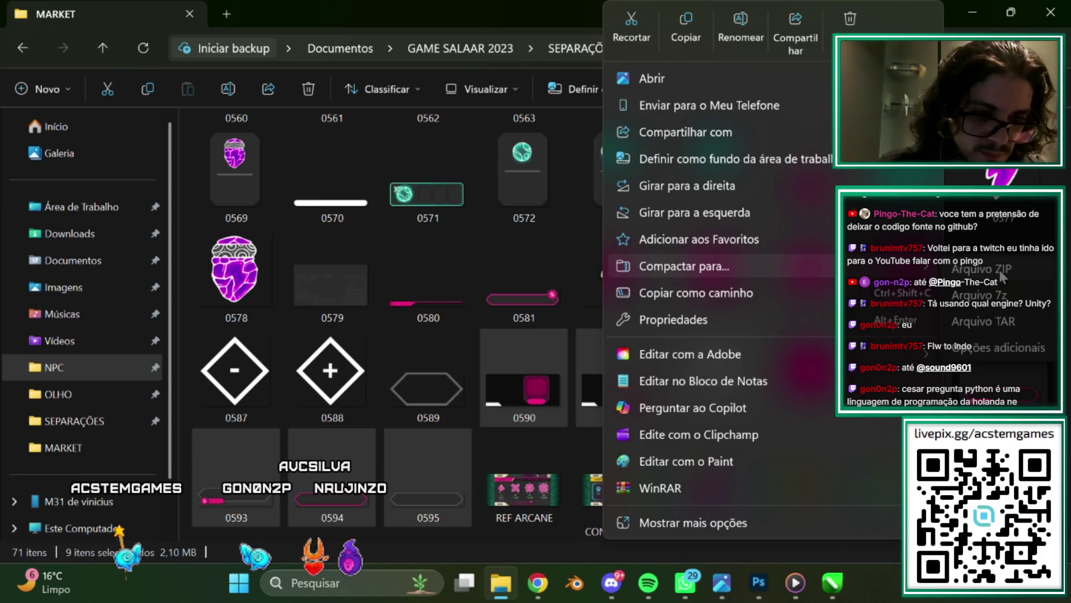
{"action": "left_click", "coordinate": [999, 270]}
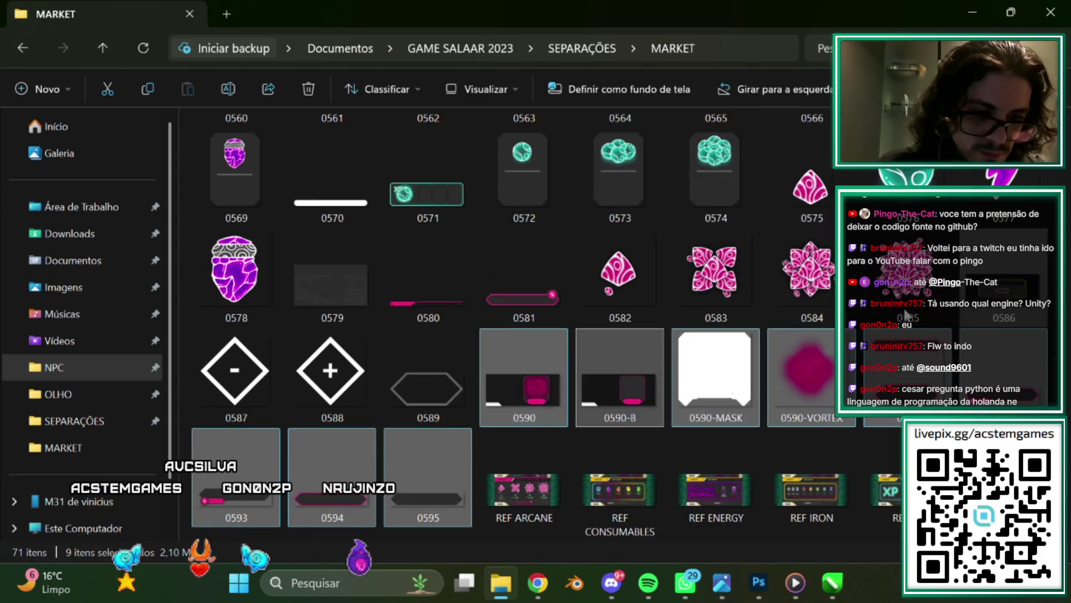
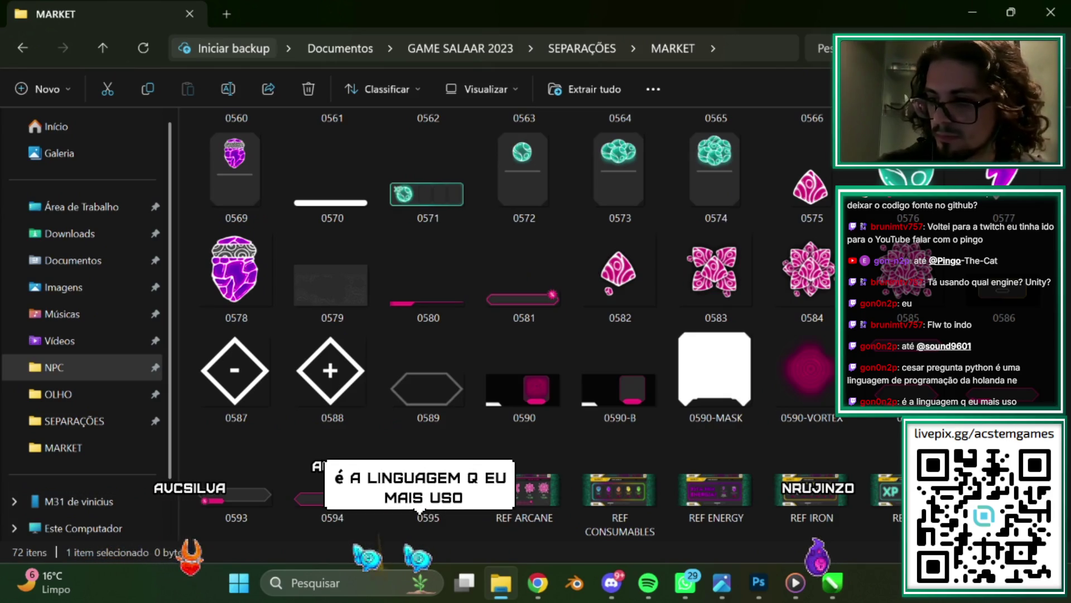
Select an image in the MARKET folder, then minimize File Explorer to reveal the SALAAR.psd drawing.
{"action": "left_click", "coordinate": [993, 357]}
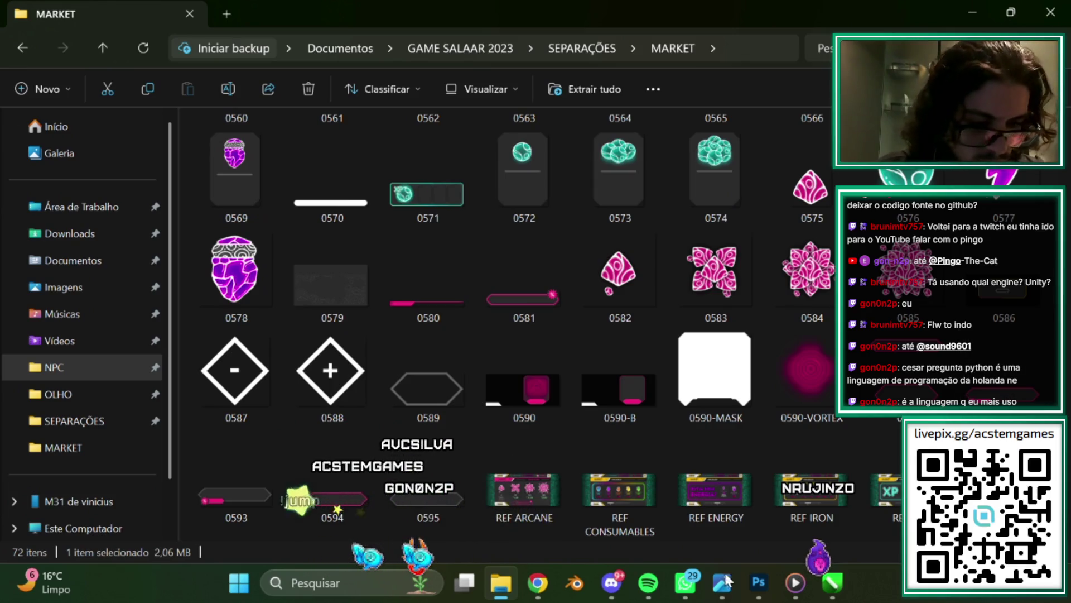
{"action": "left_click", "coordinate": [611, 586]}
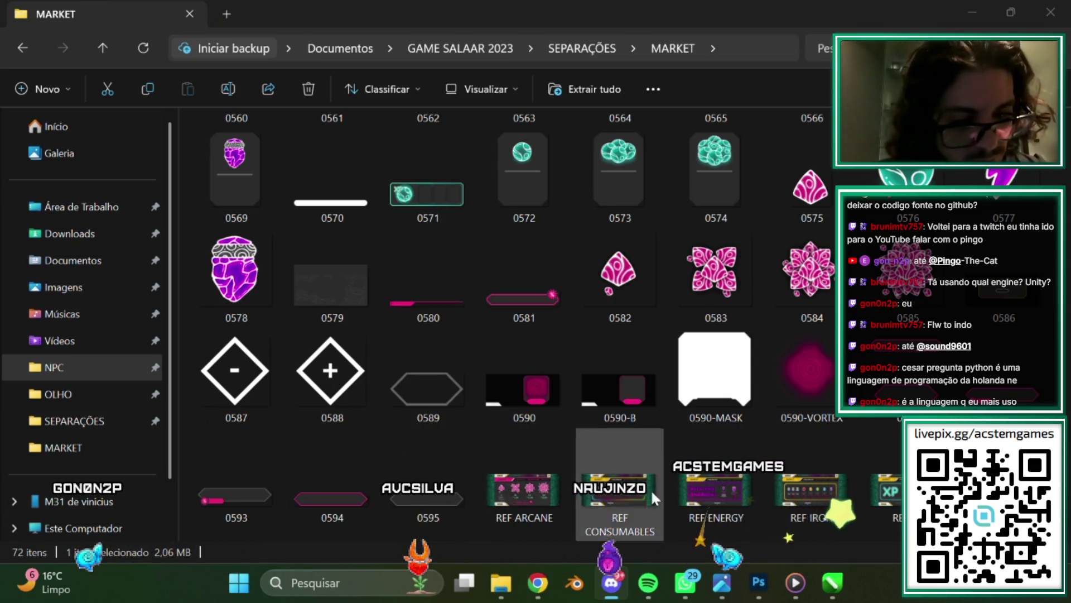
{"action": "left_click", "coordinate": [975, 10]}
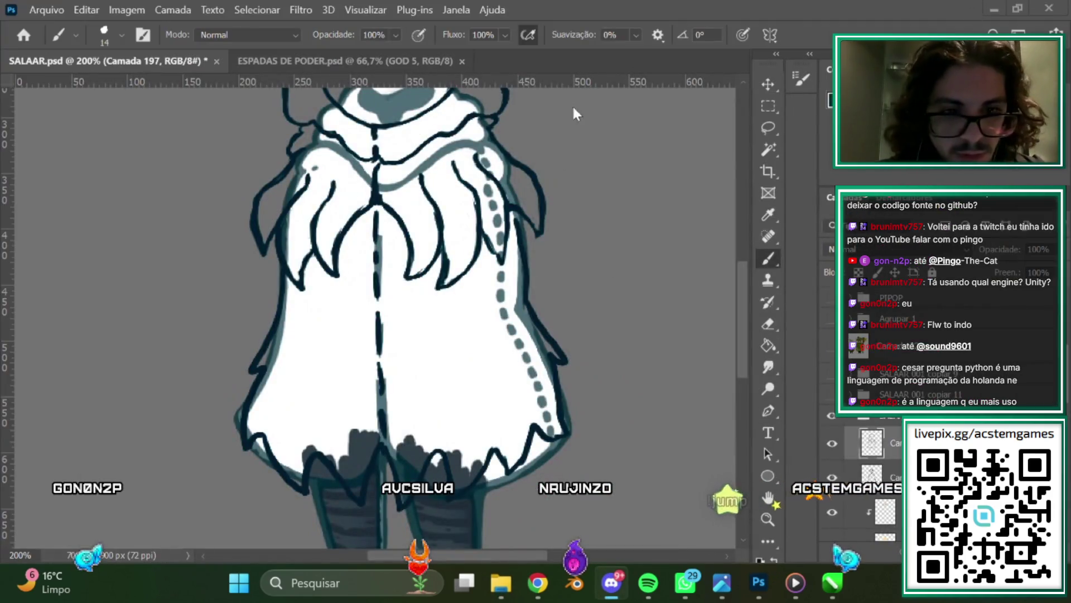
{"action": "mouse_move", "coordinate": [538, 583]}
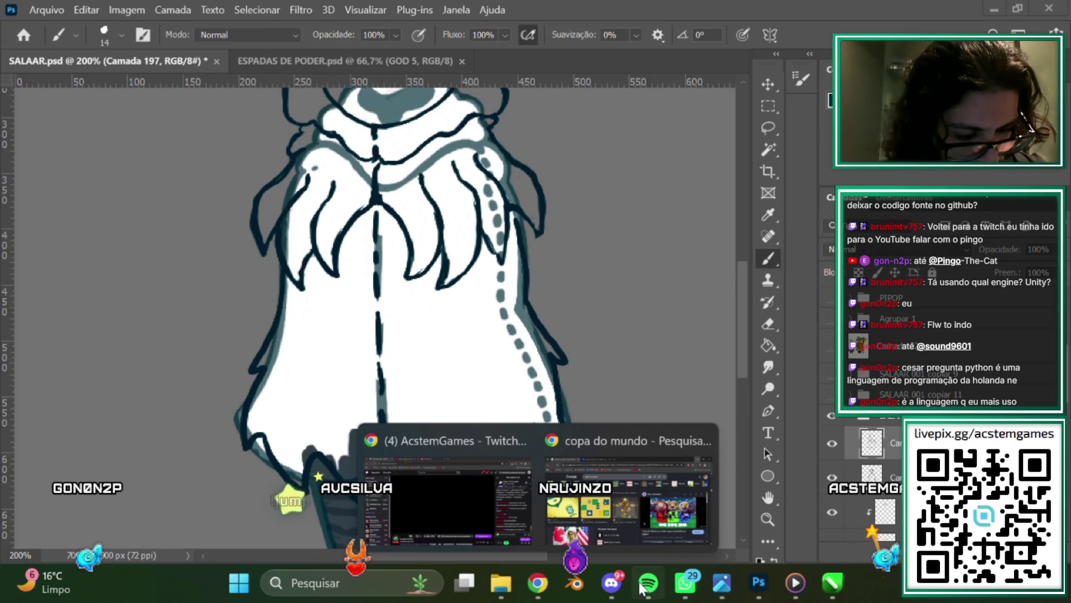
Switch to CorelDRAW's MENU SEPARAÇÃO 4 file and page back from page 51 to page 47.
{"action": "left_click", "coordinate": [823, 593]}
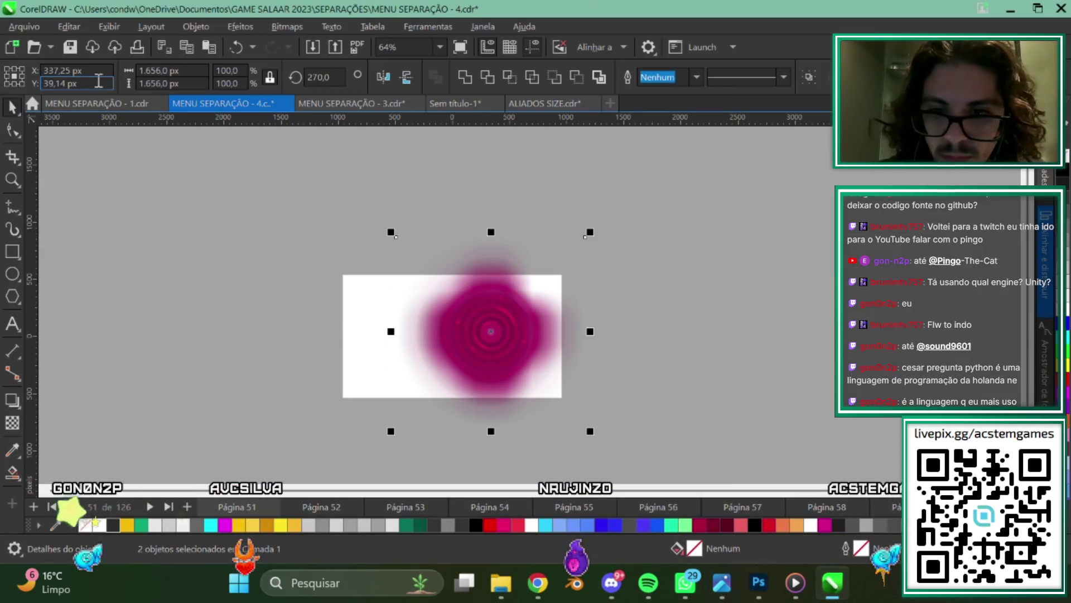
{"action": "scroll", "coordinate": [318, 502], "scroll_direction": "up", "scroll_amount": 3}
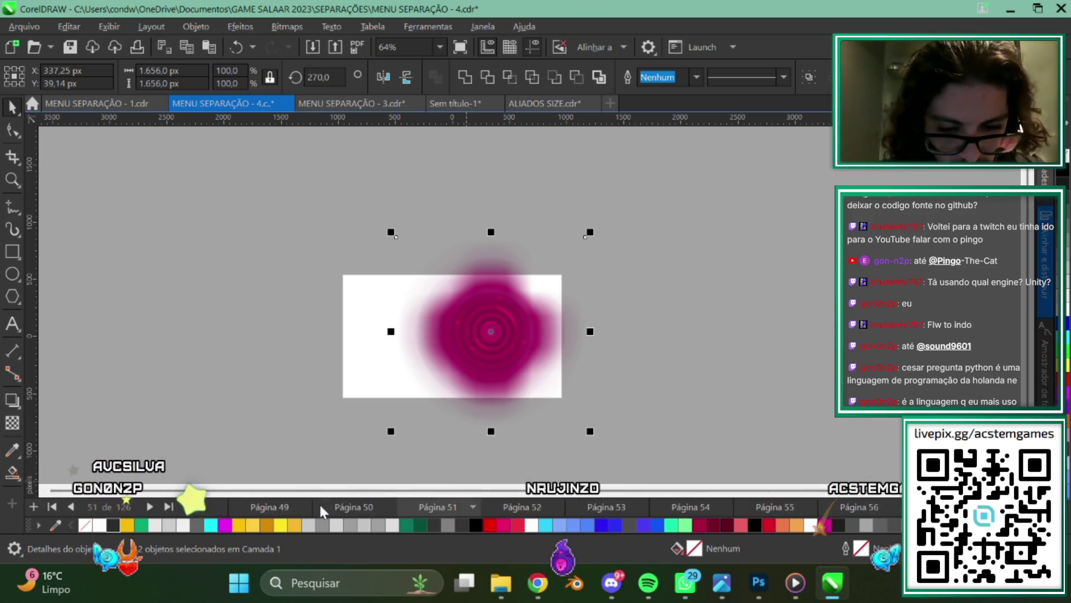
{"action": "left_click", "coordinate": [394, 506]}
{"action": "left_click", "coordinate": [339, 508]}
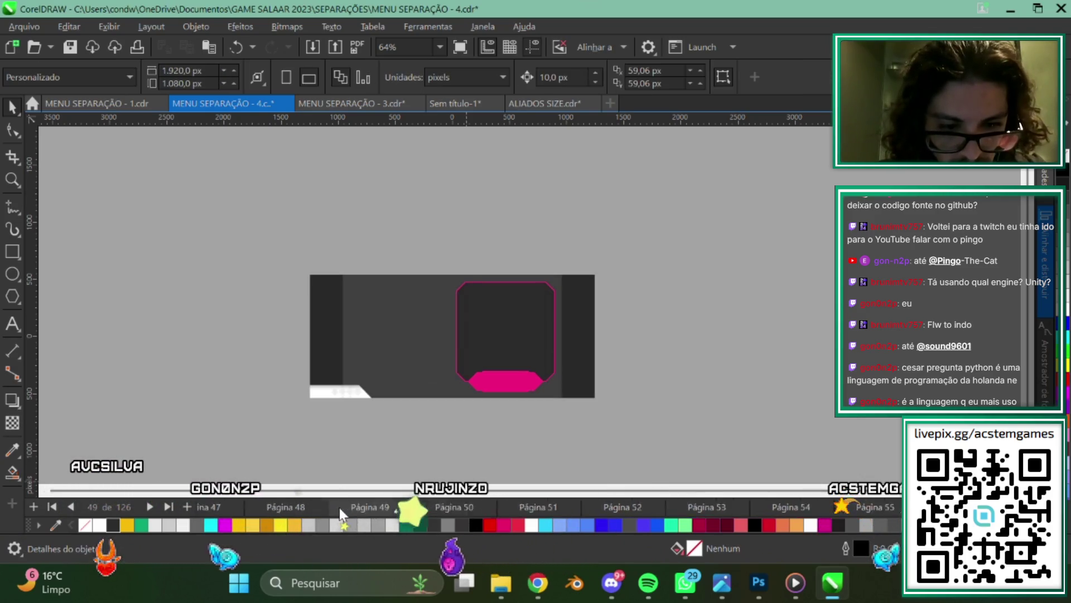
{"action": "left_click", "coordinate": [339, 507]}
{"action": "left_click", "coordinate": [299, 509]}
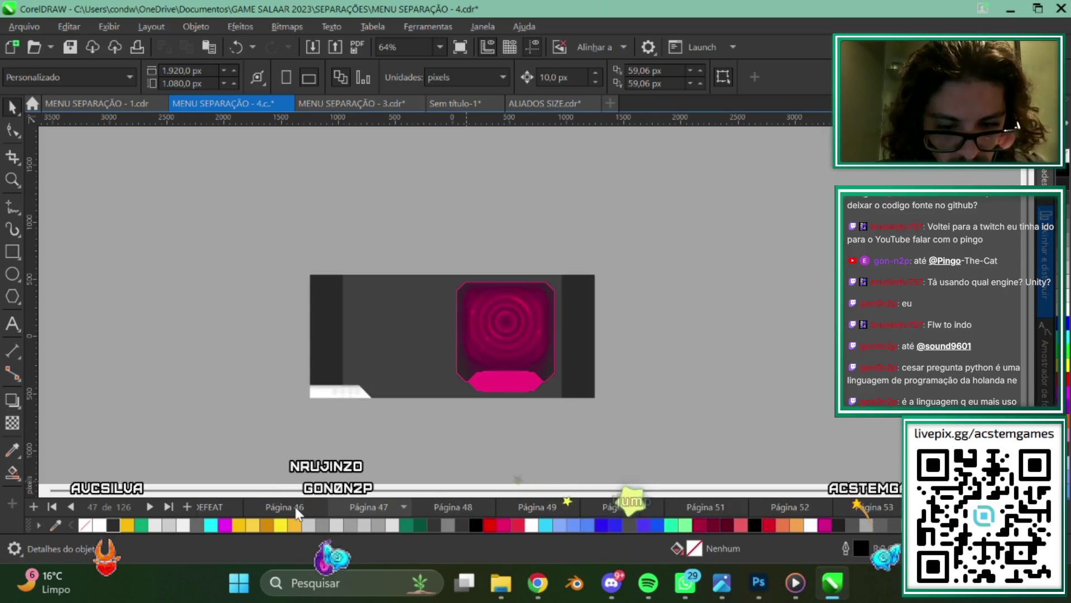
Pan and scroll around the page to bring the game menu screens into view.
{"action": "scroll", "coordinate": [401, 260], "scroll_direction": "down", "scroll_amount": 2}
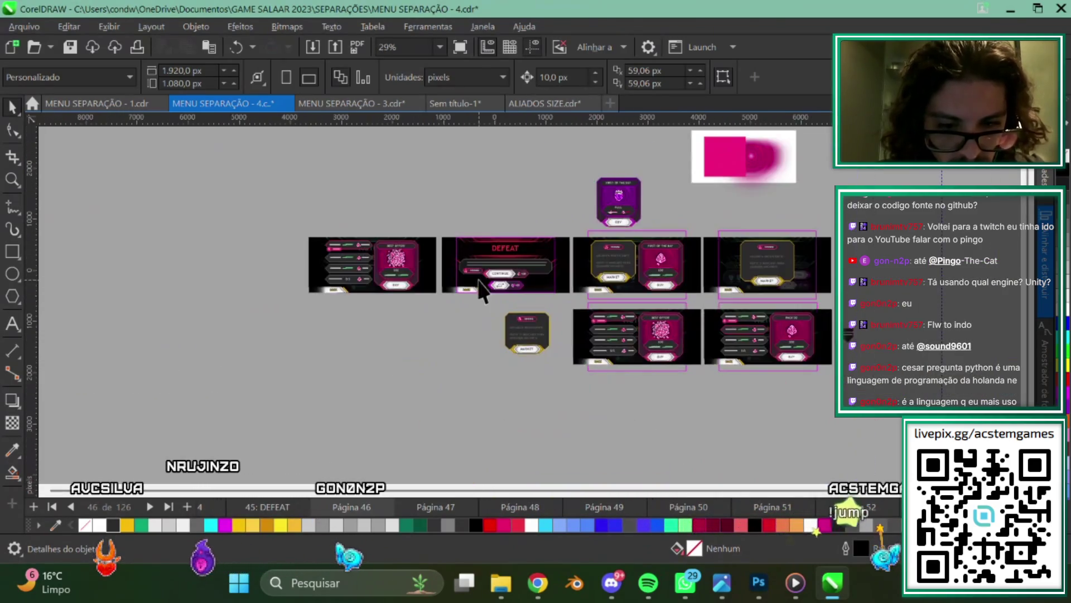
{"action": "scroll", "coordinate": [544, 317], "scroll_direction": "up", "scroll_amount": 1}
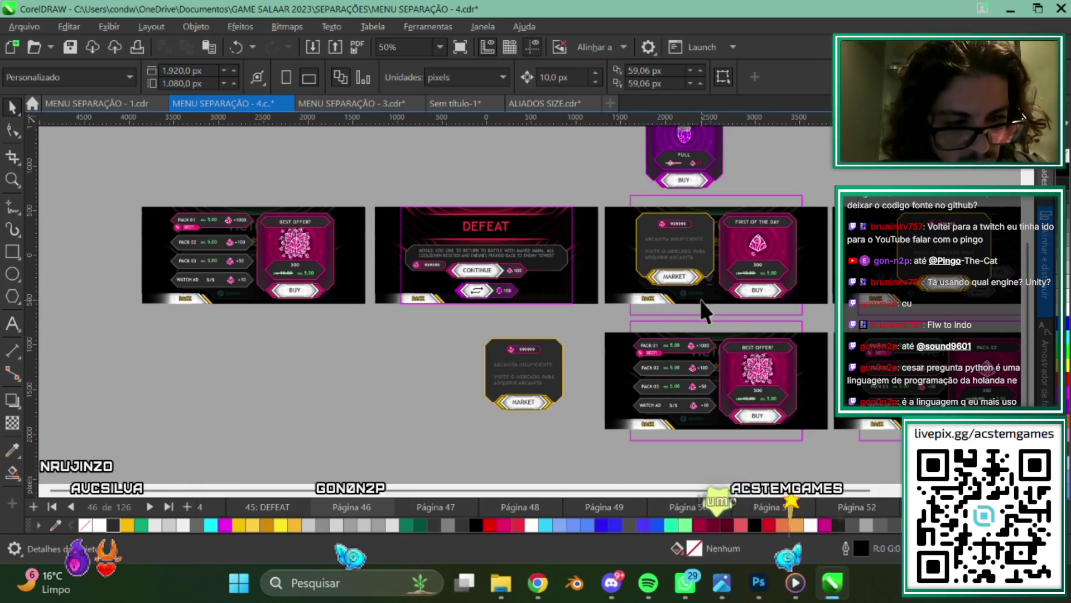
{"action": "scroll", "coordinate": [701, 300], "scroll_direction": "right", "scroll_amount": 3}
{"action": "scroll", "coordinate": [571, 300], "scroll_direction": "left", "scroll_amount": 2}
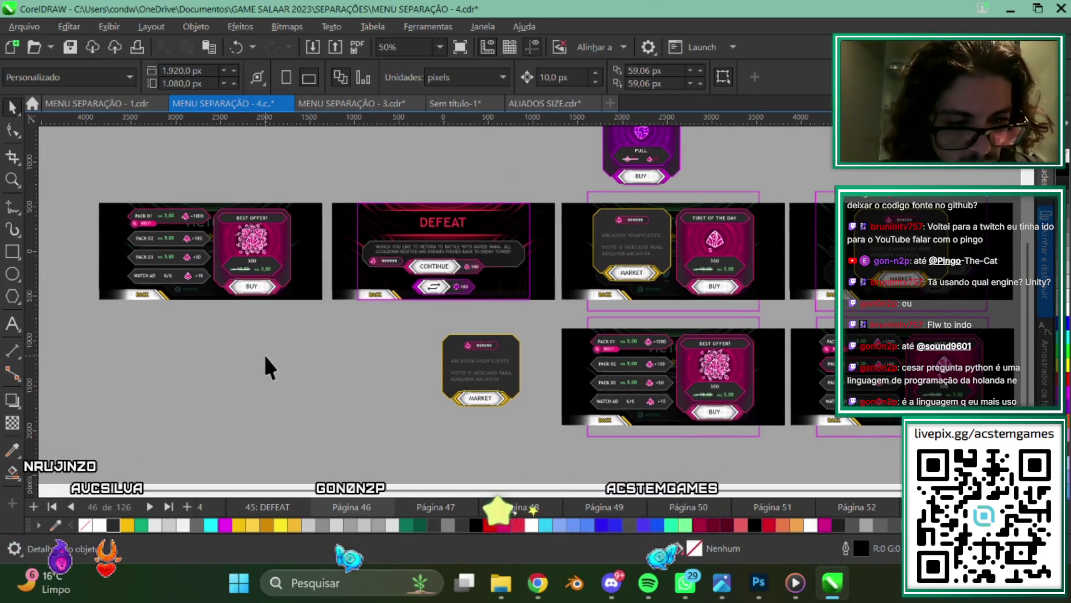
{"action": "scroll", "coordinate": [570, 347], "scroll_direction": "left", "scroll_amount": 3}
{"action": "scroll", "coordinate": [376, 312], "scroll_direction": "right", "scroll_amount": 3}
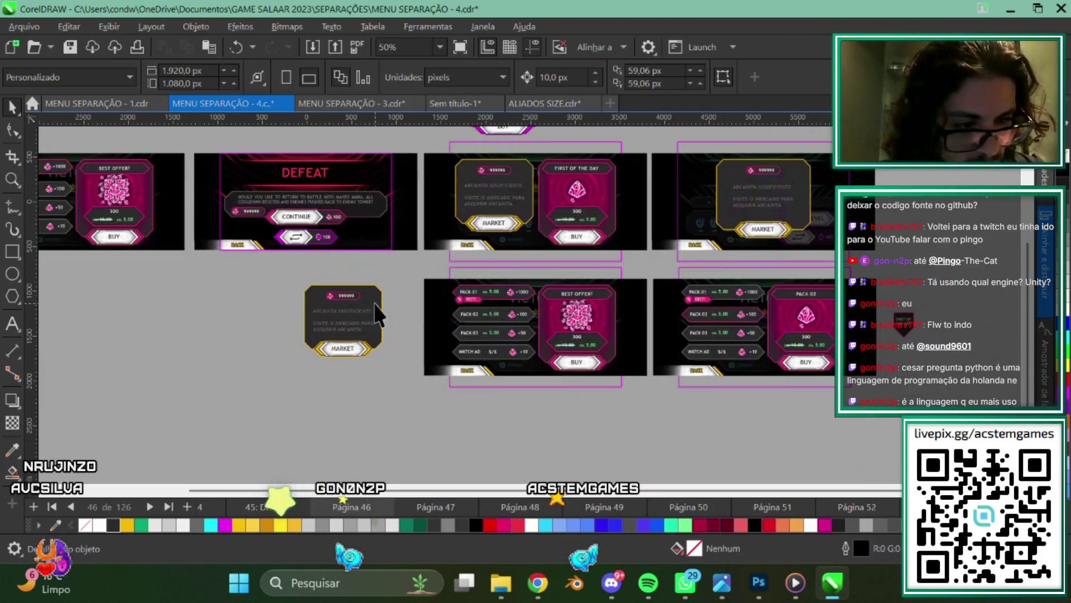
{"action": "scroll", "coordinate": [623, 368], "scroll_direction": "left", "scroll_amount": 3}
{"action": "scroll", "coordinate": [622, 363], "scroll_direction": "left", "scroll_amount": 1}
{"action": "scroll", "coordinate": [486, 364], "scroll_direction": "left", "scroll_amount": 3}
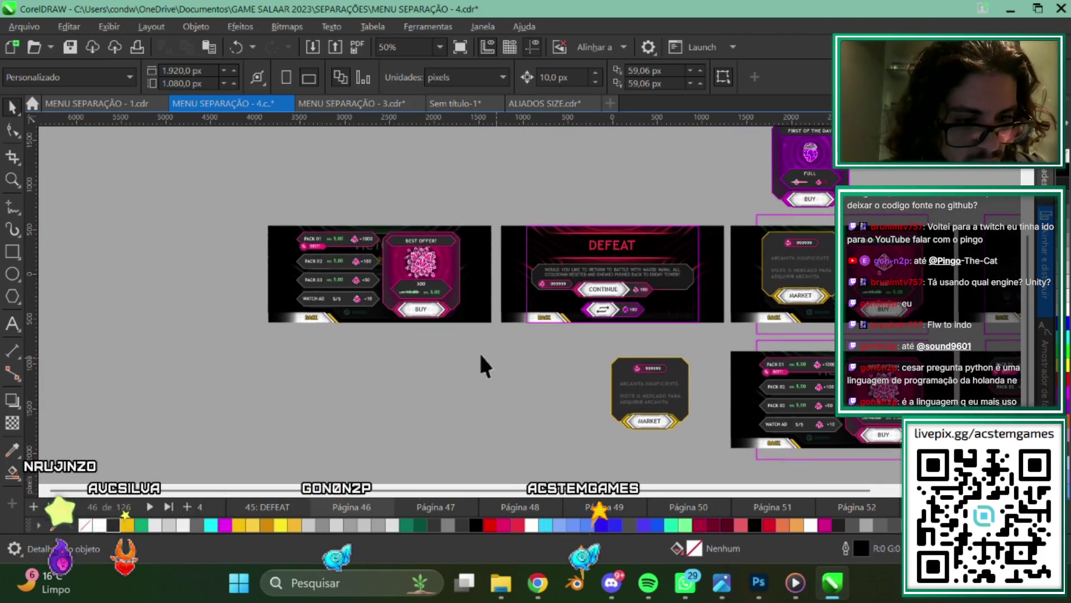
{"action": "scroll", "coordinate": [311, 292], "scroll_direction": "up", "scroll_amount": 2}
Zoom in and frame the store screen showing three gem packs and the 300-gem BEST OFFER.
{"action": "scroll", "coordinate": [304, 301], "scroll_direction": "up", "scroll_amount": 2}
{"action": "scroll", "coordinate": [426, 335], "scroll_direction": "up", "scroll_amount": 1}
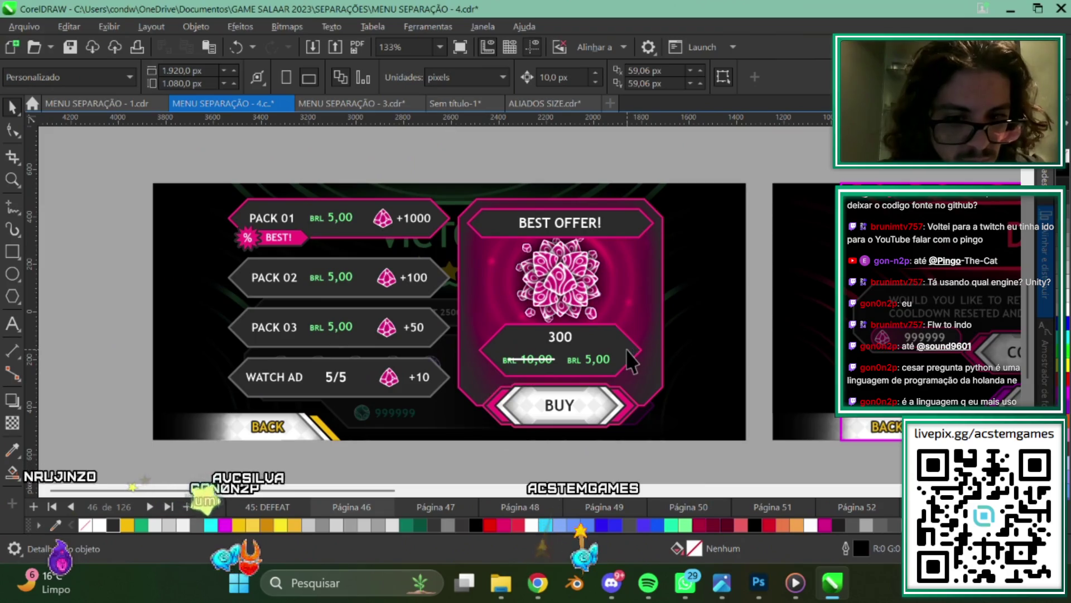
{"action": "scroll", "coordinate": [425, 335], "scroll_direction": "up", "scroll_amount": 1}
{"action": "scroll", "coordinate": [502, 357], "scroll_direction": "up", "scroll_amount": 1}
{"action": "scroll", "coordinate": [613, 373], "scroll_direction": "left", "scroll_amount": 2}
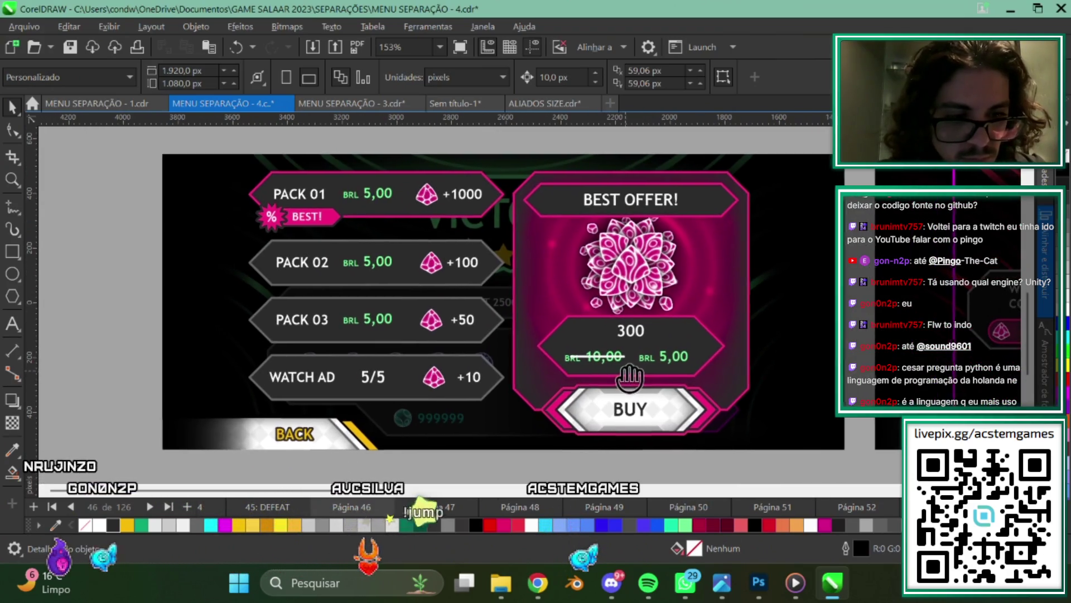
{"action": "left_click_drag", "start_coordinate": [756, 318], "coordinate": [704, 334]}
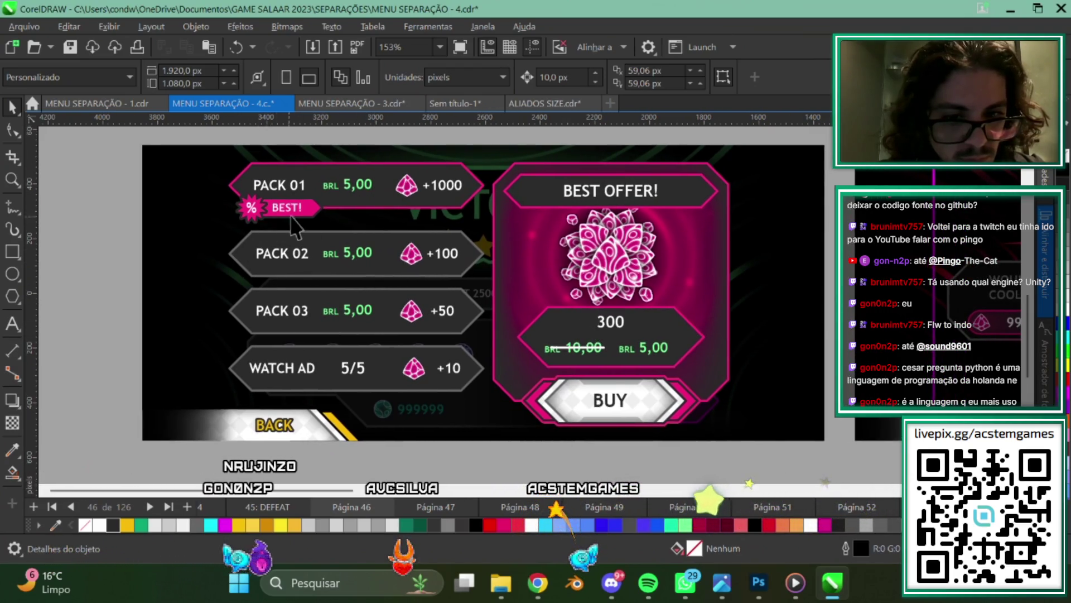
{"action": "left_click_drag", "start_coordinate": [700, 372], "coordinate": [681, 376]}
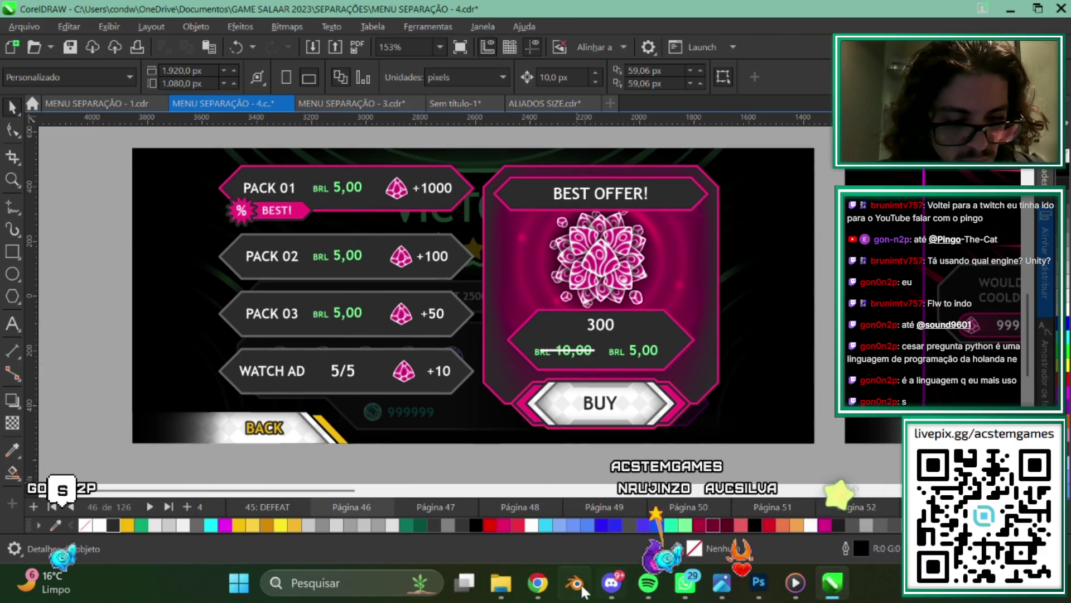
Launch Ferramenta de Captura via search 'SN' and capture the BEST OFFER store design area.
{"action": "left_click", "coordinate": [343, 572]}
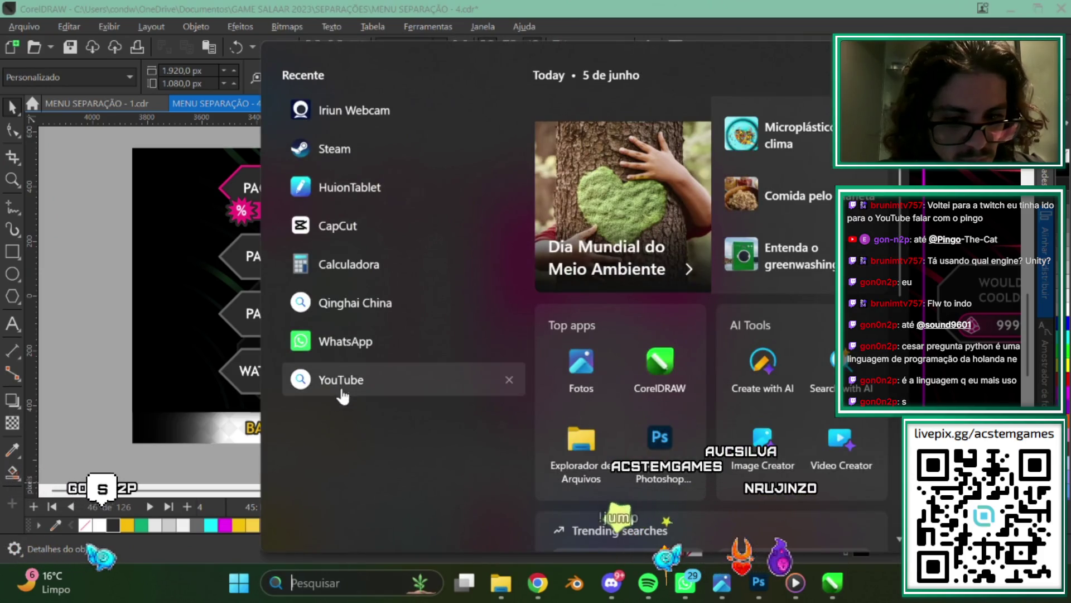
{"action": "type", "text": "SN"}
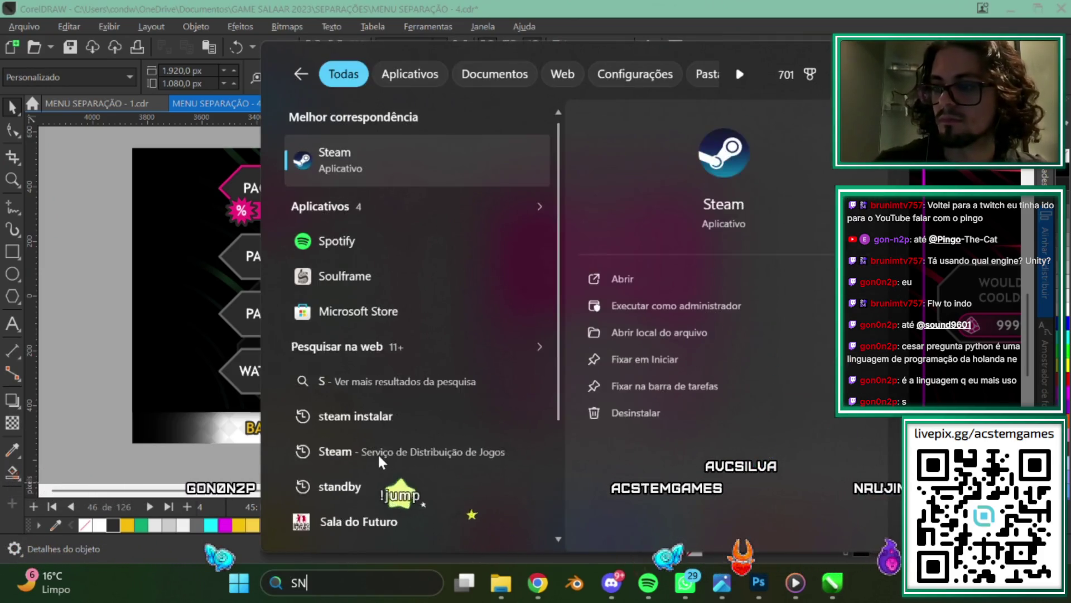
{"action": "left_click", "coordinate": [370, 166]}
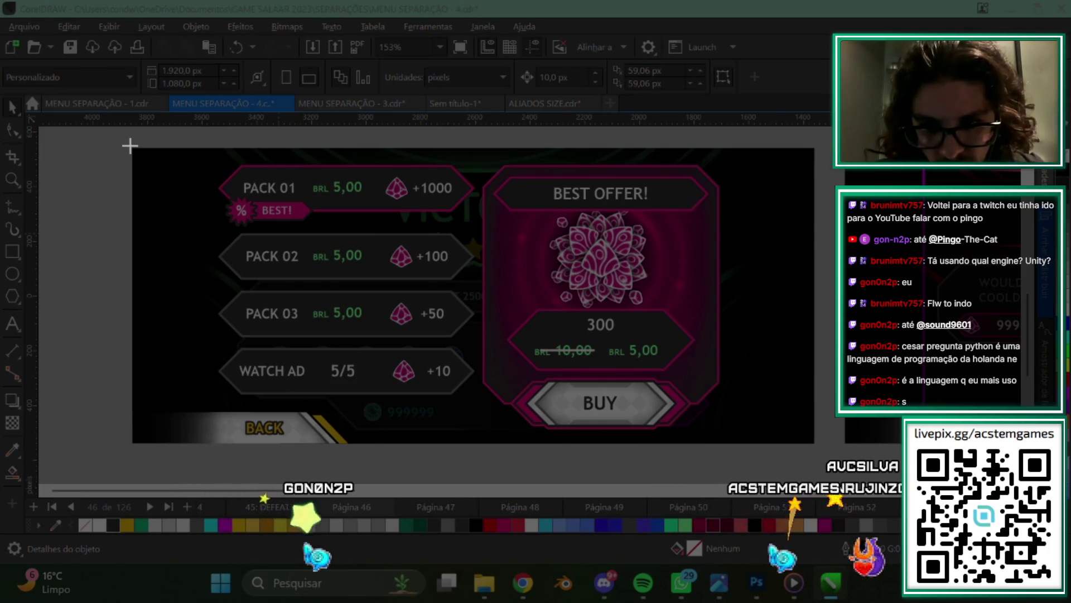
{"action": "left_click_drag", "start_coordinate": [129, 145], "coordinate": [819, 447]}
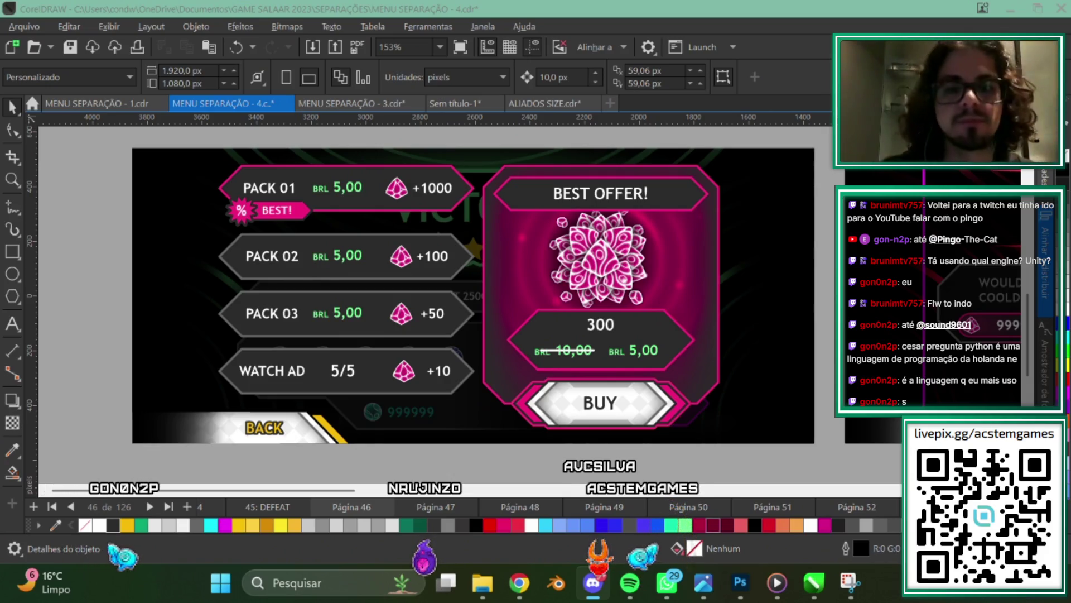
Return to the SALAAR drawing in Photoshop and switch to the Lasso tool.
{"action": "left_click", "coordinate": [734, 597]}
{"action": "scroll", "coordinate": [401, 234], "scroll_direction": "up", "scroll_amount": 2}
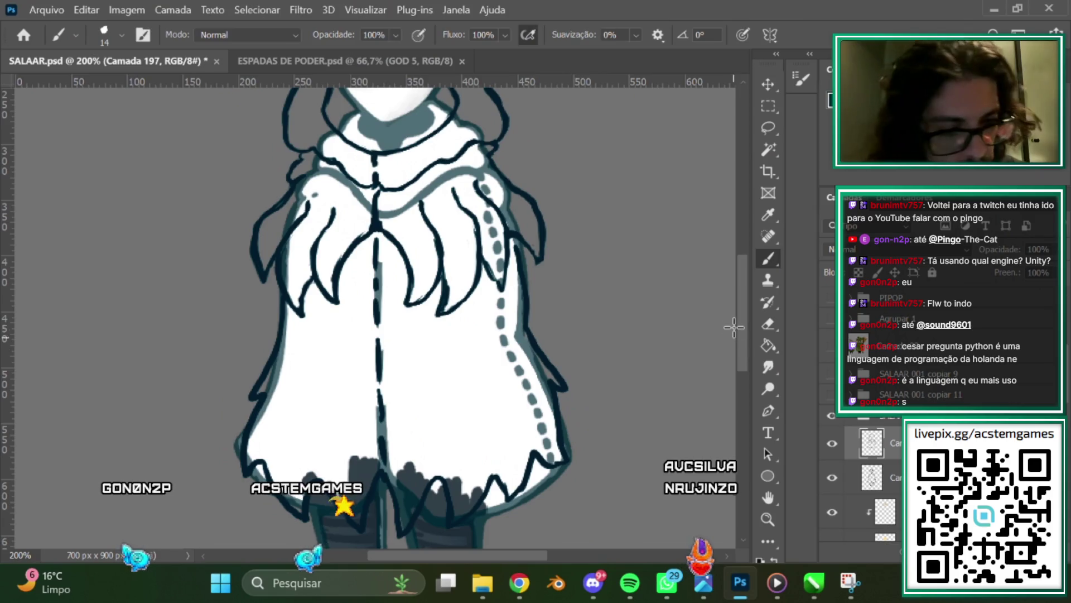
{"action": "scroll", "coordinate": [742, 350], "scroll_direction": "down", "scroll_amount": 5}
{"action": "scroll", "coordinate": [736, 346], "scroll_direction": "up", "scroll_amount": 2}
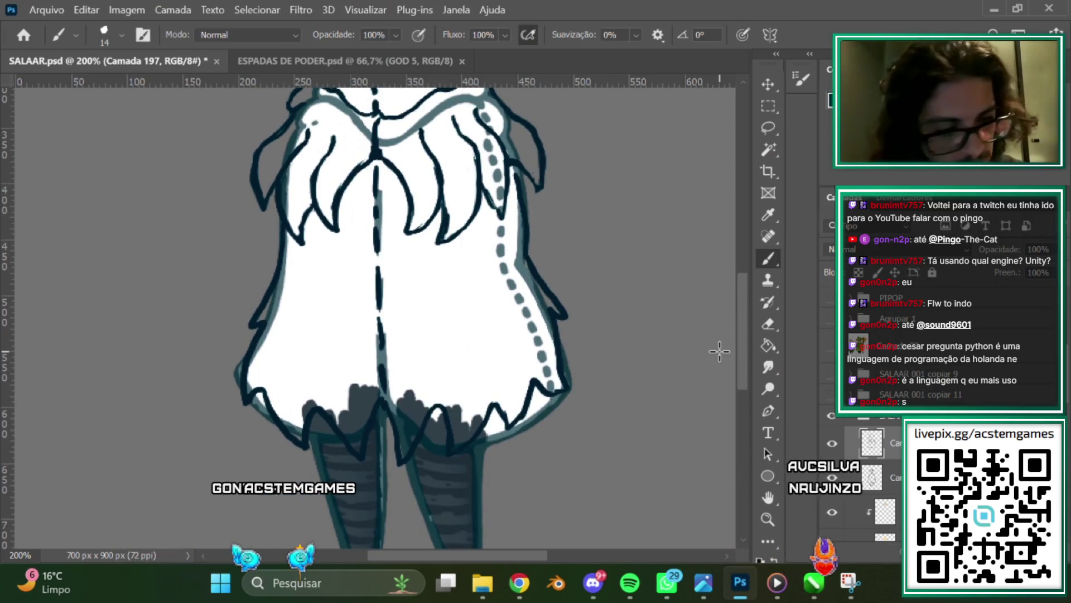
{"action": "key", "text": "l"}
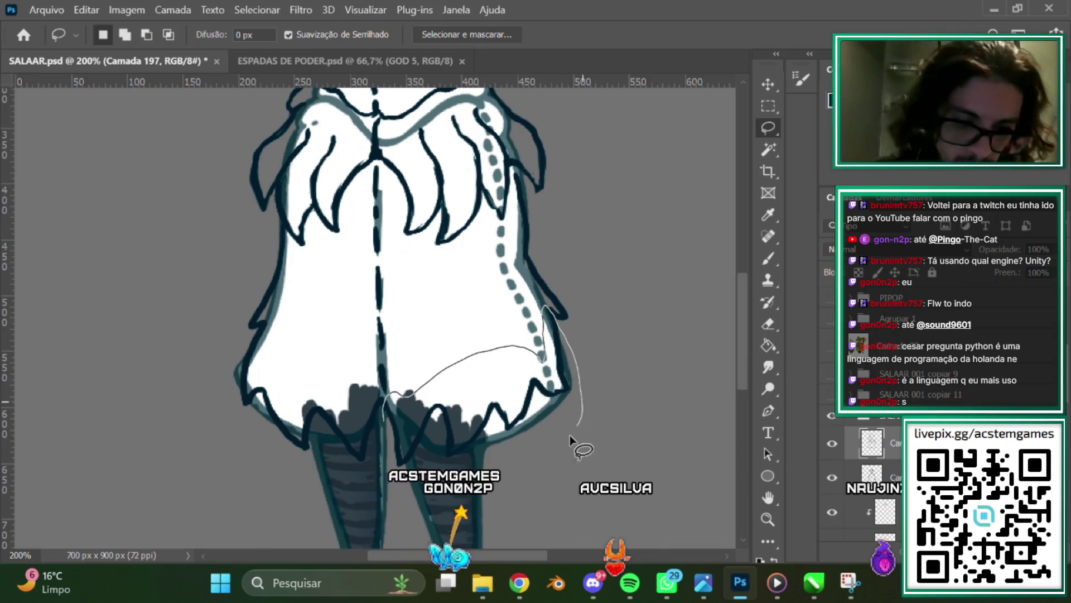
Skew the selected skirt-hem section with Free Transform so it follows the cloak's bottom edge.
{"action": "key", "text": "ctrl+t"}
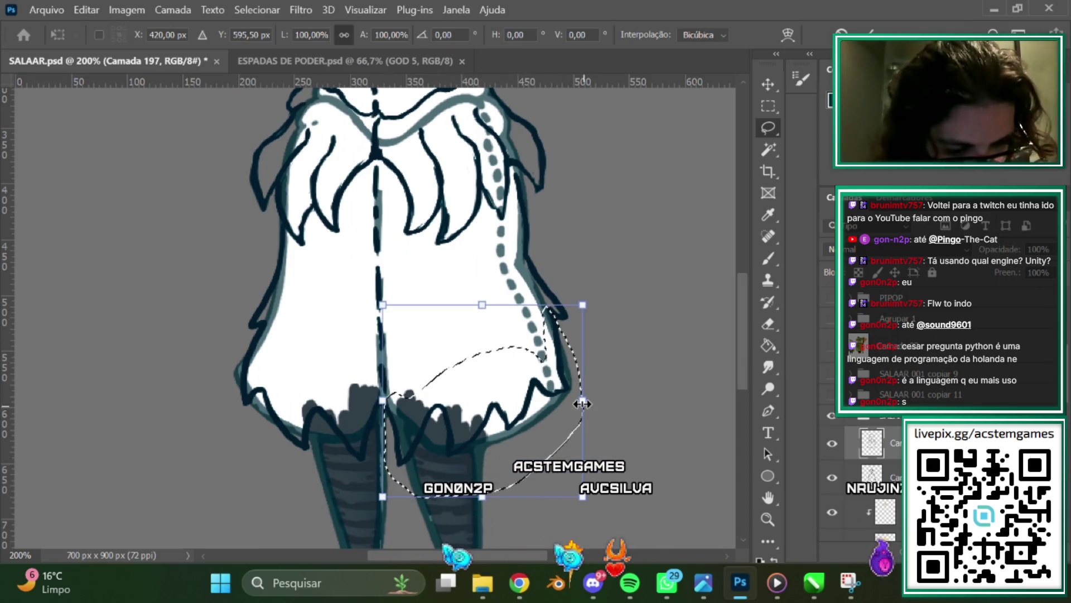
{"action": "left_click_drag", "start_coordinate": [582, 401], "coordinate": [585, 410]}
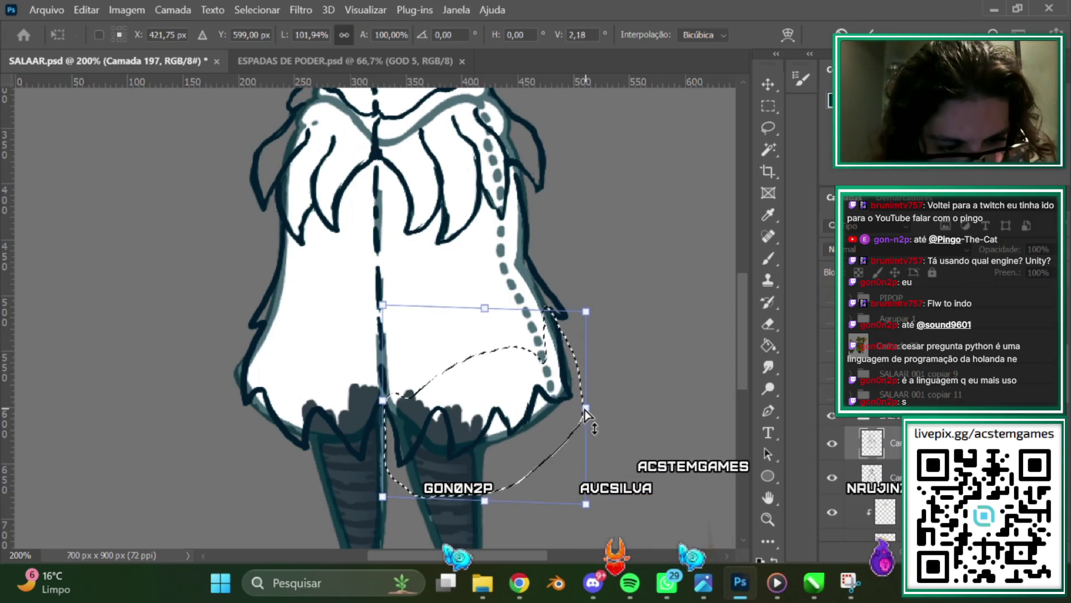
{"action": "left_click_drag", "start_coordinate": [498, 497], "coordinate": [509, 494]}
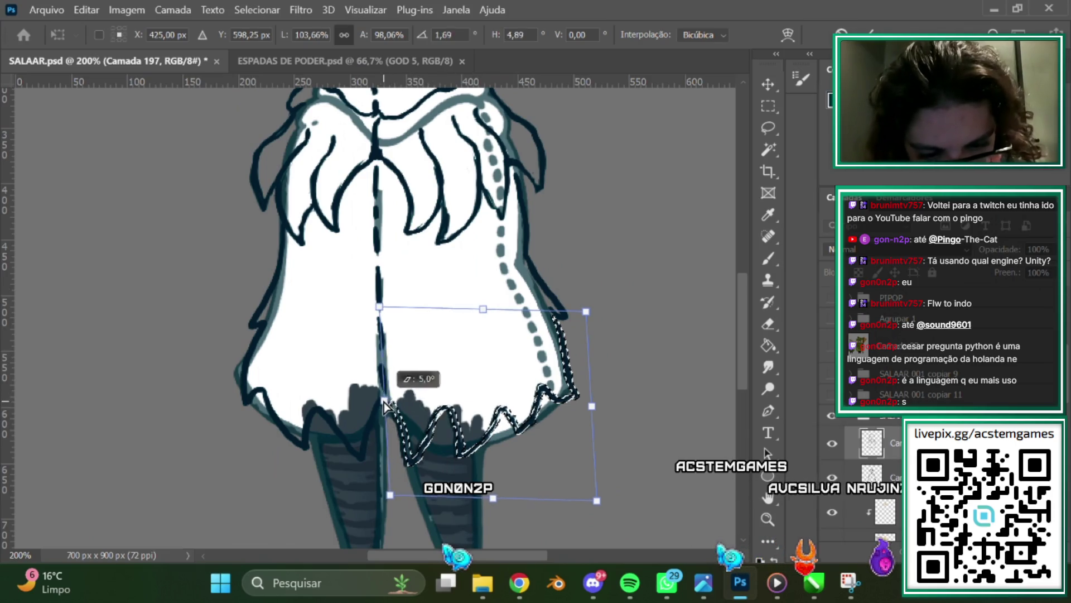
{"action": "left_click_drag", "start_coordinate": [385, 405], "coordinate": [385, 402]}
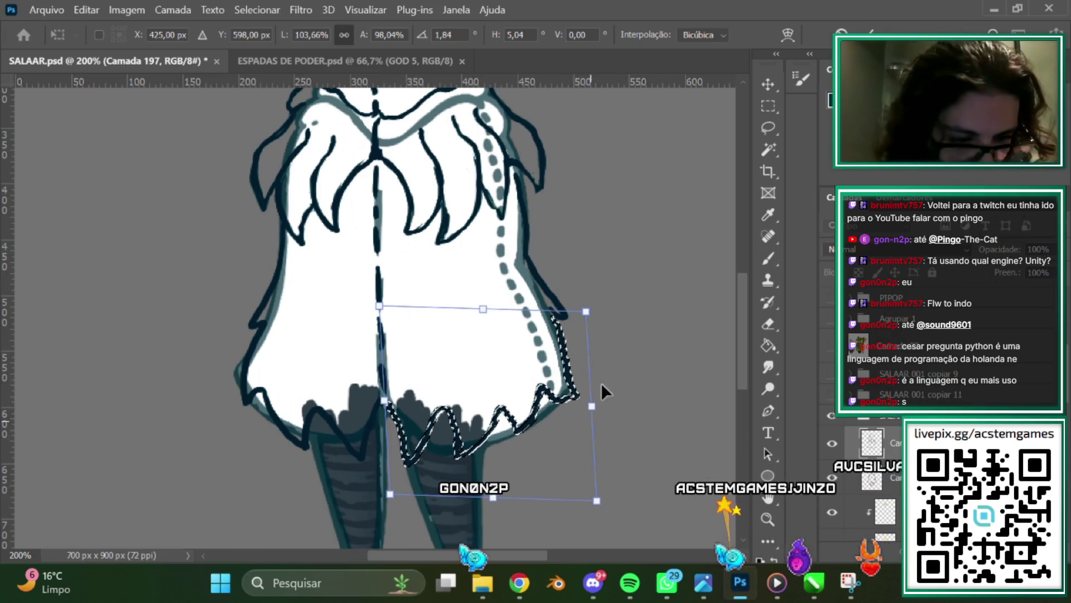
{"action": "left_click_drag", "start_coordinate": [587, 311], "coordinate": [579, 313]}
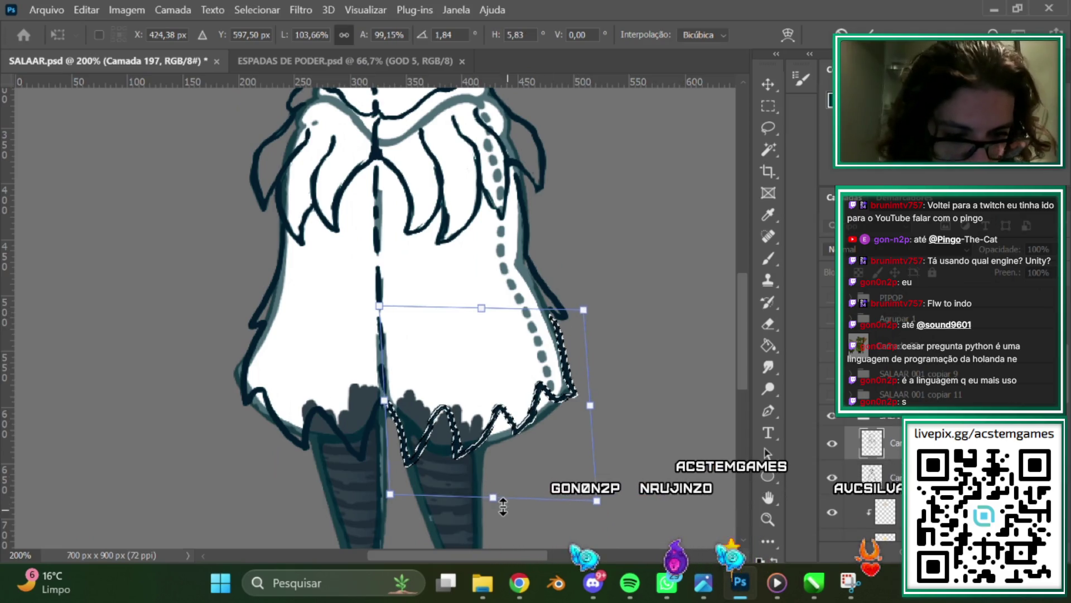
{"action": "left_click_drag", "start_coordinate": [495, 505], "coordinate": [501, 505]}
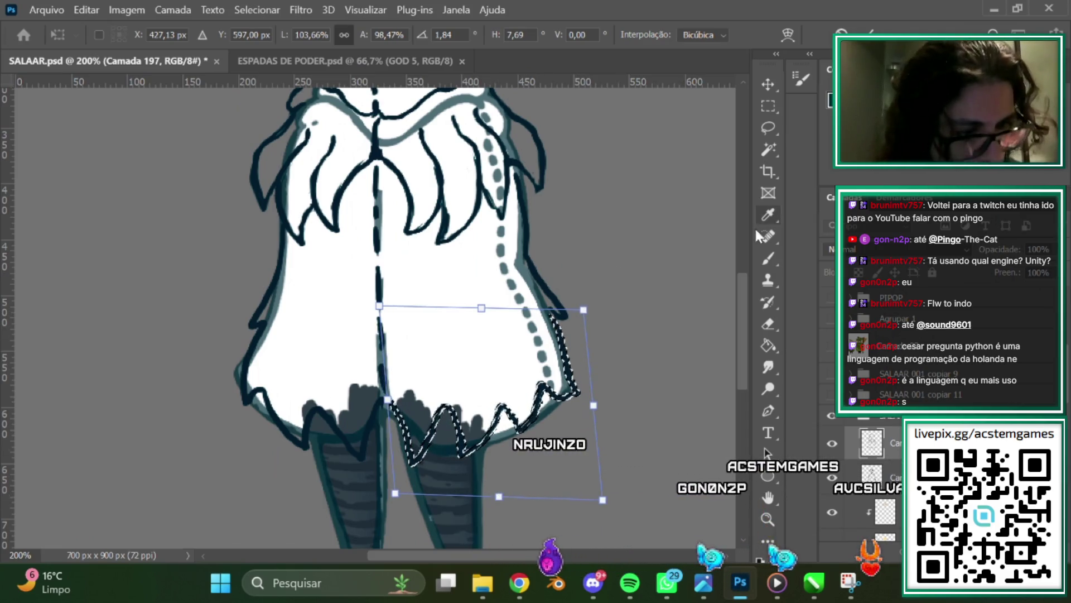
Commit the hem transform and zoom in closer on the skirt.
{"action": "left_click", "coordinate": [769, 127]}
{"action": "mouse_move", "coordinate": [738, 284]}
{"action": "left_mouse_down"}
{"action": "mouse_move", "coordinate": [740, 385]}
{"action": "mouse_move", "coordinate": [746, 300]}
{"action": "left_mouse_up"}
{"action": "key", "text": "w"}
{"action": "key", "text": "ctrl+plus"}
Pick the Brush tool and make layer Camada 2 the active colour layer around the head.
{"action": "key", "text": "b"}
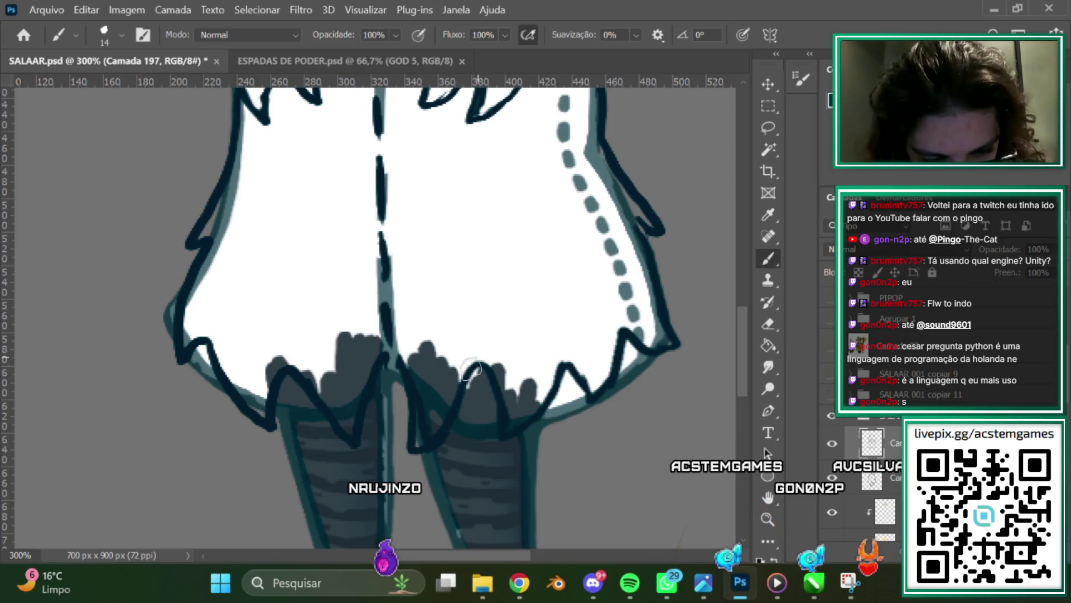
{"action": "left_click", "coordinate": [769, 323]}
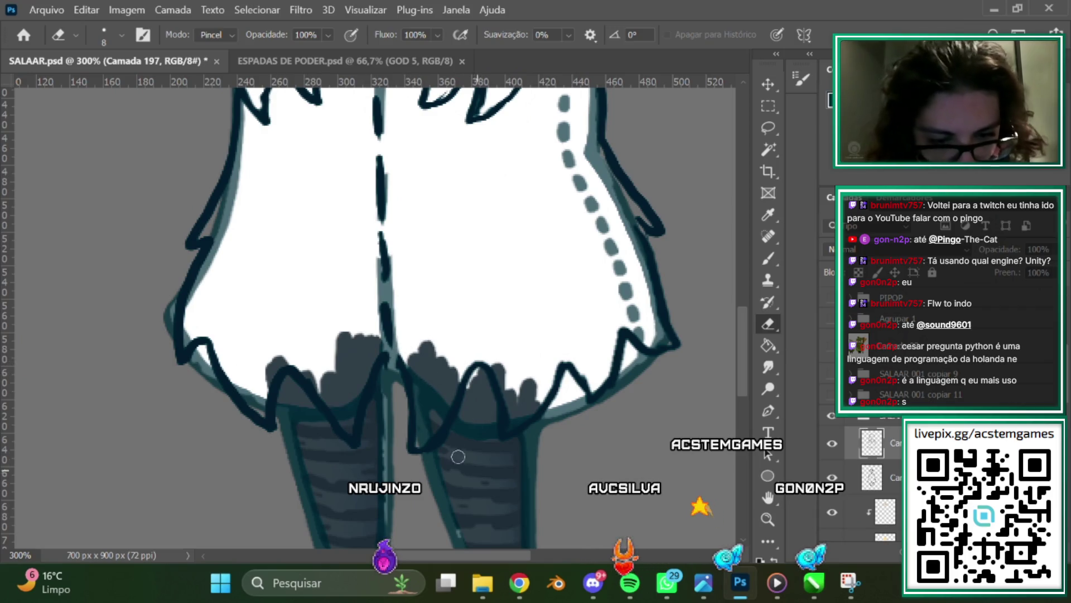
{"action": "left_click", "coordinate": [760, 259]}
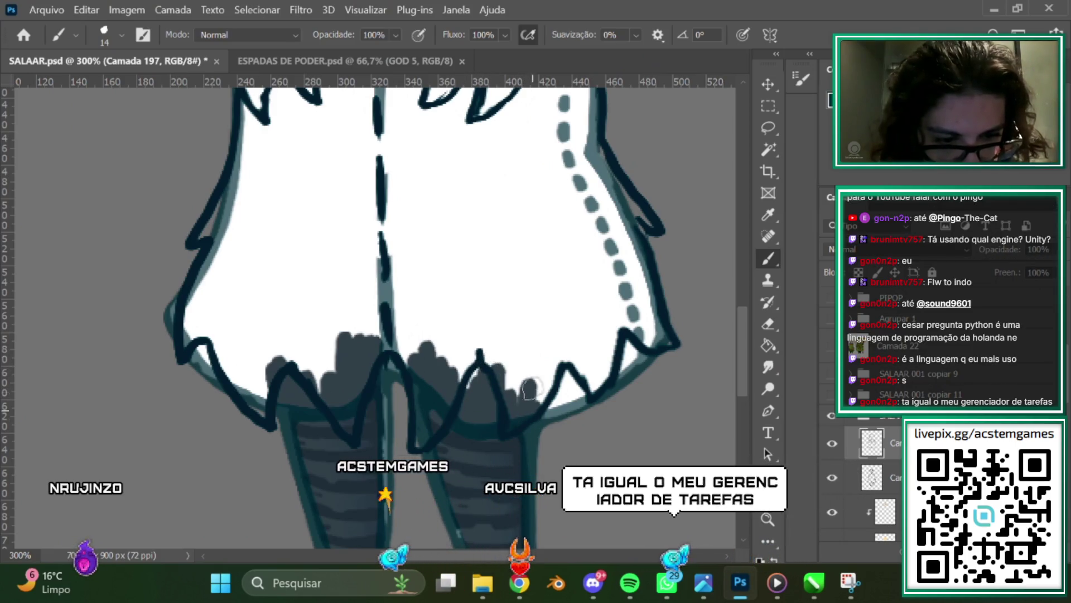
{"action": "left_click_drag", "start_coordinate": [744, 320], "coordinate": [728, 216]}
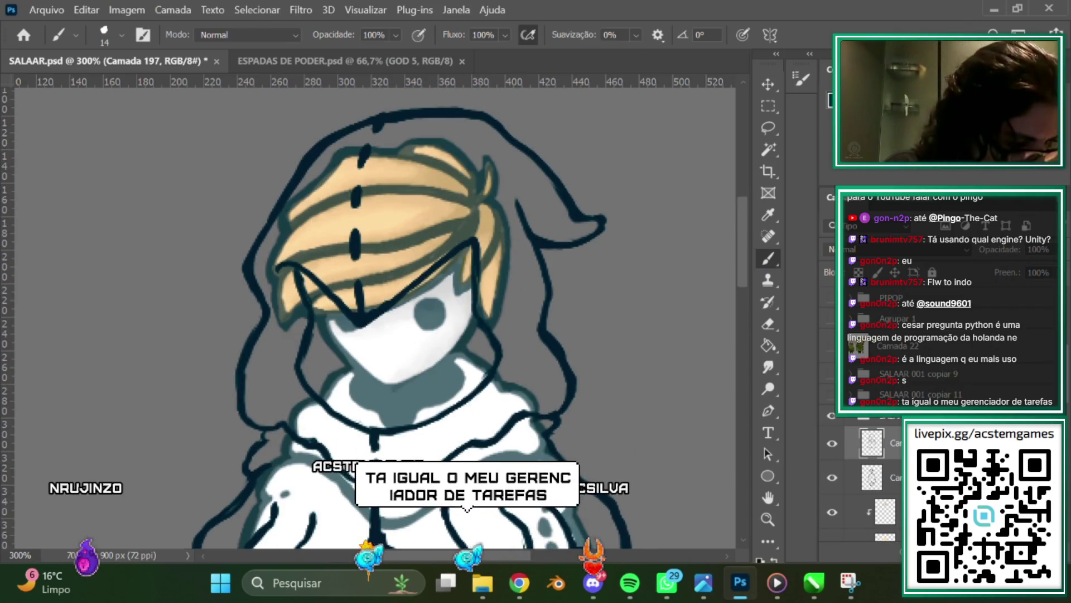
{"action": "left_click", "coordinate": [985, 365]}
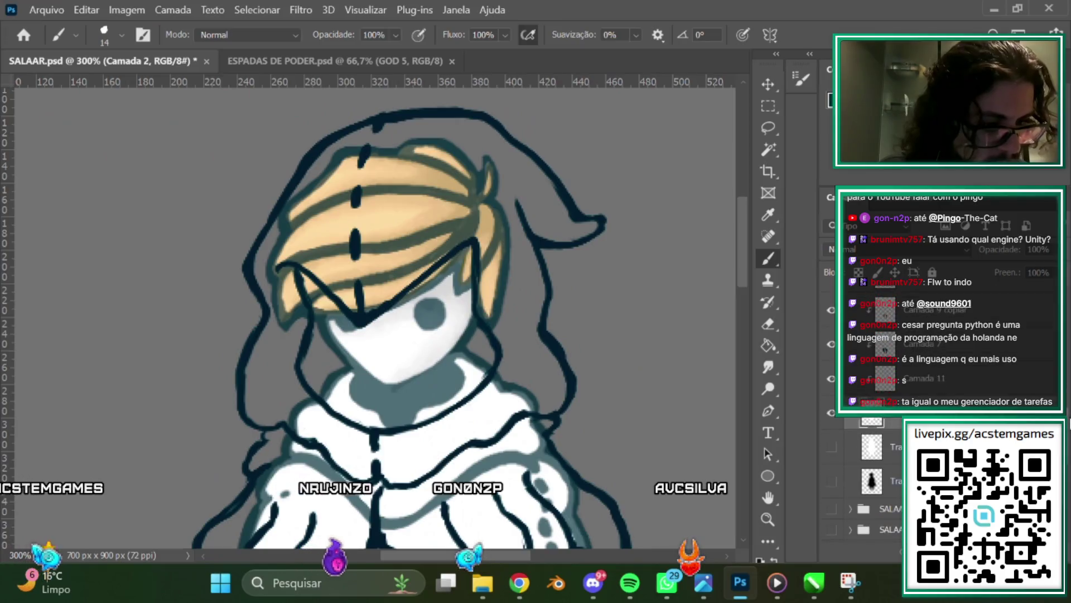
{"action": "left_click", "coordinate": [830, 410]}
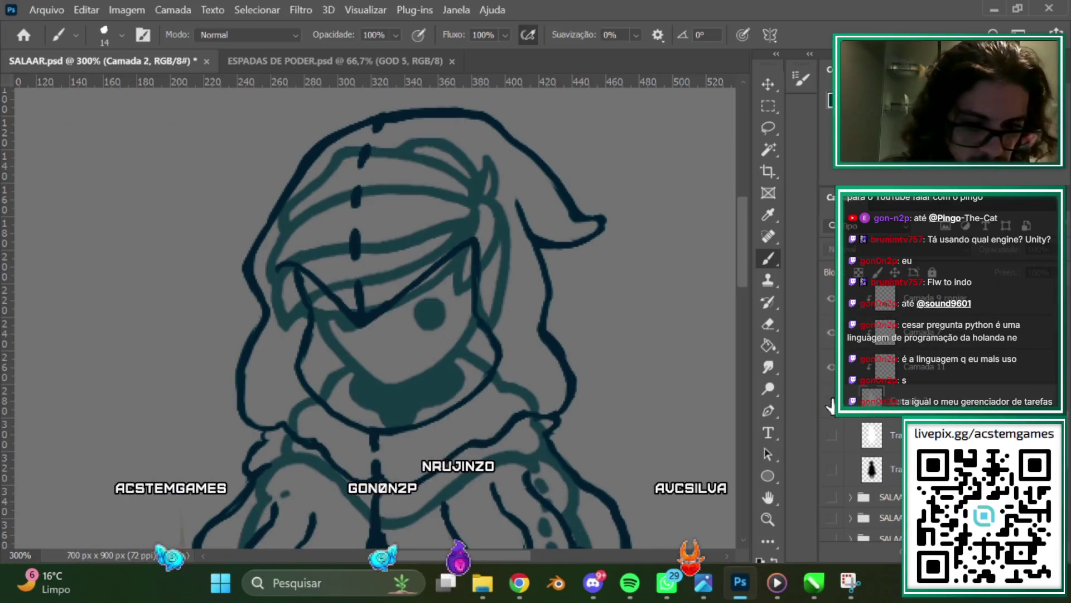
{"action": "left_click", "coordinate": [830, 406]}
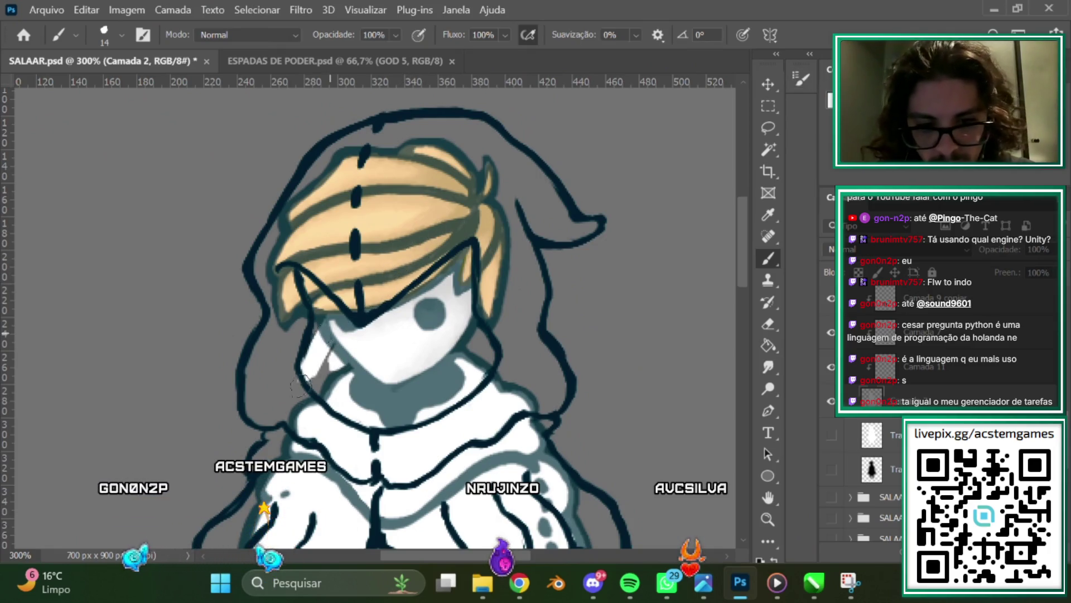
Paint white along the face's left side and extend the tan hair colour to its left edge.
{"action": "left_click_drag", "start_coordinate": [300, 385], "coordinate": [293, 351]}
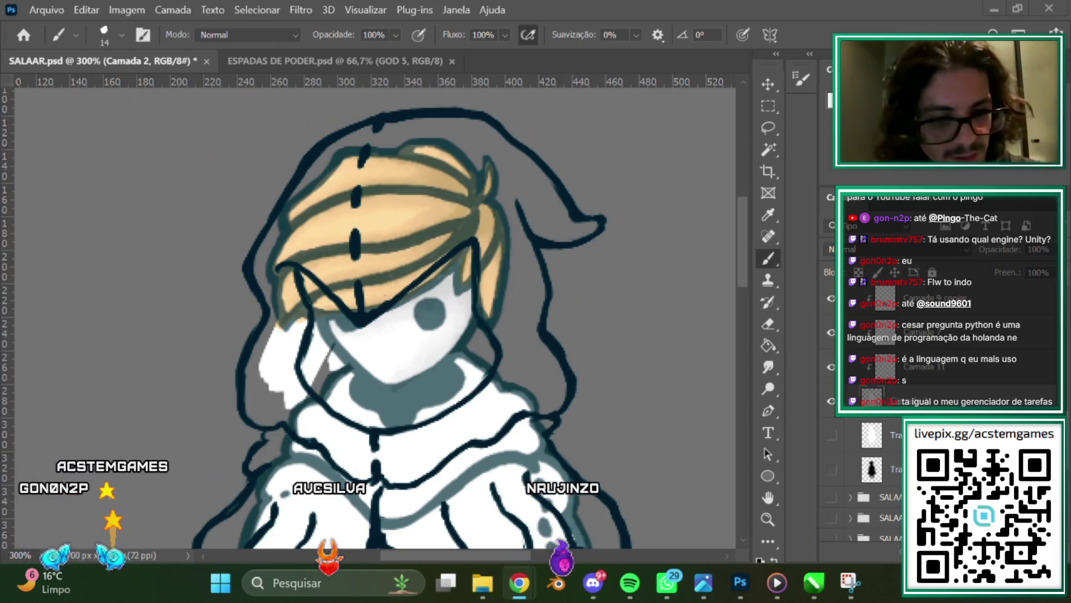
{"action": "mouse_move", "coordinate": [322, 366]}
{"action": "left_mouse_down"}
{"action": "mouse_move", "coordinate": [333, 394]}
{"action": "mouse_move", "coordinate": [257, 376]}
{"action": "left_mouse_up"}
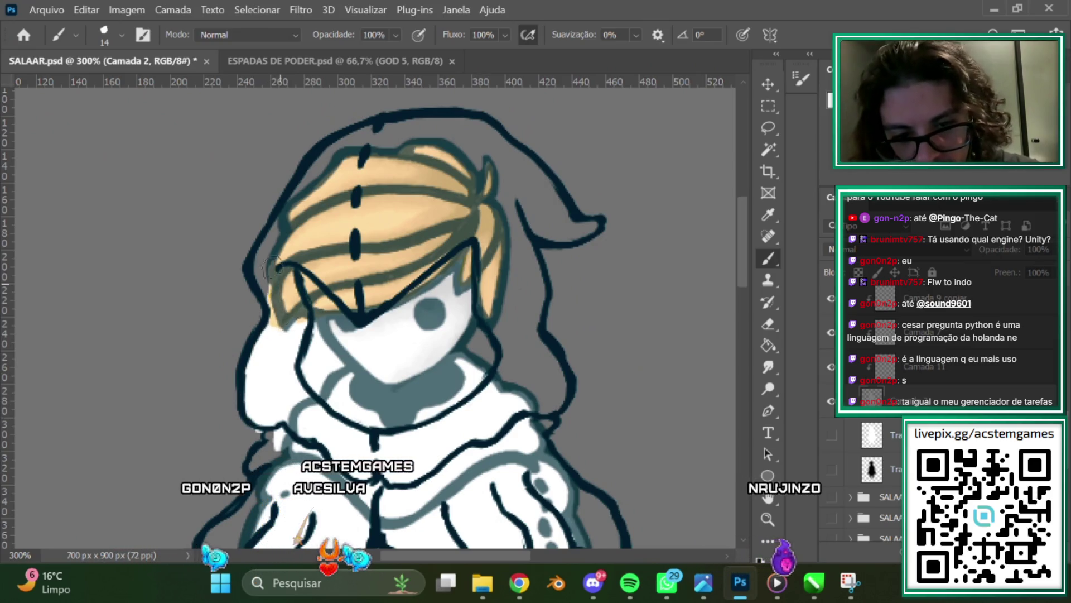
{"action": "left_click_drag", "start_coordinate": [287, 287], "coordinate": [271, 234]}
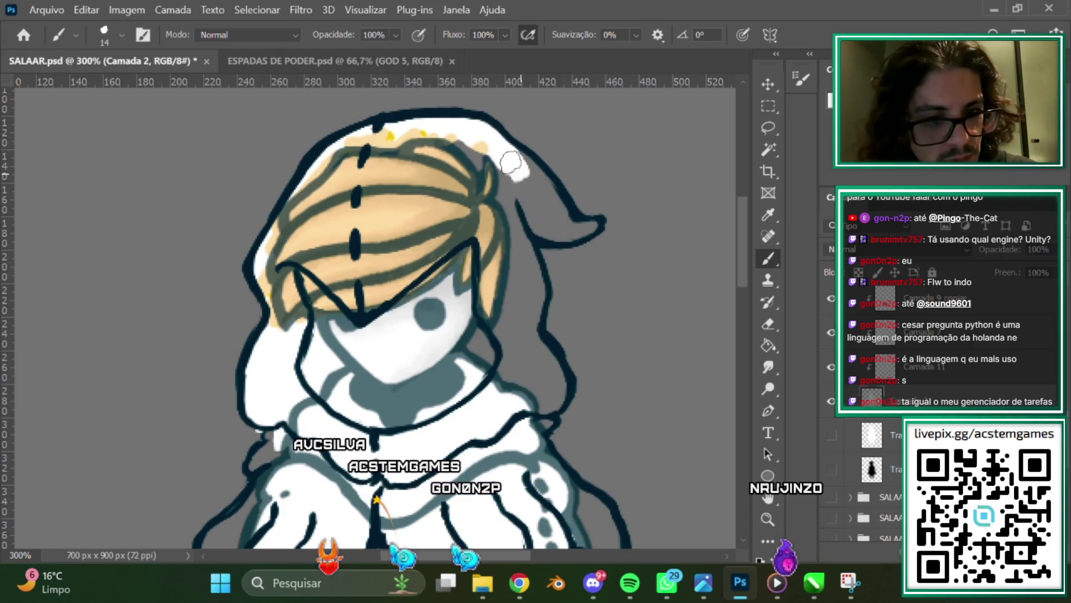
Fill the gap under the hood tip and the hair's and face's right edges with white.
{"action": "left_click_drag", "start_coordinate": [510, 163], "coordinate": [485, 199]}
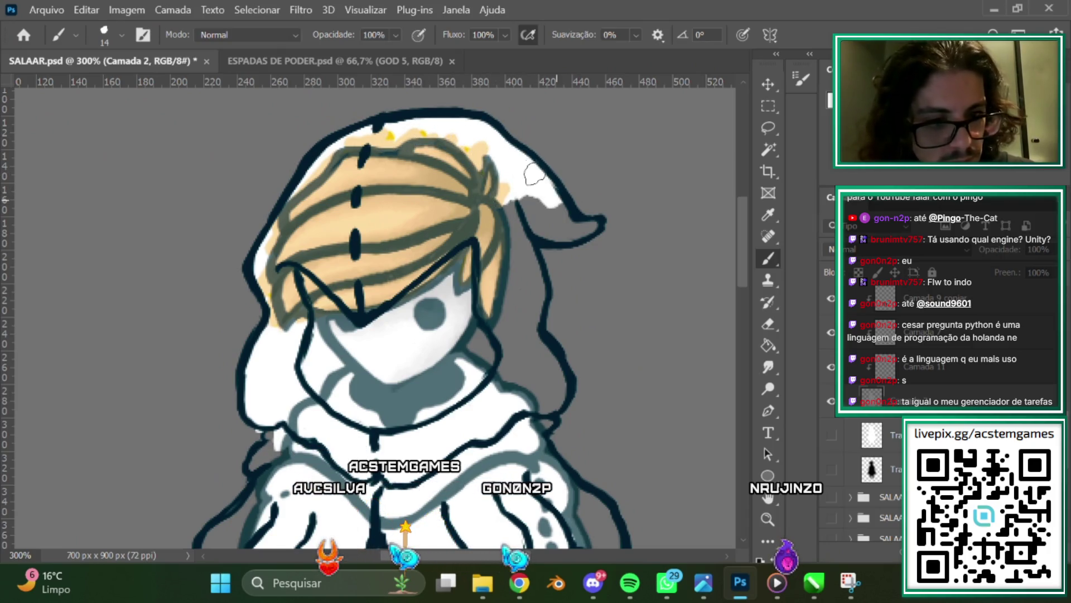
{"action": "mouse_move", "coordinate": [581, 227]}
{"action": "left_mouse_down"}
{"action": "mouse_move", "coordinate": [545, 211]}
{"action": "mouse_move", "coordinate": [526, 300]}
{"action": "left_mouse_up"}
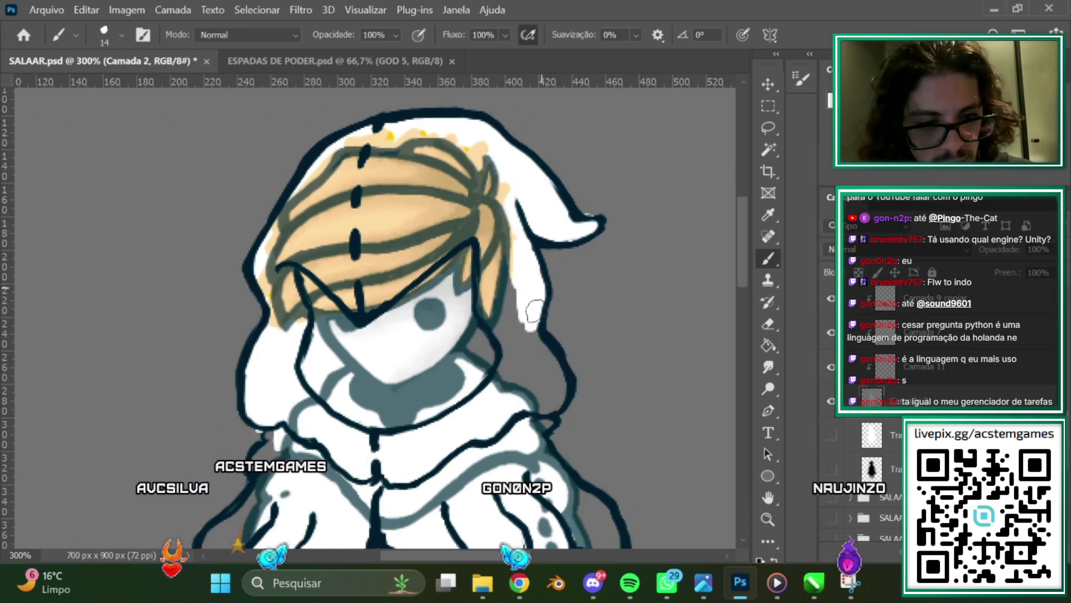
{"action": "left_click", "coordinate": [769, 324]}
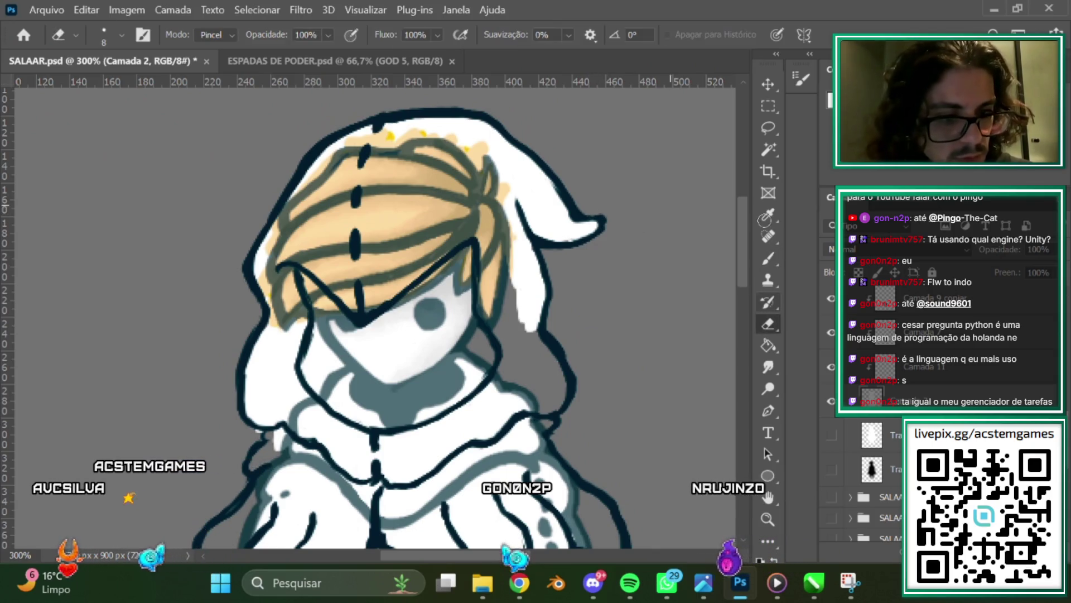
{"action": "left_click", "coordinate": [769, 256]}
{"action": "mouse_move", "coordinate": [502, 277]}
{"action": "left_mouse_down"}
{"action": "mouse_move", "coordinate": [490, 336]}
{"action": "mouse_move", "coordinate": [526, 419]}
{"action": "left_mouse_up"}
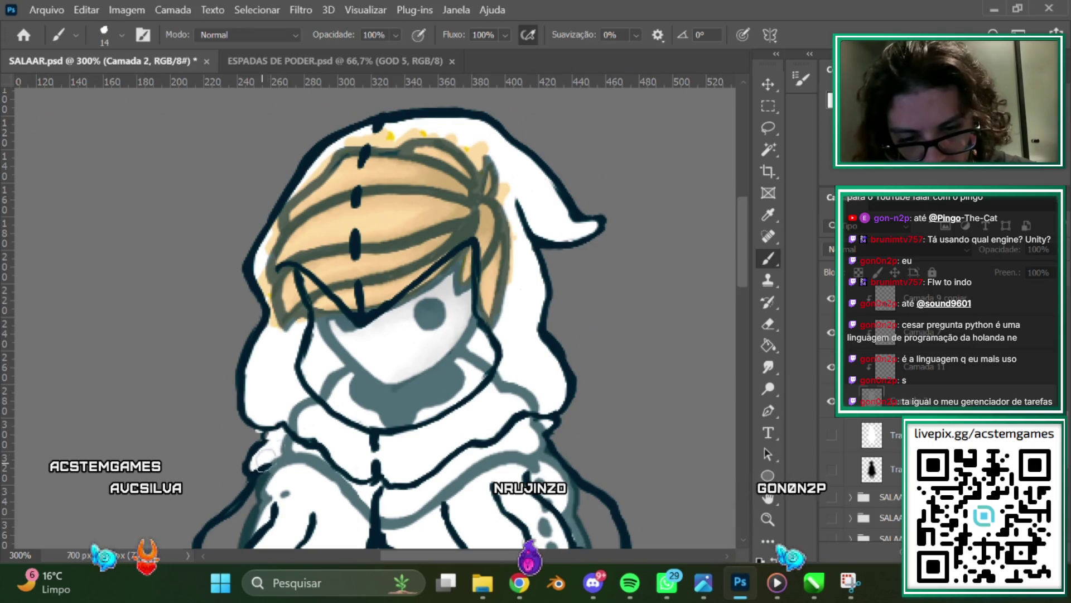
Paint white along the cloak's right edge, covering the grey patch there.
{"action": "scroll", "coordinate": [645, 401], "scroll_direction": "down", "scroll_amount": 5}
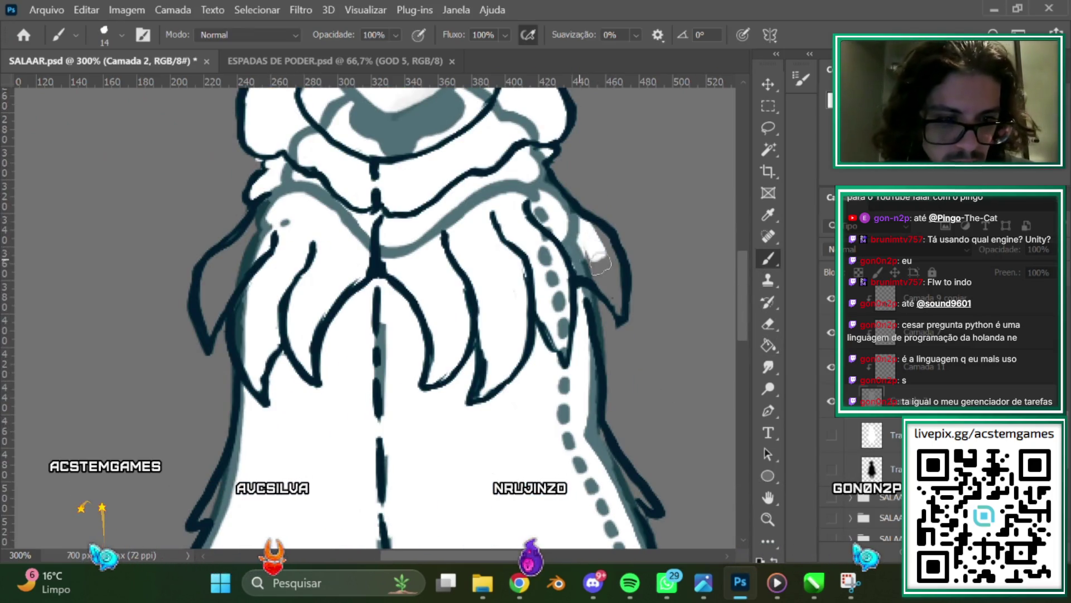
{"action": "left_click_drag", "start_coordinate": [598, 262], "coordinate": [584, 236]}
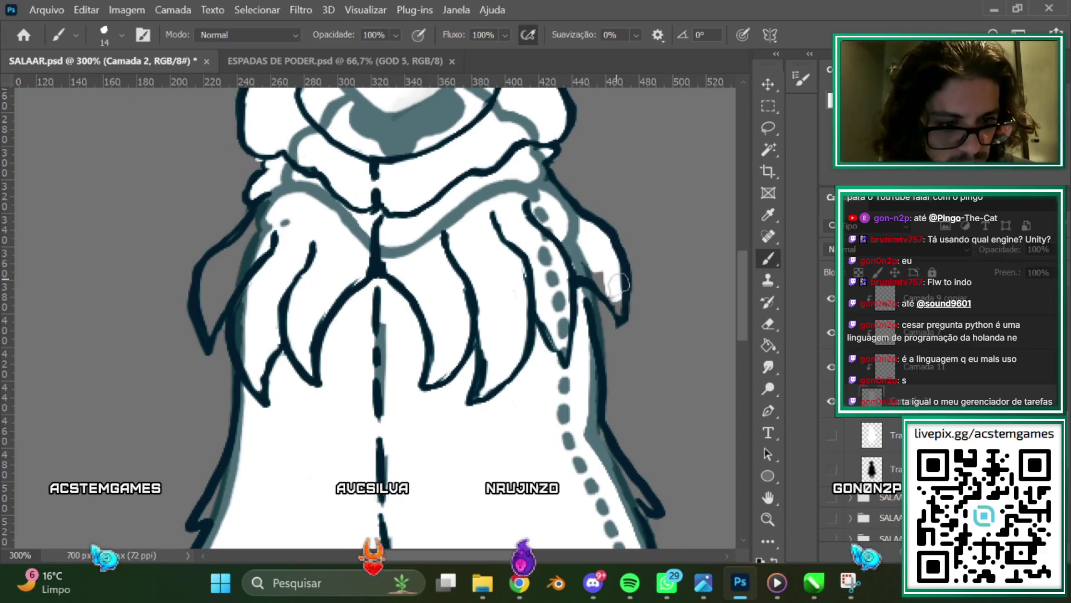
{"action": "left_click_drag", "start_coordinate": [620, 313], "coordinate": [593, 271]}
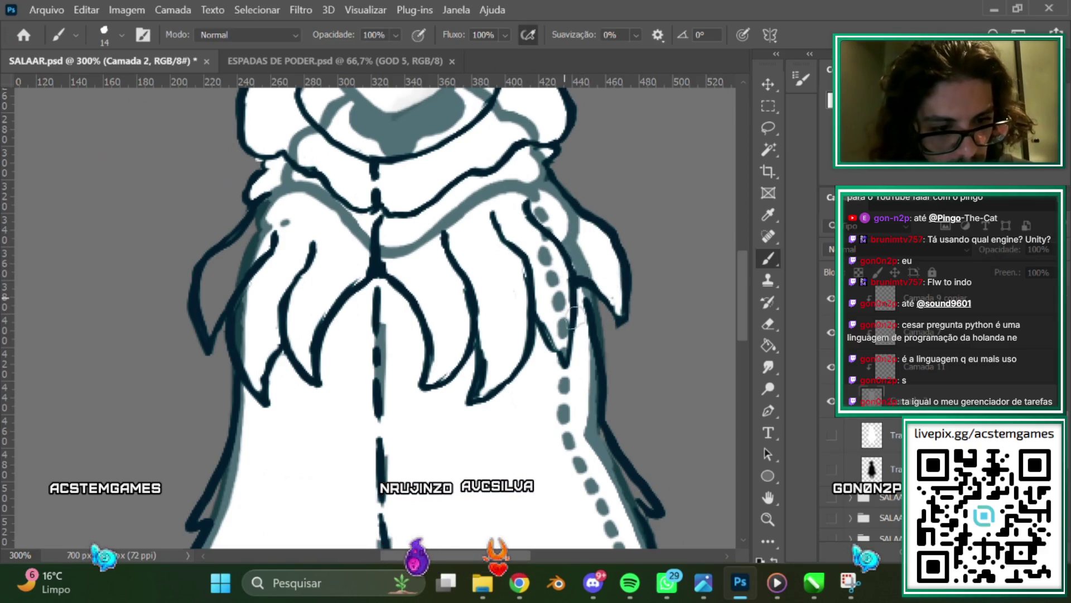
Move down to the skirt hem, erase stray colour, and switch back to the Brush.
{"action": "scroll", "coordinate": [736, 313], "scroll_direction": "down", "scroll_amount": 4}
{"action": "scroll", "coordinate": [735, 313], "scroll_direction": "down", "scroll_amount": 1}
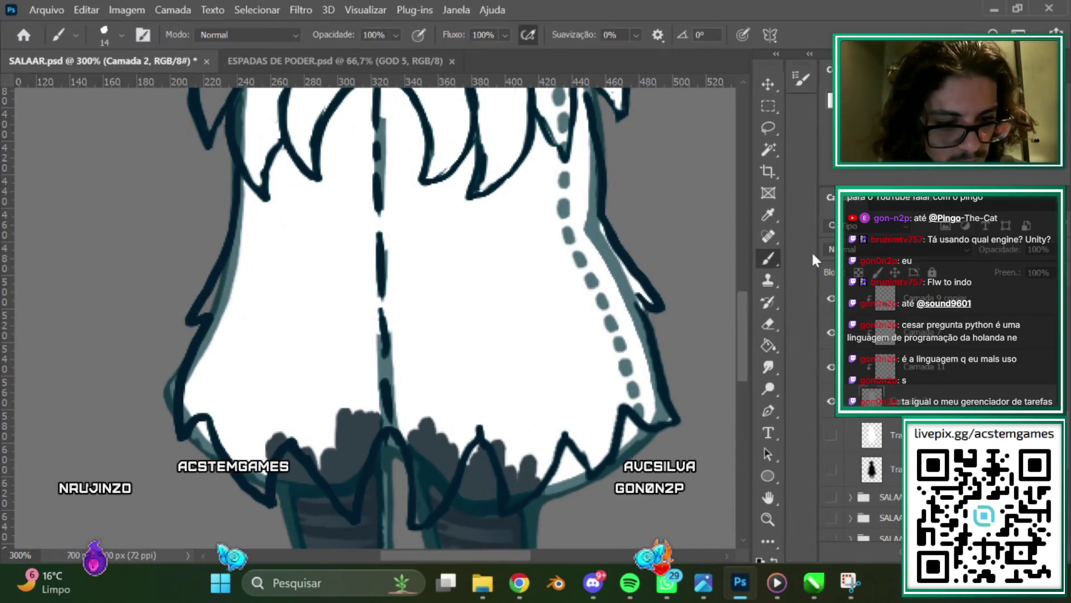
{"action": "left_click", "coordinate": [769, 325]}
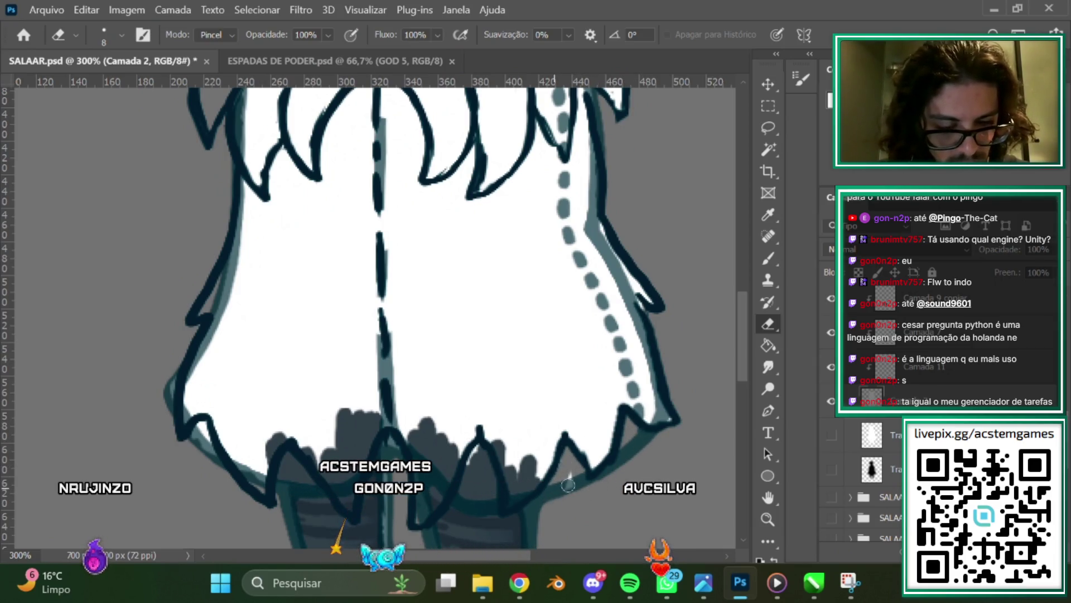
{"action": "scroll", "coordinate": [558, 374], "scroll_direction": "down", "scroll_amount": 3}
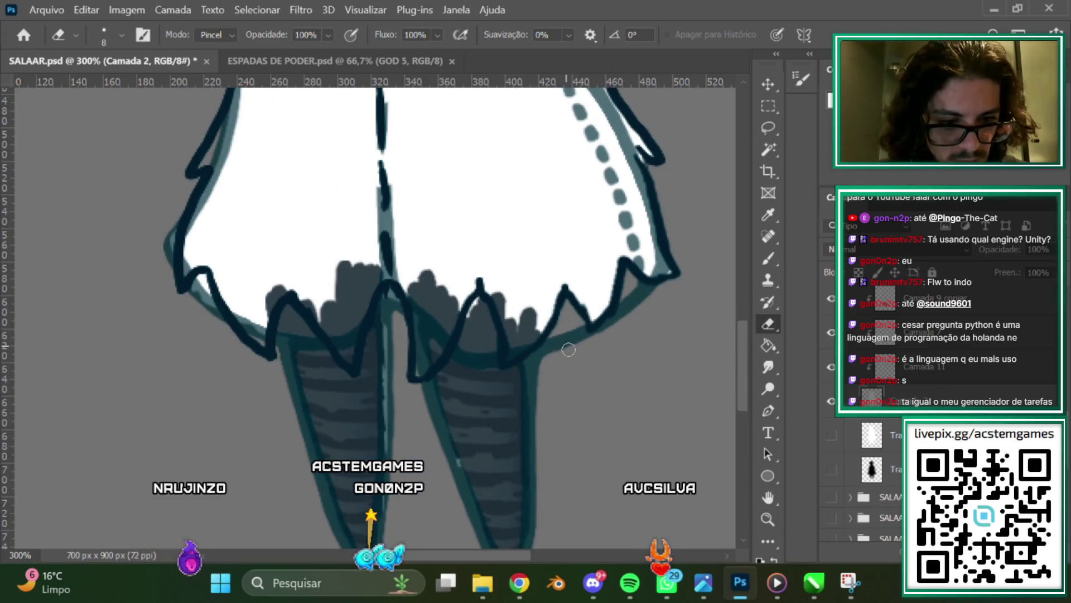
{"action": "left_click", "coordinate": [769, 258]}
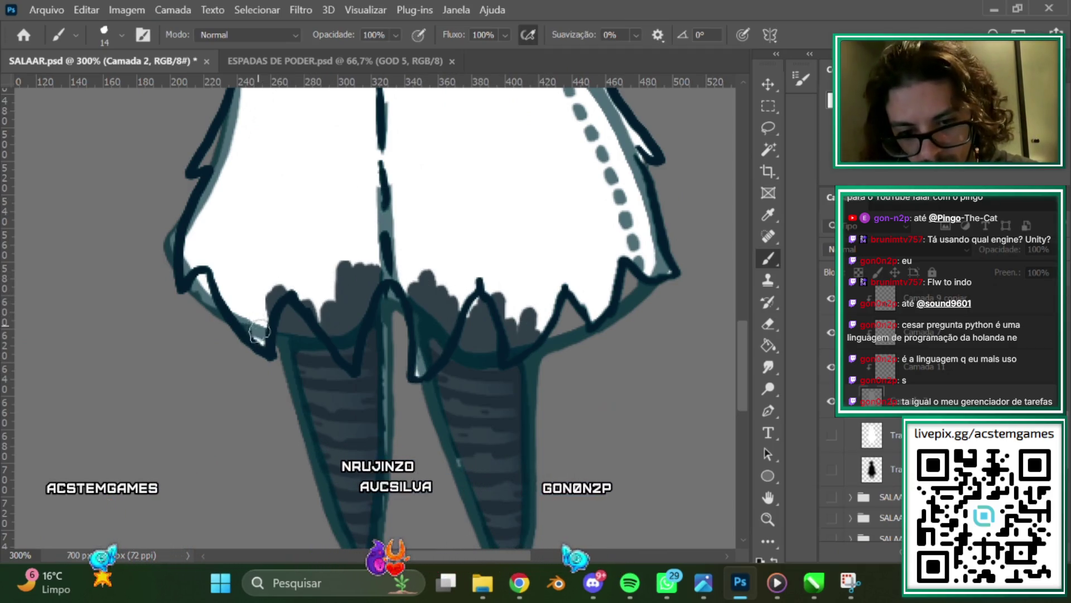
{"action": "scroll", "coordinate": [742, 342], "scroll_direction": "up", "scroll_amount": 3}
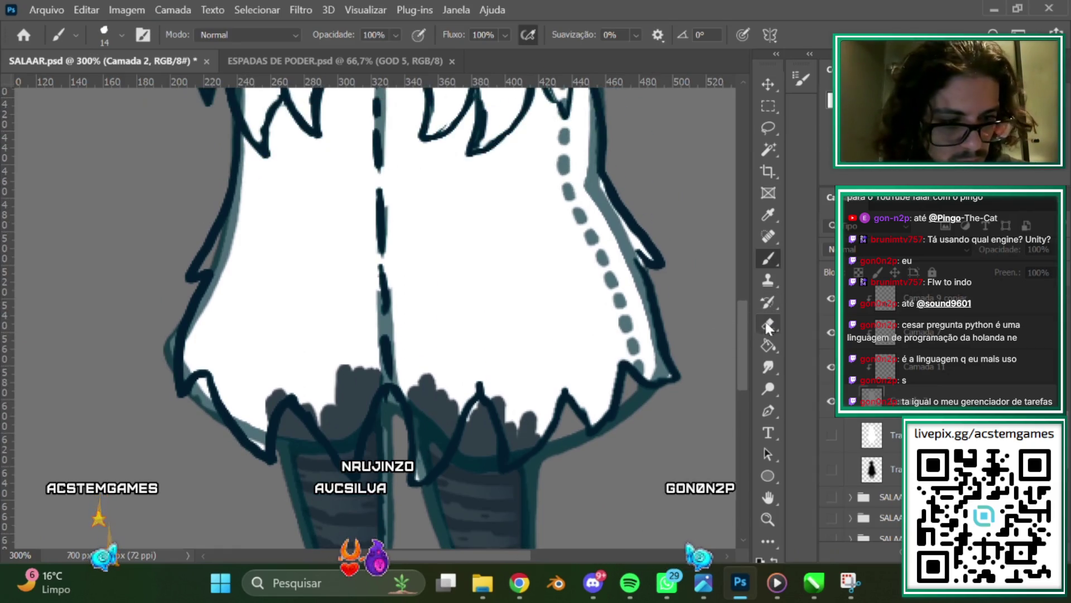
{"action": "scroll", "coordinate": [481, 376], "scroll_direction": "left", "scroll_amount": 3}
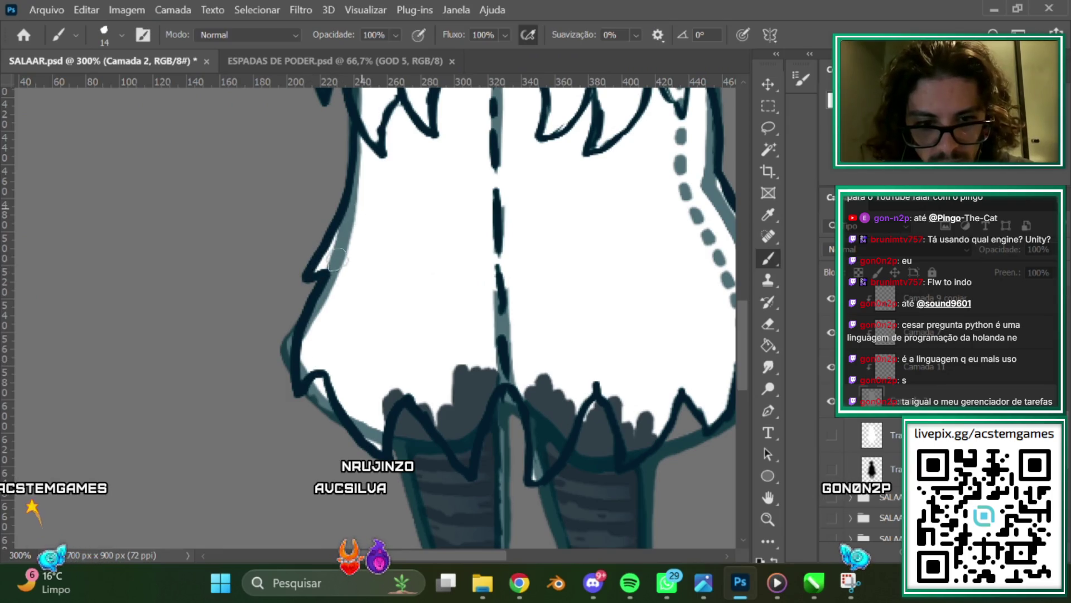
Paint white over the grey gap in the cloak's left fringe strand.
{"action": "scroll", "coordinate": [368, 258], "scroll_direction": "up", "scroll_amount": 5}
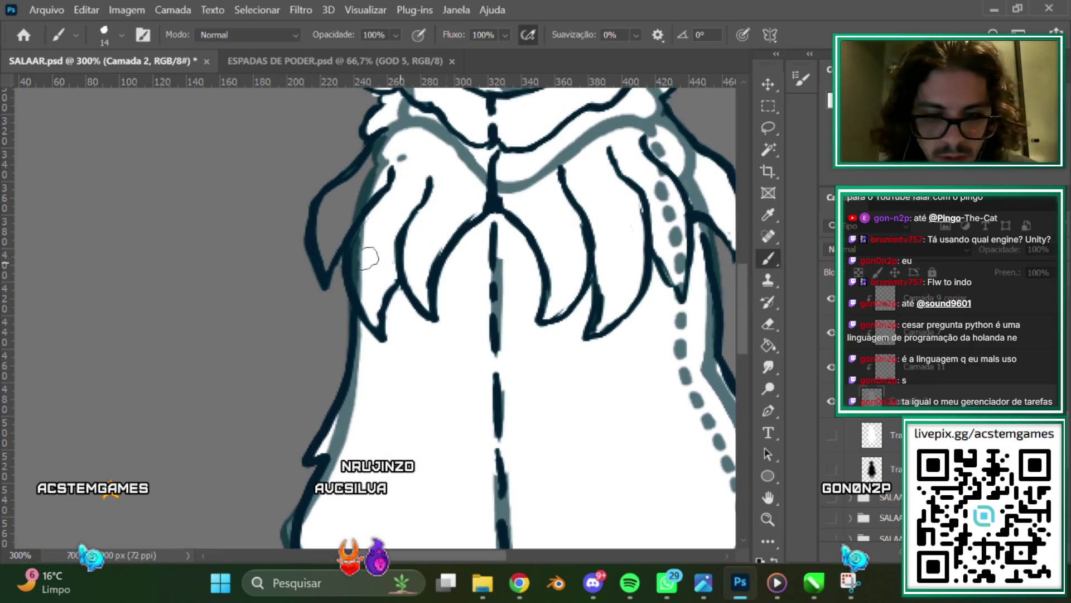
{"action": "left_click_drag", "start_coordinate": [371, 166], "coordinate": [321, 221]}
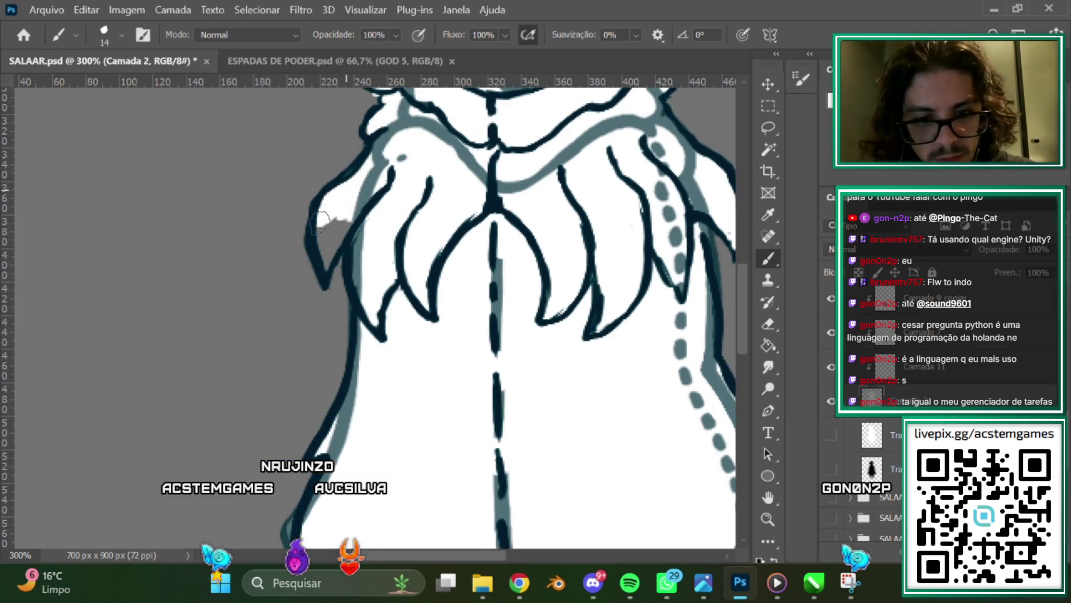
{"action": "left_click_drag", "start_coordinate": [321, 258], "coordinate": [346, 235]}
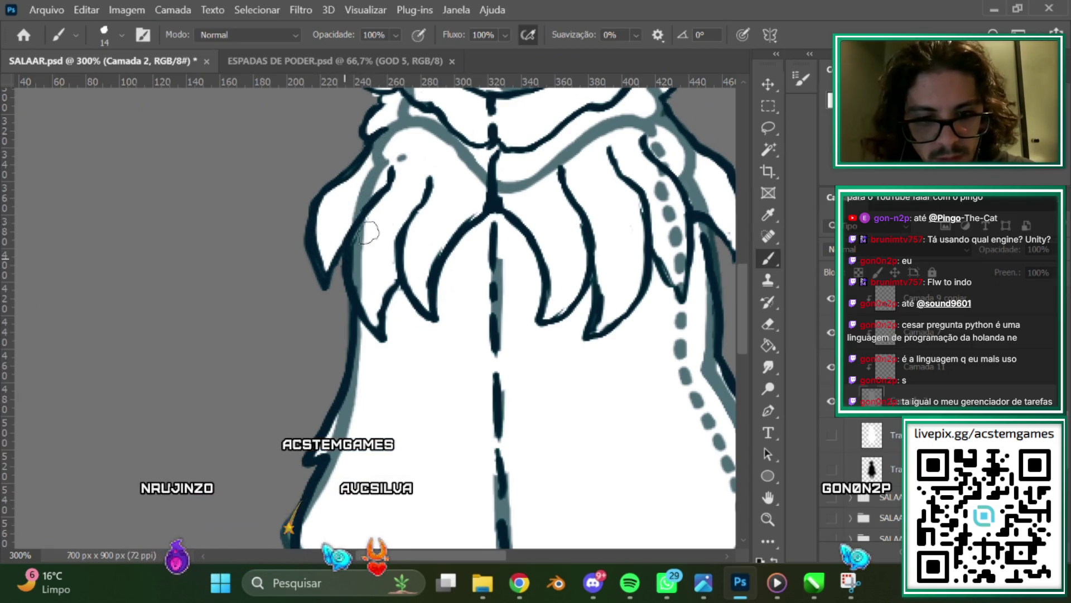
{"action": "scroll", "coordinate": [436, 212], "scroll_direction": "up", "scroll_amount": 5}
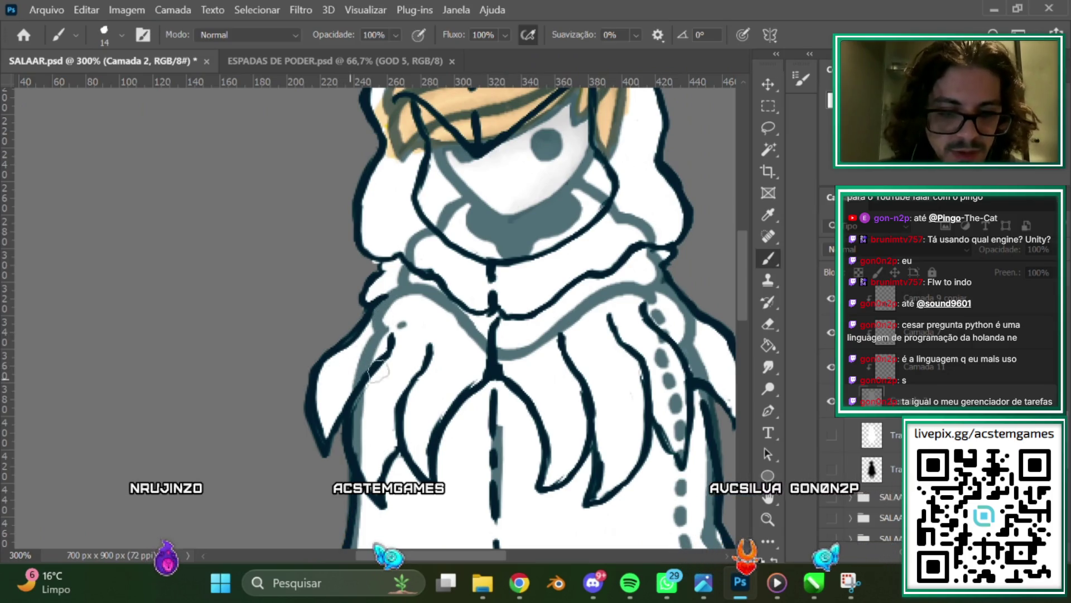
{"action": "scroll", "coordinate": [753, 287], "scroll_direction": "up", "scroll_amount": 5}
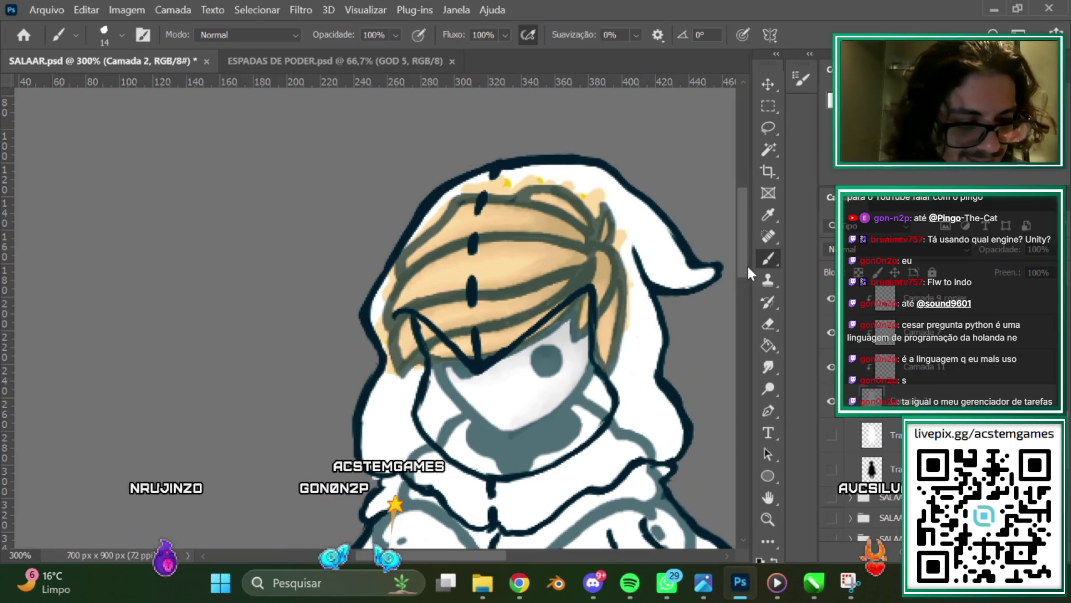
Switch to the Eraser and zoom out and back in to inspect the skirt hem and legs.
{"action": "scroll", "coordinate": [746, 269], "scroll_direction": "down", "scroll_amount": 5}
{"action": "key", "text": "e"}
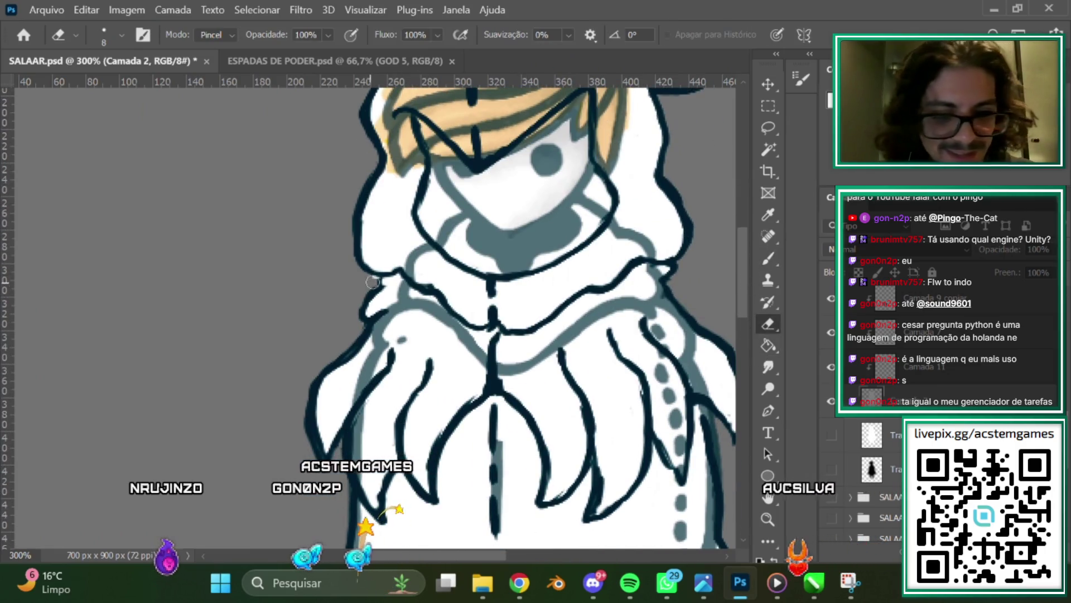
{"action": "scroll", "coordinate": [742, 279], "scroll_direction": "down", "scroll_amount": 2}
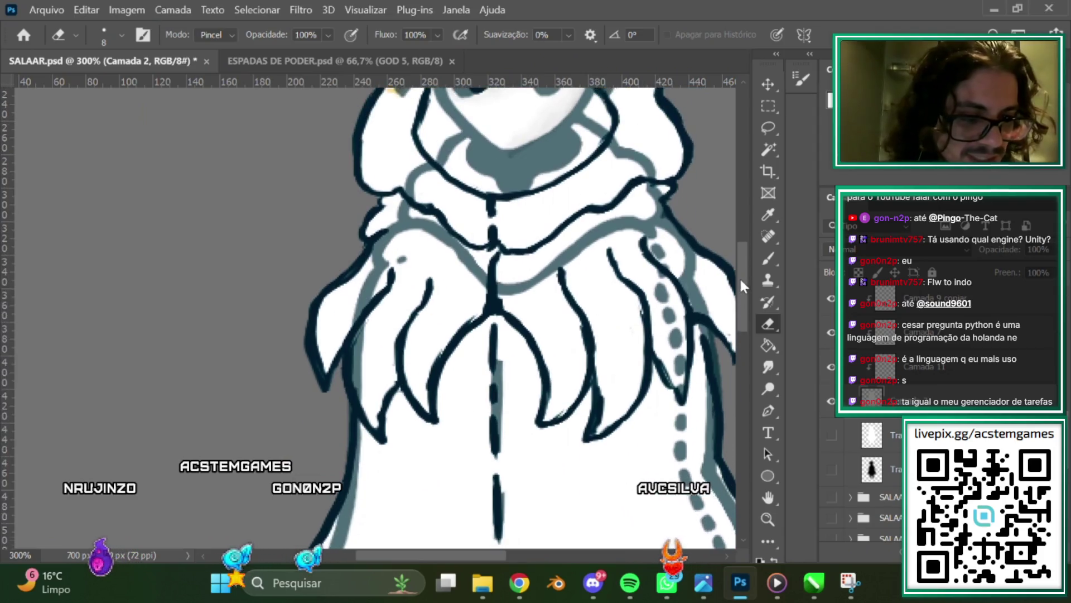
{"action": "scroll", "coordinate": [738, 306], "scroll_direction": "down", "scroll_amount": 3}
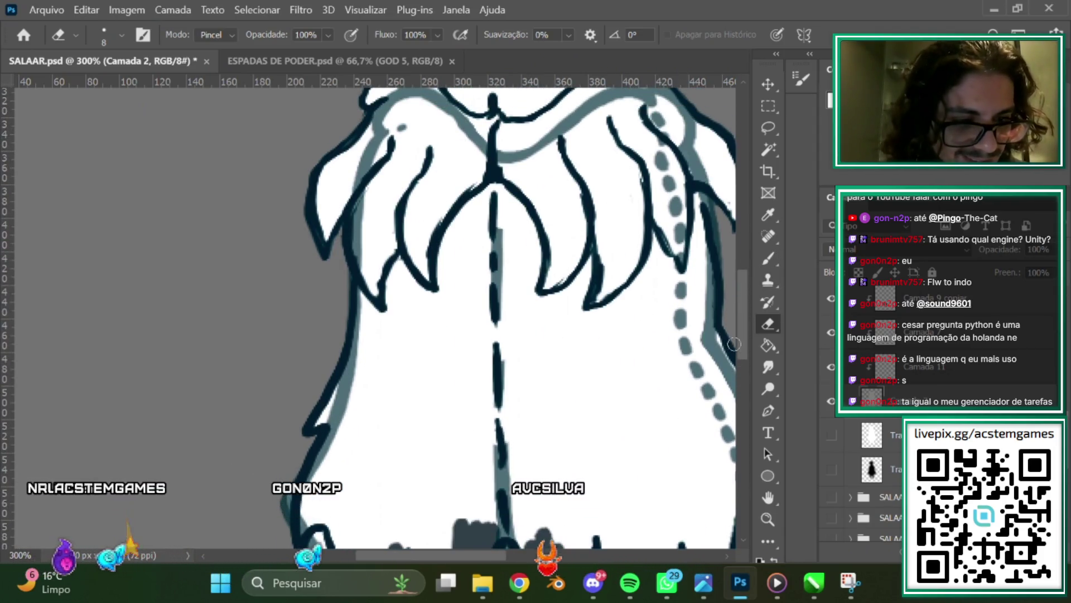
{"action": "key", "text": "ctrl+minus"}
{"action": "scroll", "coordinate": [726, 312], "scroll_direction": "down", "scroll_amount": 2}
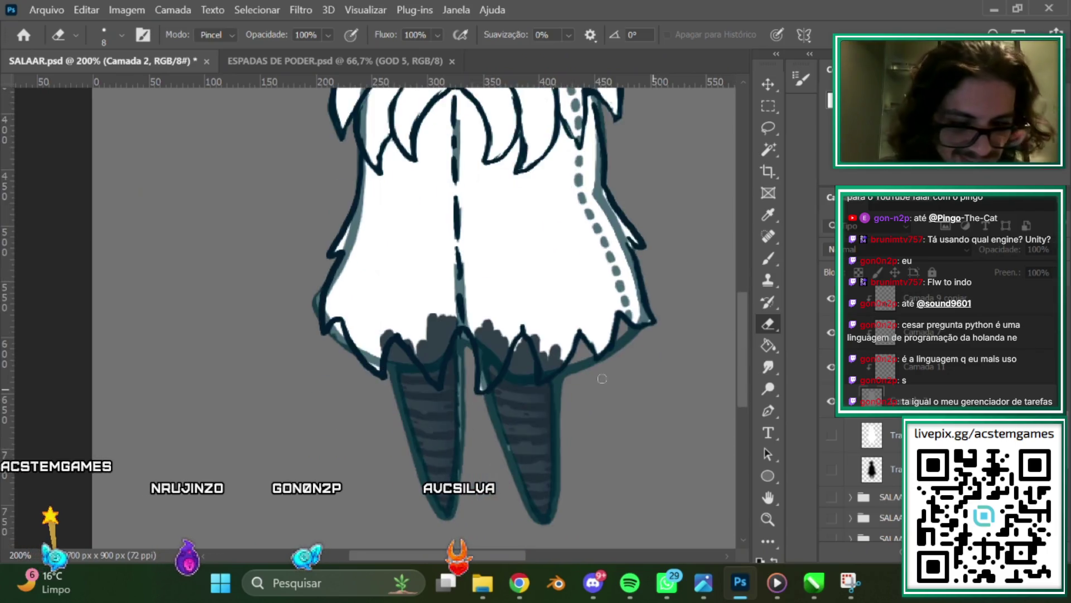
{"action": "key", "text": "ctrl+plus"}
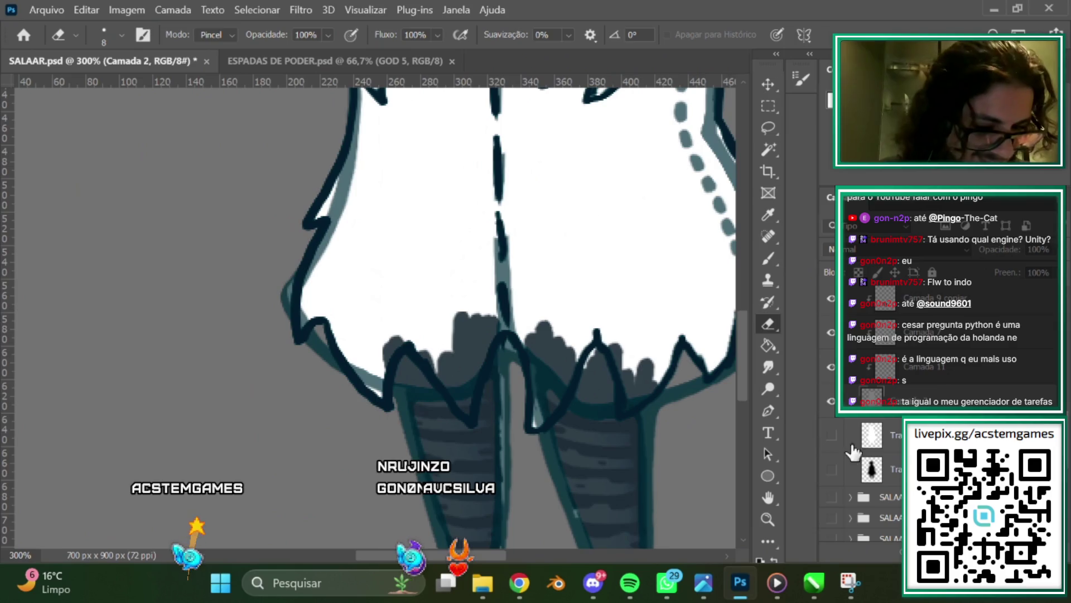
Erase the teal shading along the dress's lower-right and upper-right edges.
{"action": "scroll", "coordinate": [893, 430], "scroll_direction": "up", "scroll_amount": 2}
{"action": "scroll", "coordinate": [893, 429], "scroll_direction": "up", "scroll_amount": 2}
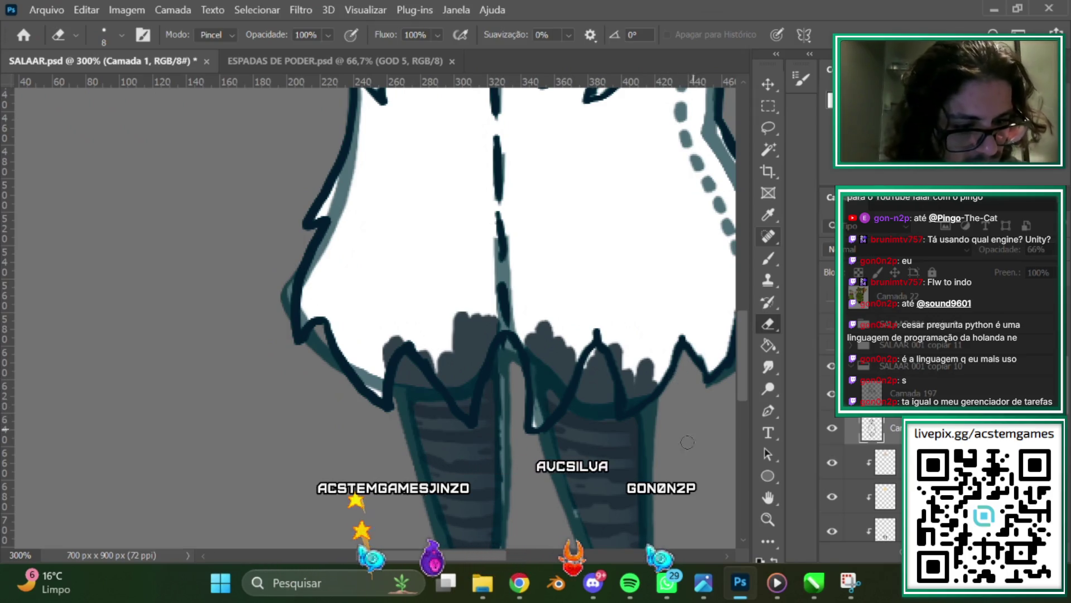
{"action": "left_click_drag", "start_coordinate": [501, 558], "coordinate": [527, 558]}
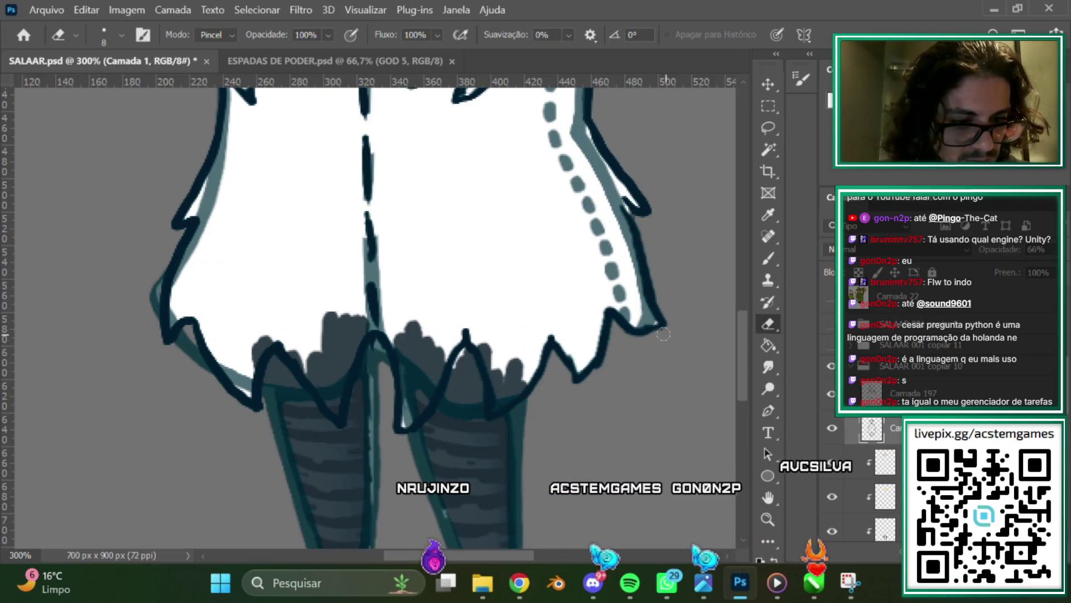
{"action": "left_click_drag", "start_coordinate": [636, 318], "coordinate": [667, 324]}
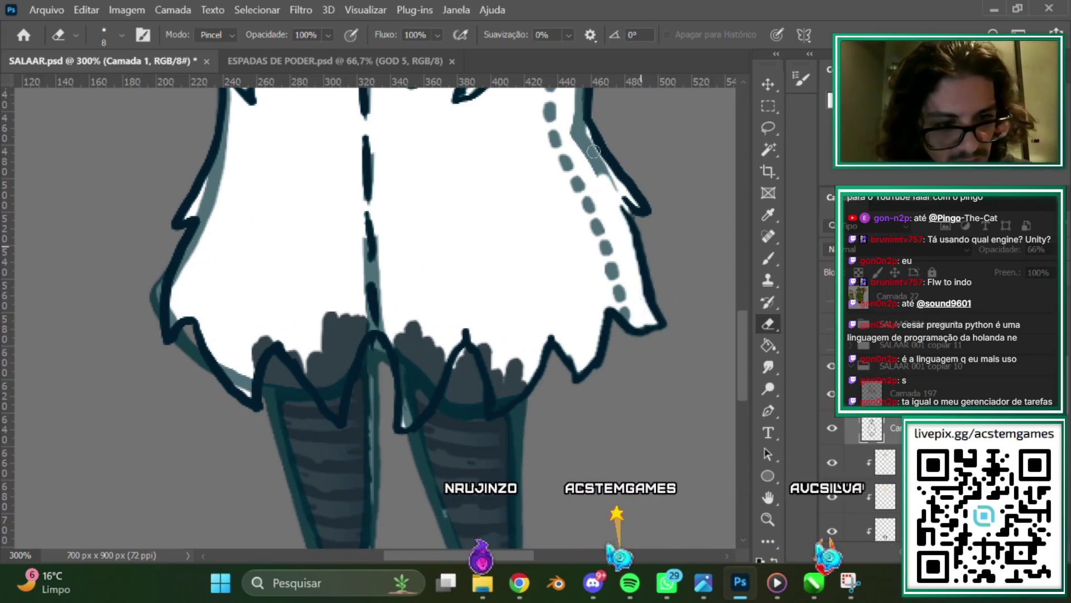
{"action": "left_click_drag", "start_coordinate": [583, 145], "coordinate": [573, 115]}
{"action": "left_click_drag", "start_coordinate": [743, 317], "coordinate": [743, 261]}
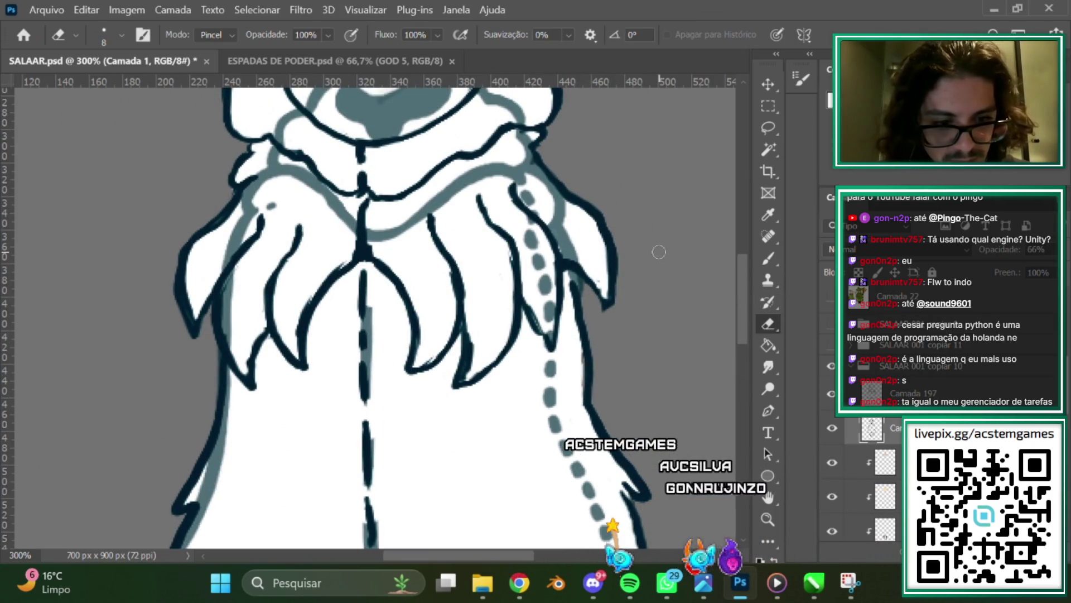
{"action": "scroll", "coordinate": [529, 439], "scroll_direction": "left", "scroll_amount": 3}
{"action": "scroll", "coordinate": [411, 380], "scroll_direction": "left", "scroll_amount": 2}
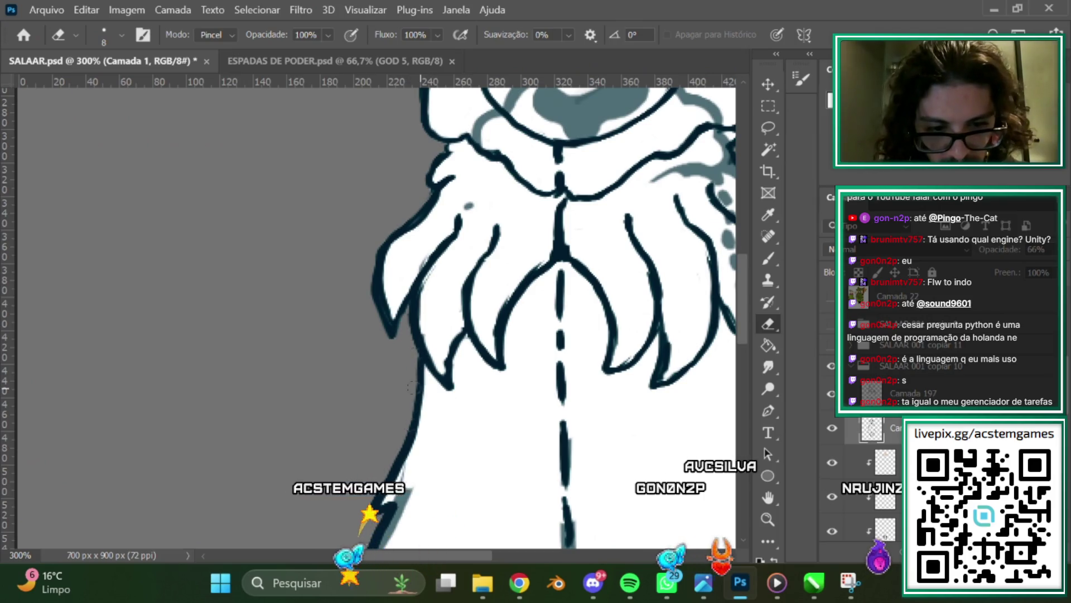
Erase the faint grey stroke beside the shoulder fringe, then return to the Brush.
{"action": "scroll", "coordinate": [688, 295], "scroll_direction": "up", "scroll_amount": 5}
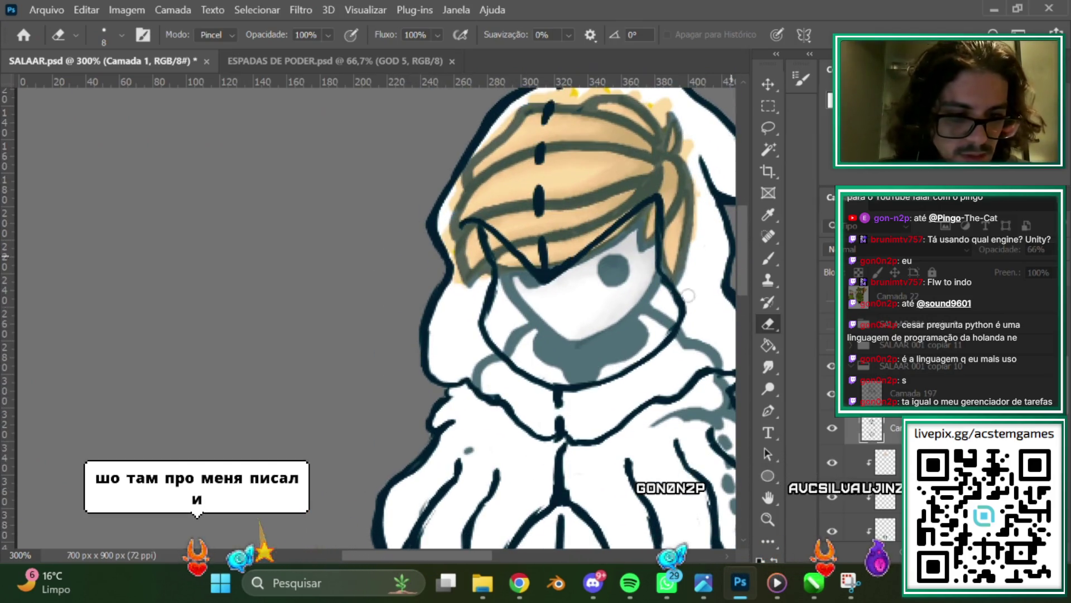
{"action": "left_click_drag", "start_coordinate": [441, 551], "coordinate": [506, 551]}
{"action": "left_click_drag", "start_coordinate": [742, 276], "coordinate": [734, 330]}
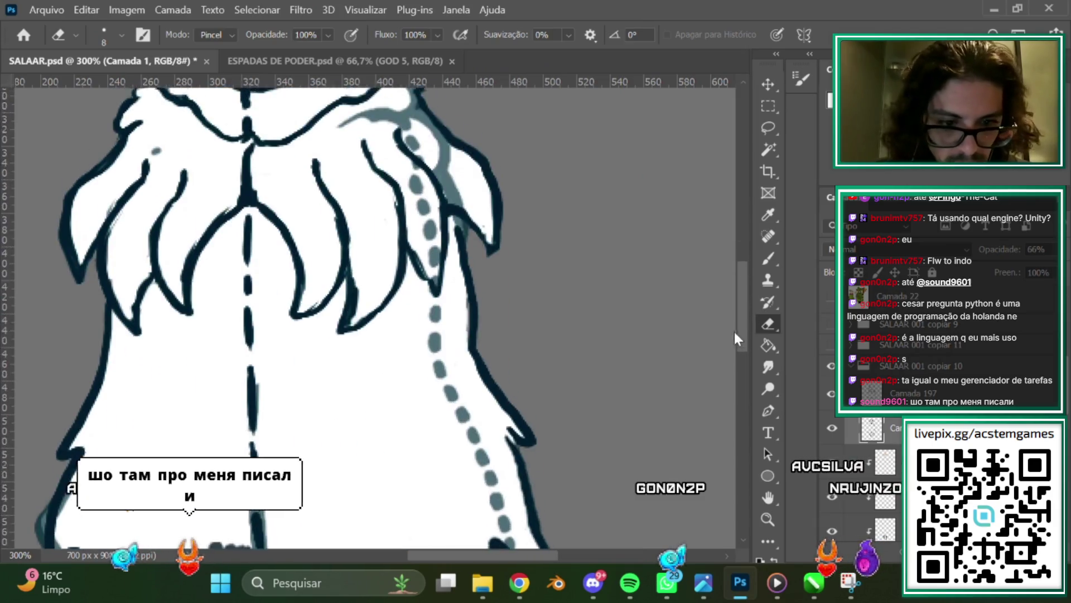
{"action": "scroll", "coordinate": [734, 330], "scroll_direction": "up", "scroll_amount": 3}
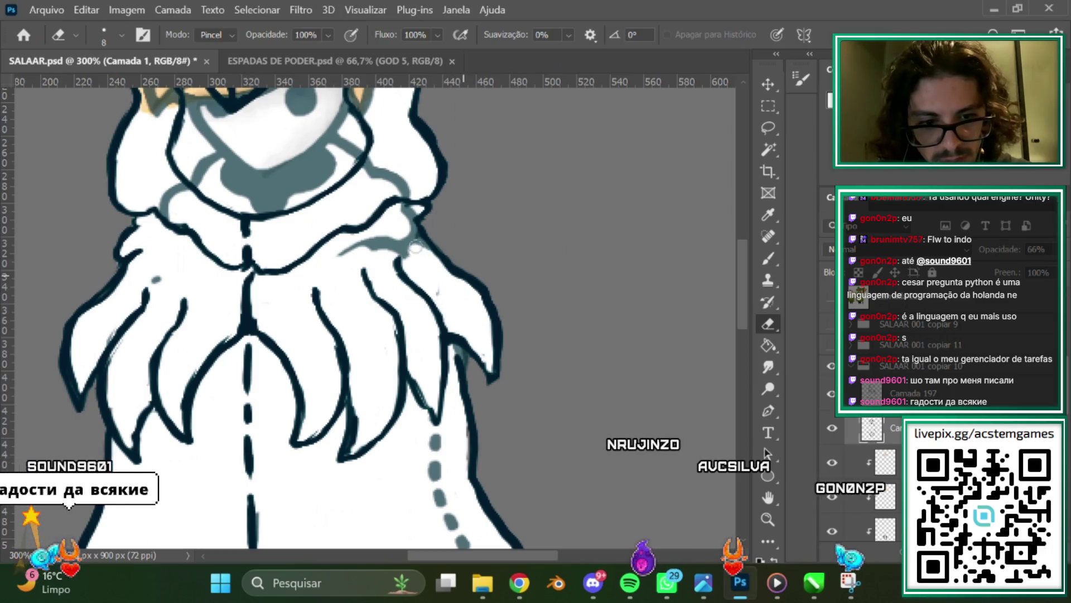
{"action": "left_click_drag", "start_coordinate": [415, 246], "coordinate": [390, 242]}
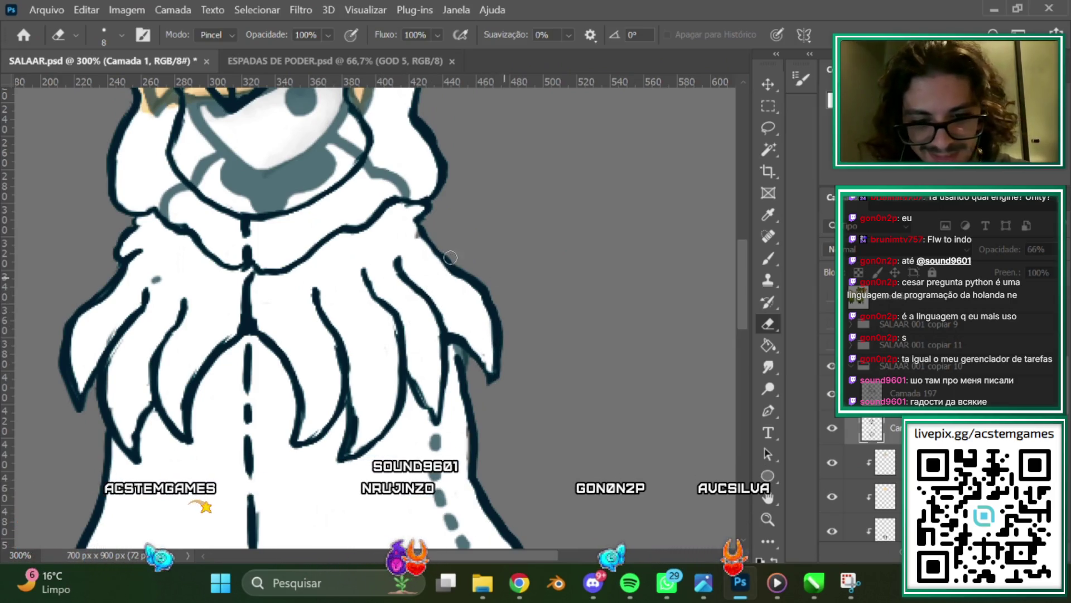
{"action": "scroll", "coordinate": [374, 313], "scroll_direction": "left", "scroll_amount": 5}
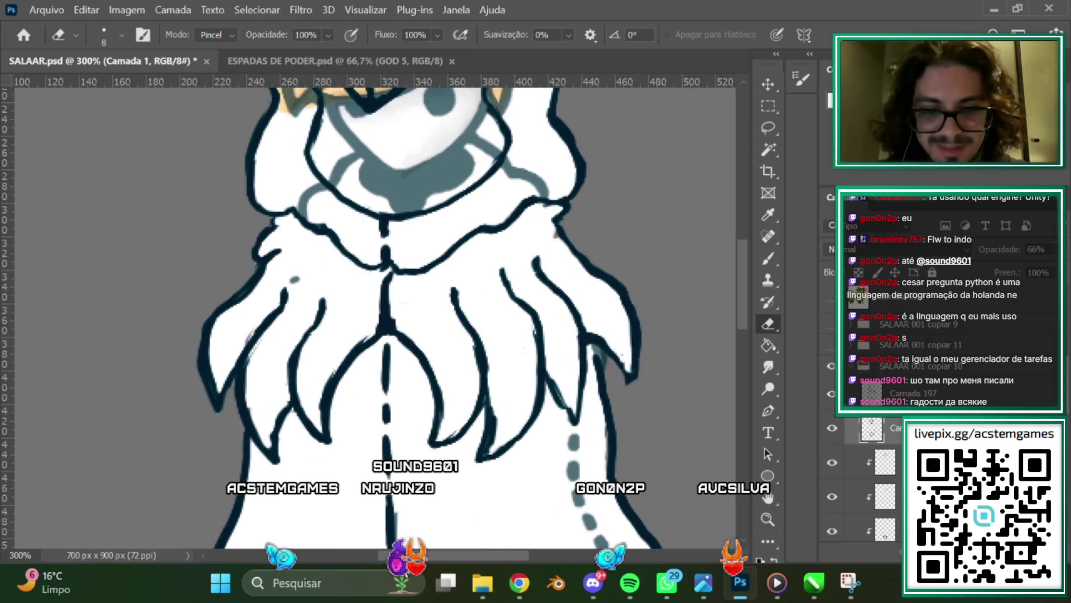
{"action": "scroll", "coordinate": [532, 383], "scroll_direction": "up", "scroll_amount": 7}
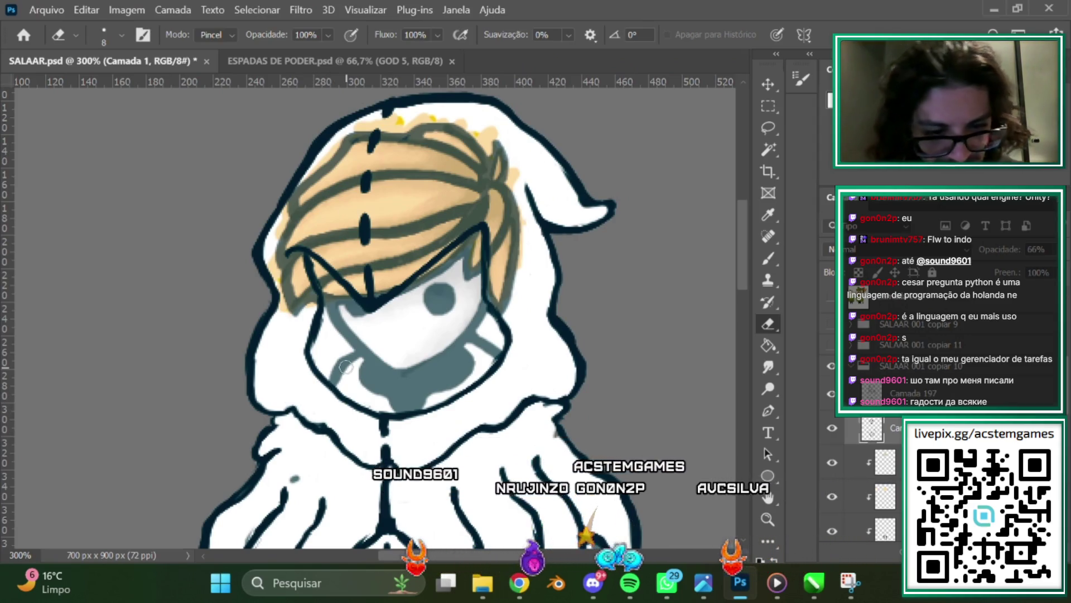
{"action": "left_click", "coordinate": [769, 260]}
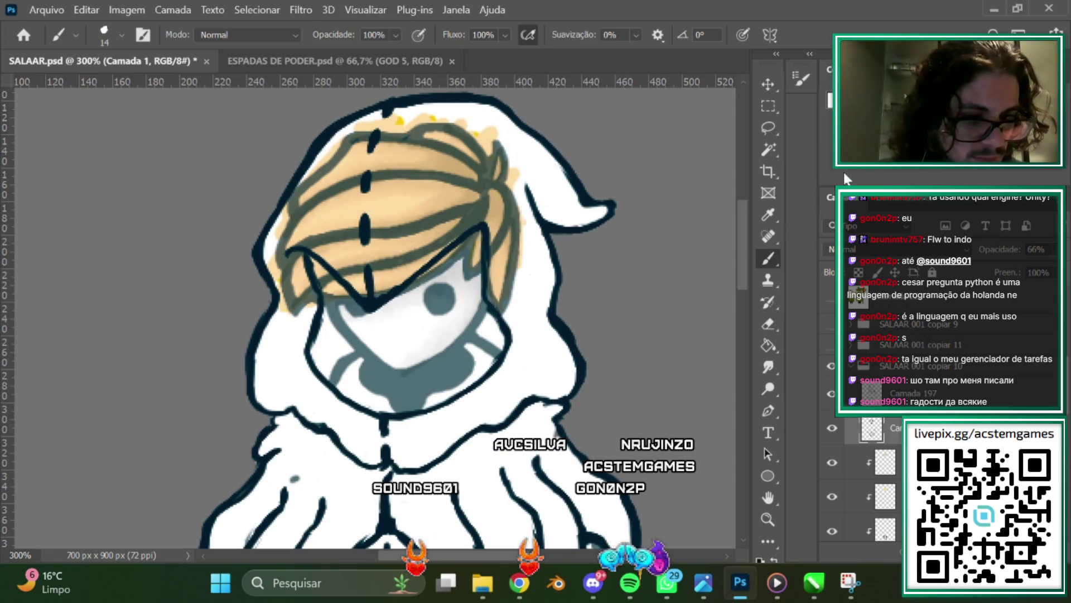
Sample the grey-blue and paint the lower face an even grey-teal, covering stray white specks.
{"action": "left_click", "coordinate": [568, 319], "text": "alt"}
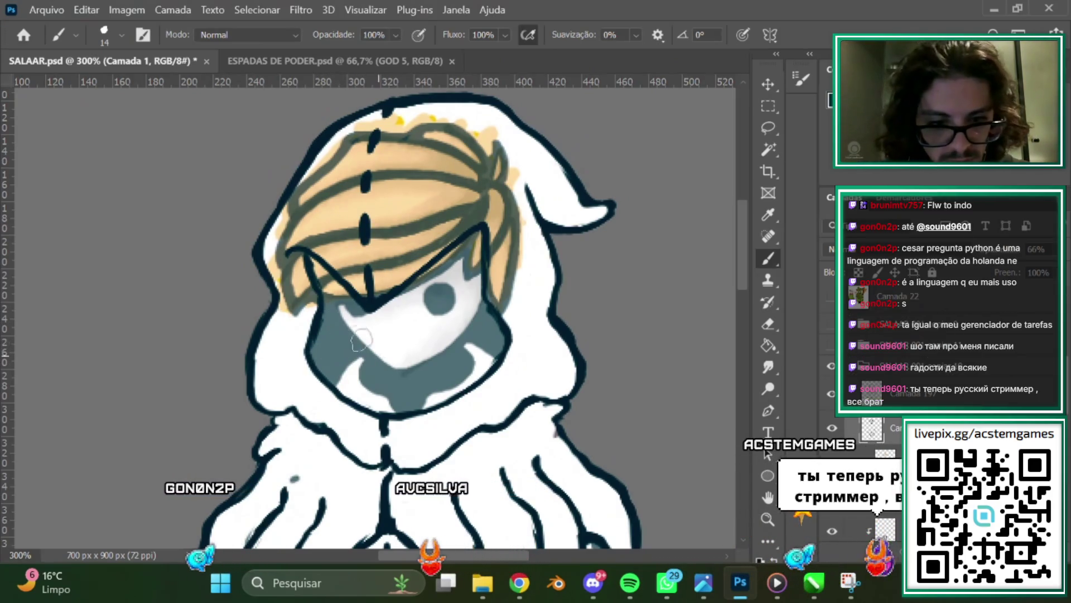
{"action": "left_click", "coordinate": [359, 369]}
{"action": "scroll", "coordinate": [741, 272], "scroll_direction": "down", "scroll_amount": 2}
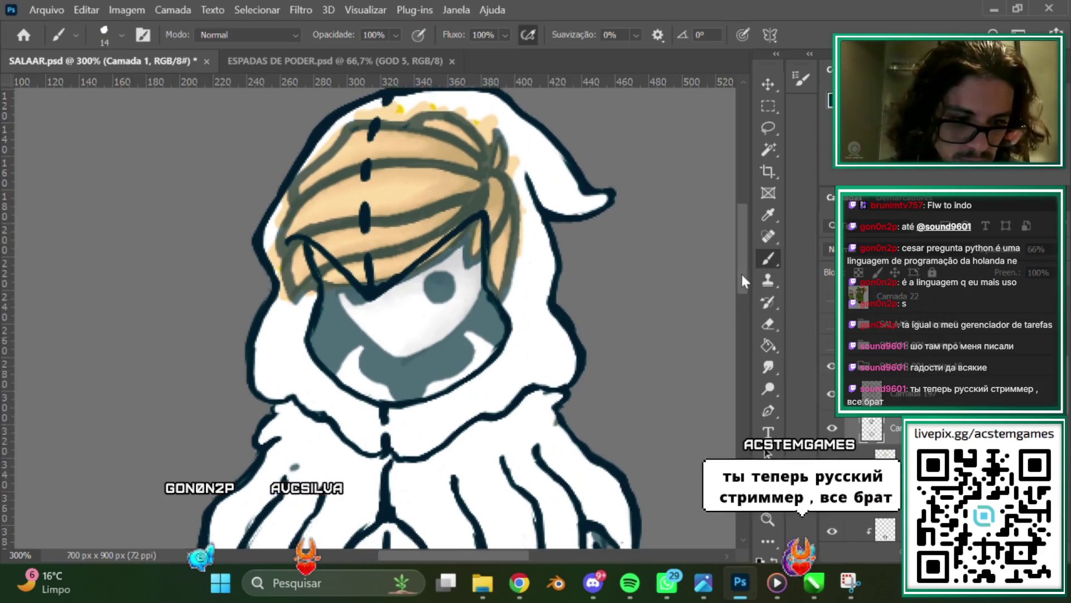
{"action": "scroll", "coordinate": [737, 274], "scroll_direction": "up", "scroll_amount": 1}
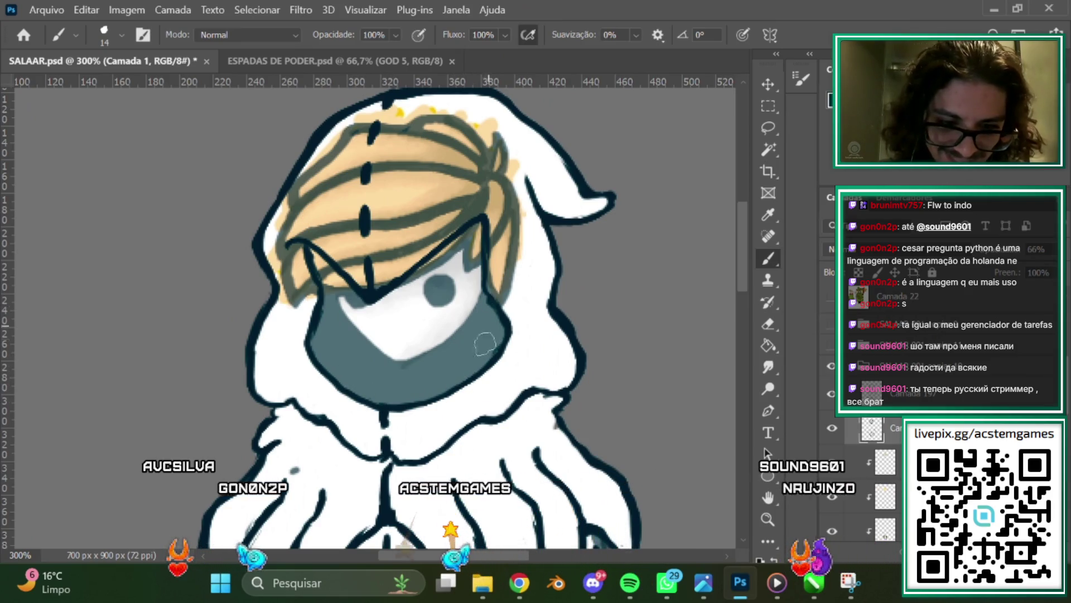
{"action": "mouse_move", "coordinate": [746, 260]}
{"action": "left_mouse_down"}
{"action": "mouse_move", "coordinate": [738, 302]}
{"action": "mouse_move", "coordinate": [745, 254]}
{"action": "left_mouse_up"}
{"action": "left_click", "coordinate": [769, 323]}
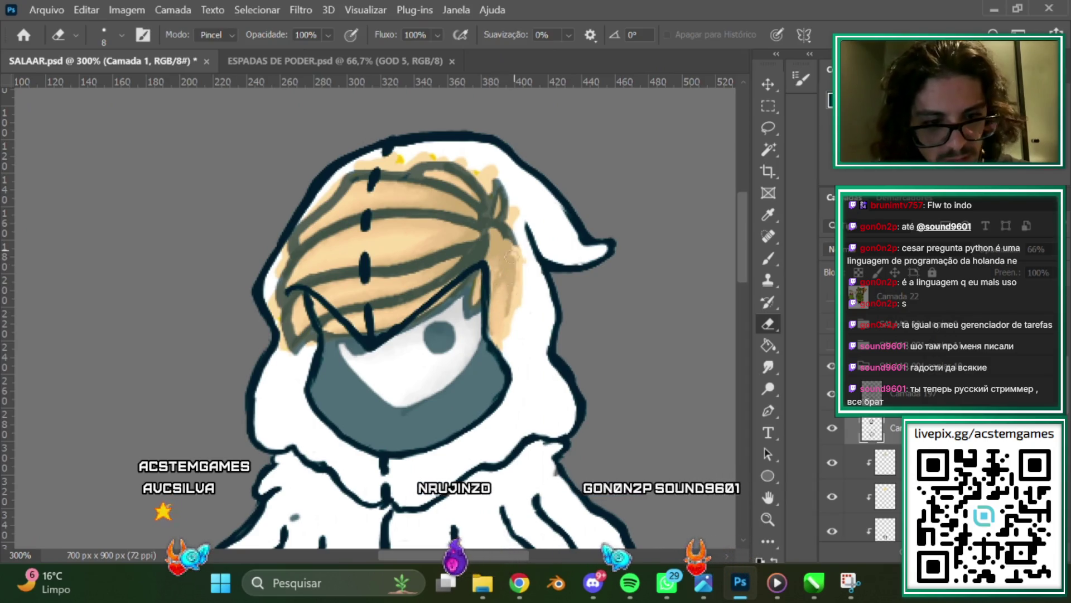
Erase the dark strand lines across the blond hair and briefly hide the face mask to compare.
{"action": "left_click_drag", "start_coordinate": [511, 256], "coordinate": [351, 235]}
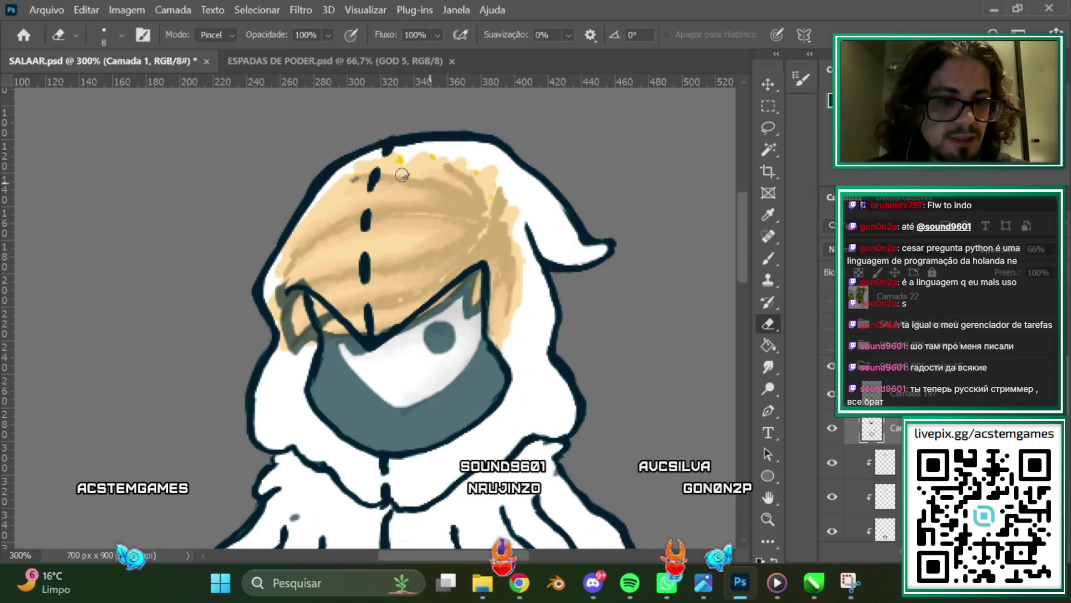
{"action": "left_click", "coordinate": [832, 427]}
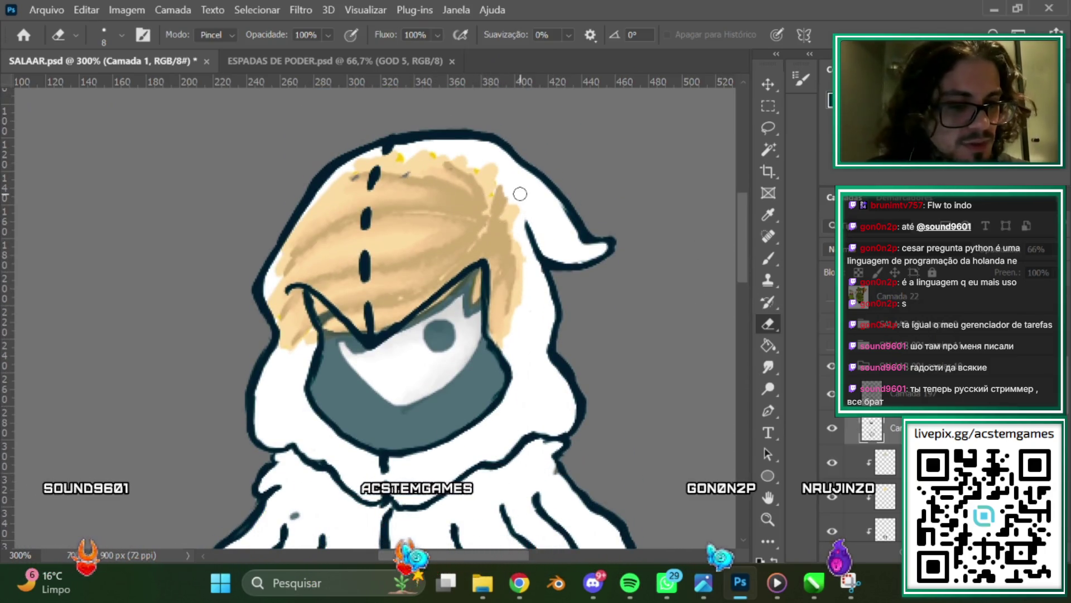
Step through layers Camada 197, Camada 1, Camada 9 copiar and Camada 7.
{"action": "left_click", "coordinate": [904, 393]}
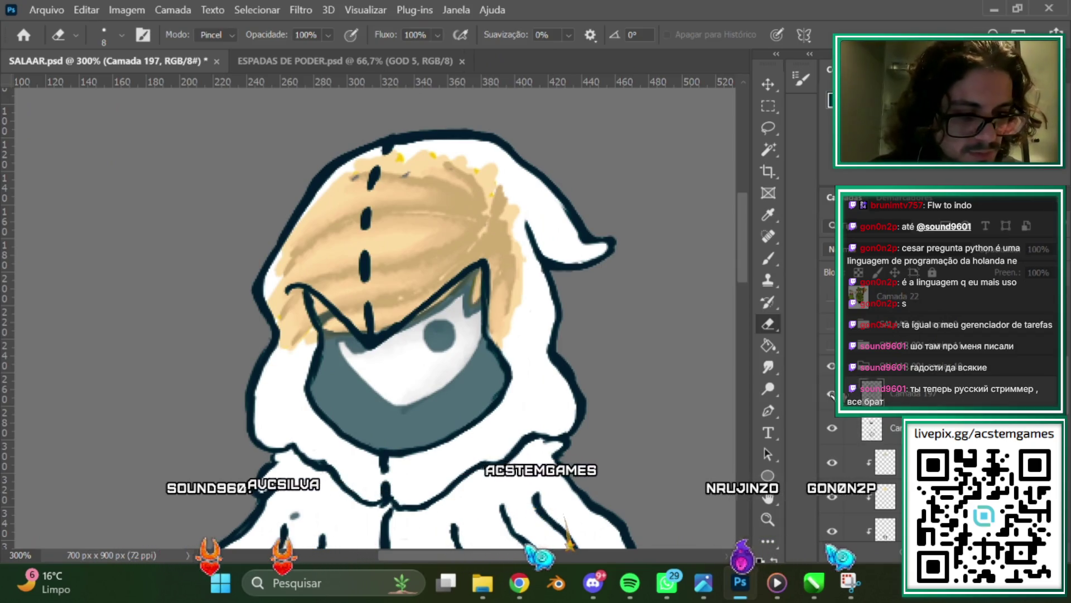
{"action": "left_click", "coordinate": [831, 393]}
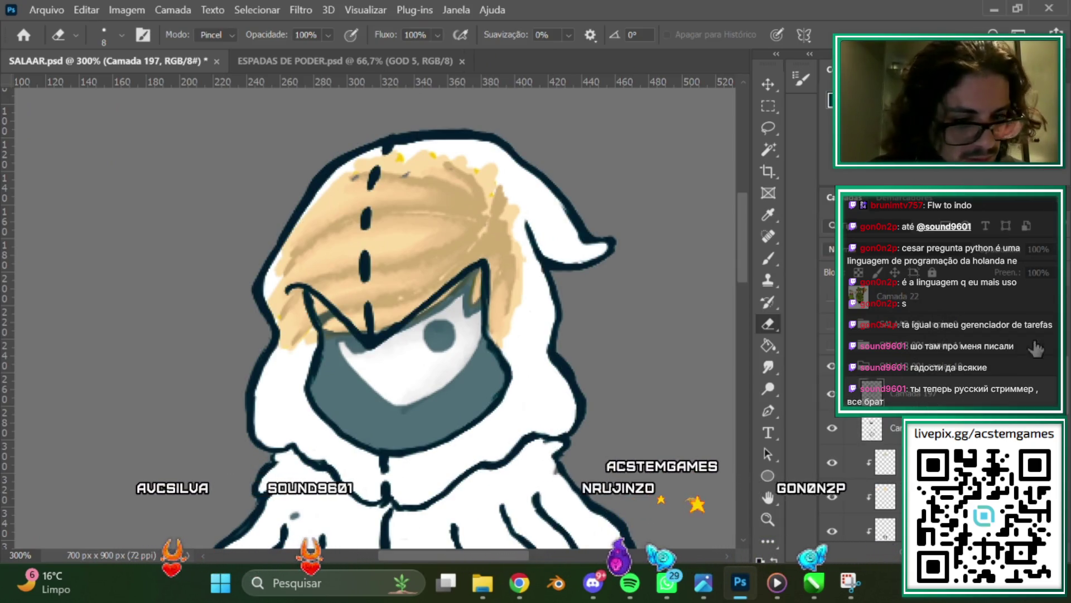
{"action": "scroll", "coordinate": [918, 389], "scroll_direction": "down", "scroll_amount": 2}
{"action": "left_click", "coordinate": [918, 373]}
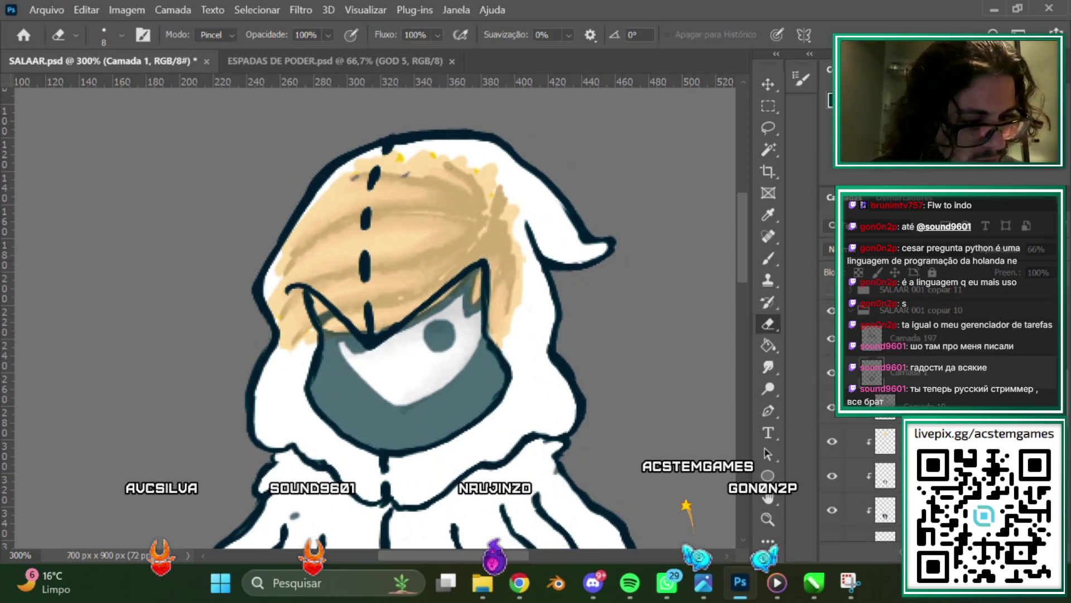
{"action": "scroll", "coordinate": [917, 362], "scroll_direction": "down", "scroll_amount": 1}
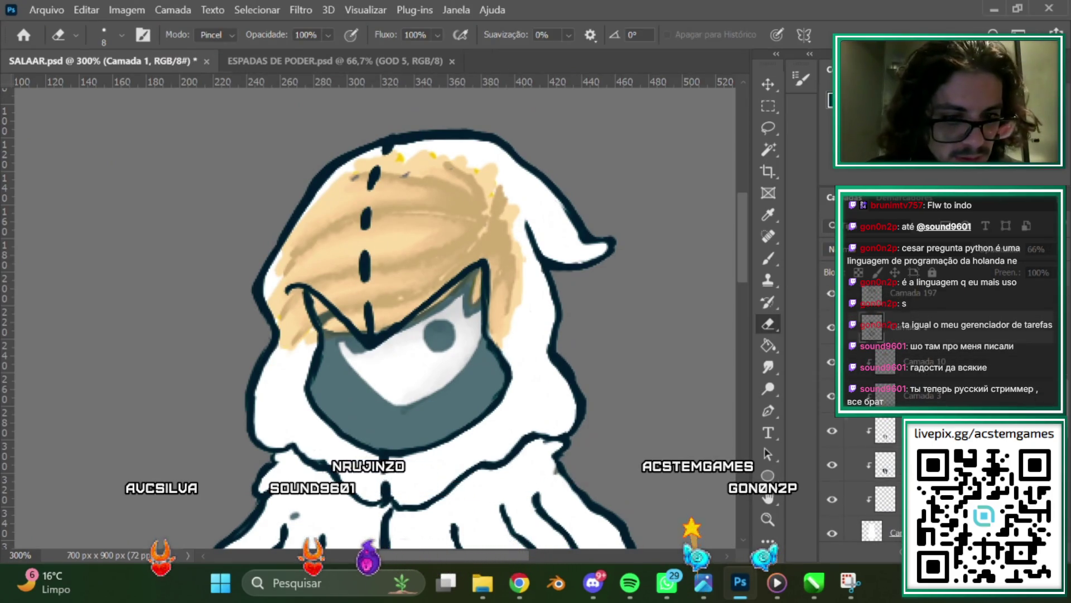
{"action": "left_click", "coordinate": [849, 429]}
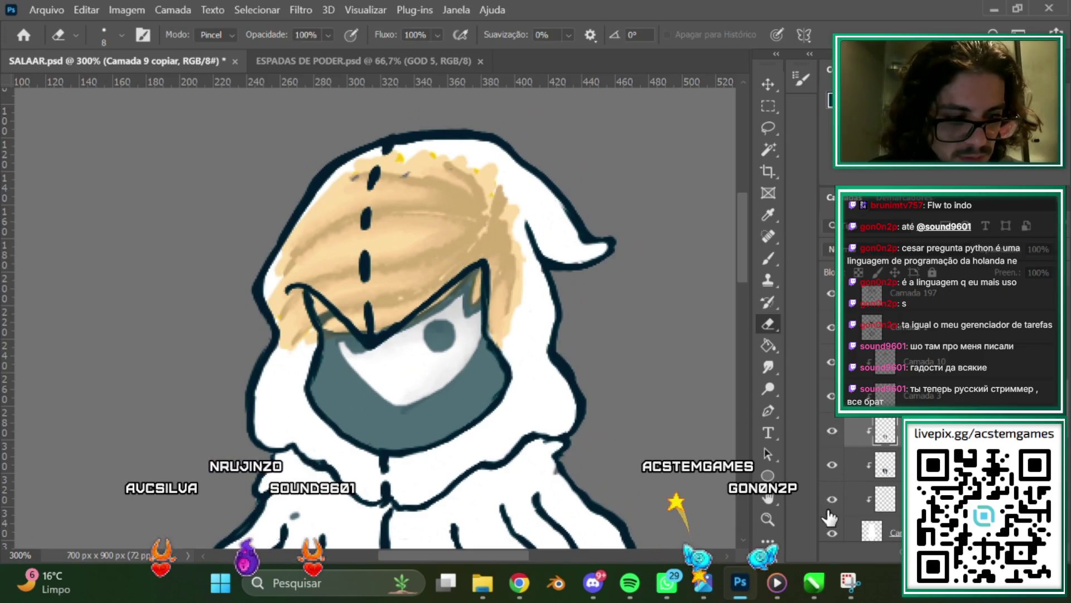
{"action": "left_click", "coordinate": [875, 471]}
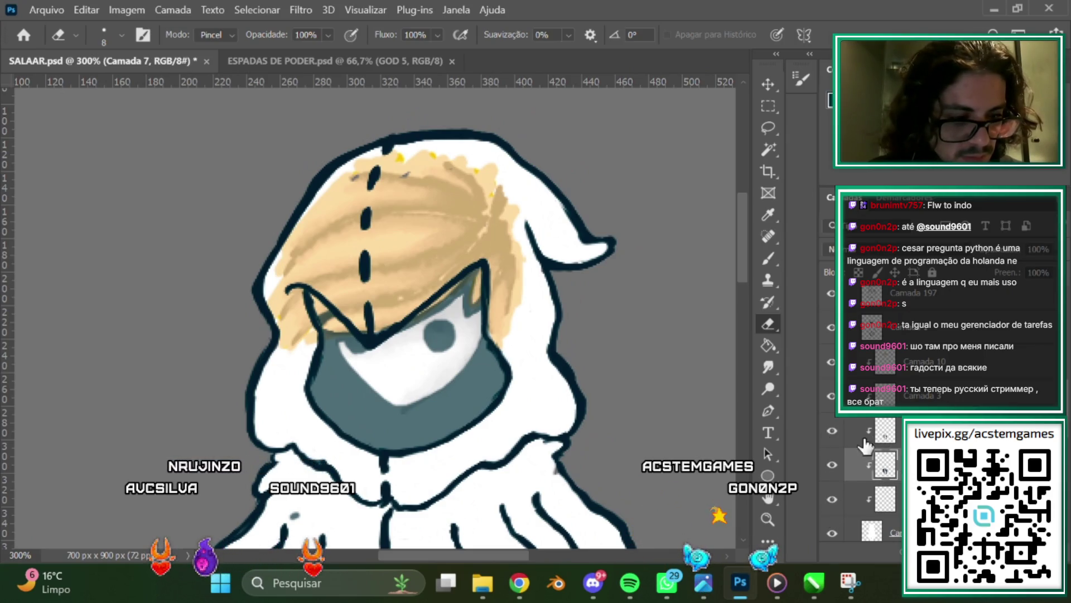
Hide and reshow a layer, then select Camada 2 and switch to the Brush.
{"action": "left_click", "coordinate": [831, 500]}
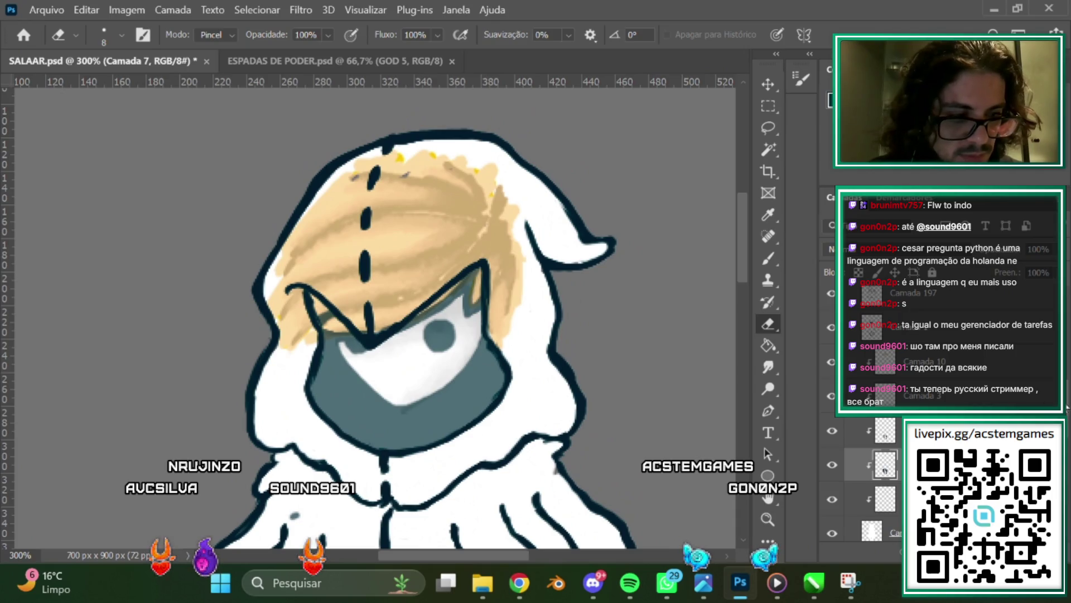
{"action": "scroll", "coordinate": [1067, 407], "scroll_direction": "down", "scroll_amount": 2}
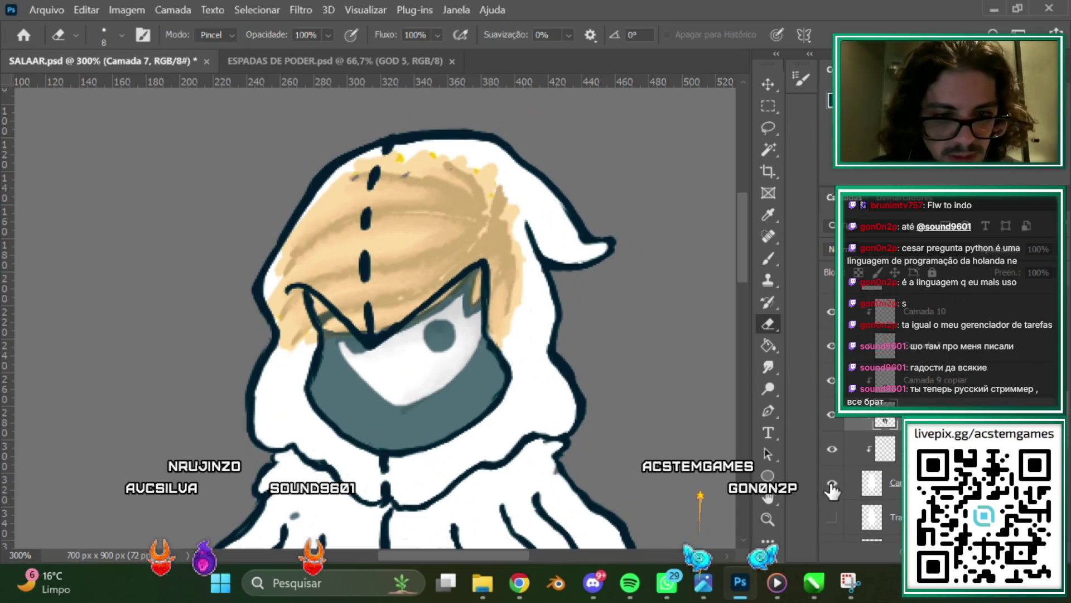
{"action": "left_click", "coordinate": [871, 485]}
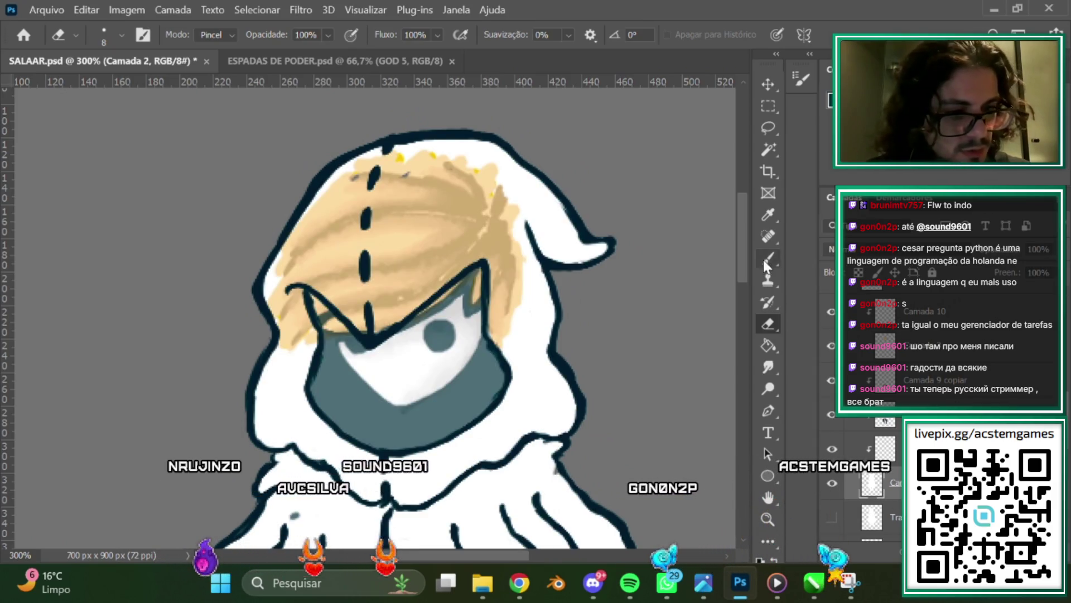
{"action": "left_click", "coordinate": [769, 258]}
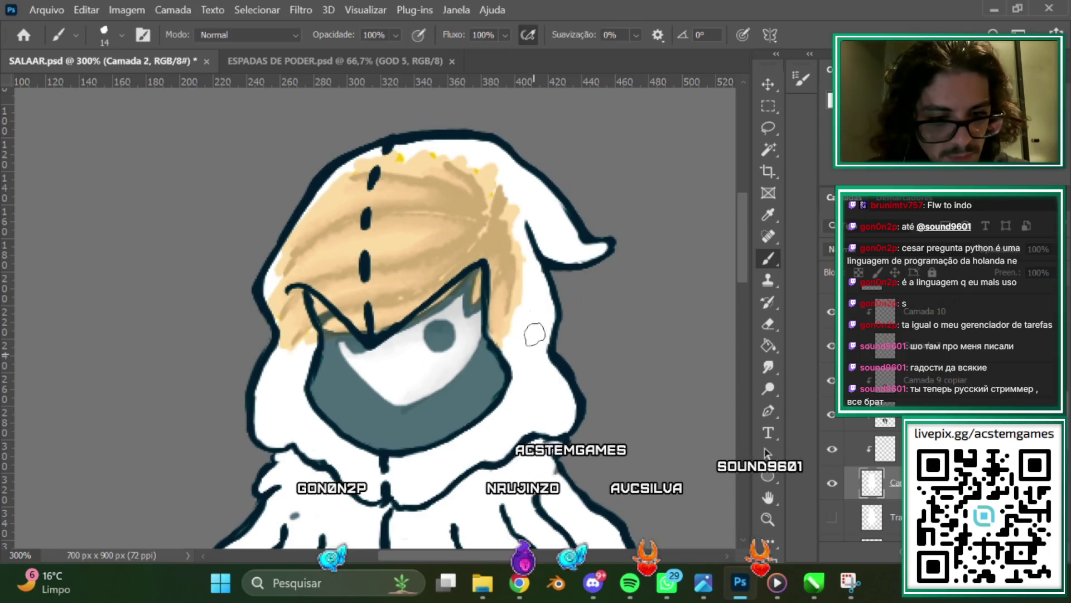
Scroll the canvas down to the skirt hem and striped legs.
{"action": "scroll", "coordinate": [621, 254], "scroll_direction": "down", "scroll_amount": 1}
{"action": "scroll", "coordinate": [614, 262], "scroll_direction": "down", "scroll_amount": 3}
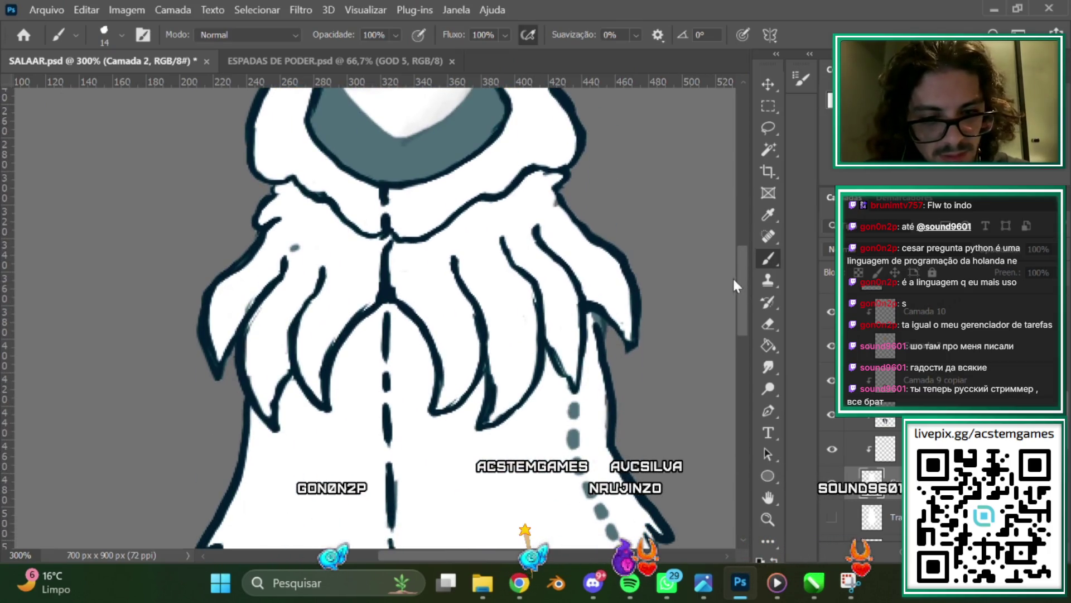
{"action": "scroll", "coordinate": [522, 341], "scroll_direction": "down", "scroll_amount": 1}
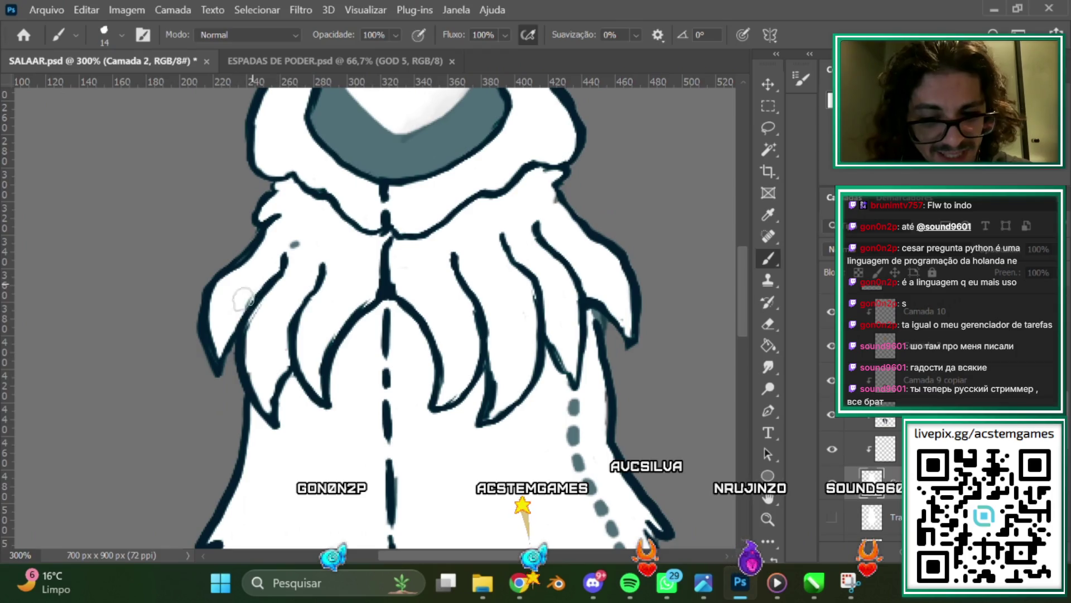
{"action": "scroll", "coordinate": [731, 288], "scroll_direction": "down", "scroll_amount": 1}
{"action": "scroll", "coordinate": [642, 234], "scroll_direction": "down", "scroll_amount": 2}
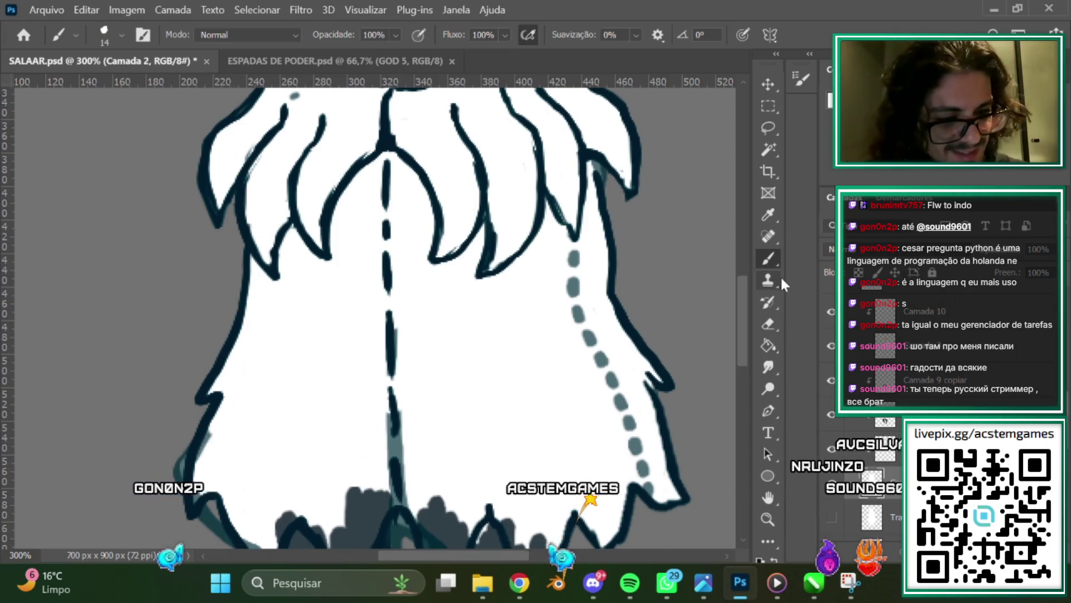
{"action": "scroll", "coordinate": [742, 320], "scroll_direction": "down", "scroll_amount": 1}
{"action": "scroll", "coordinate": [742, 321], "scroll_direction": "down", "scroll_amount": 2}
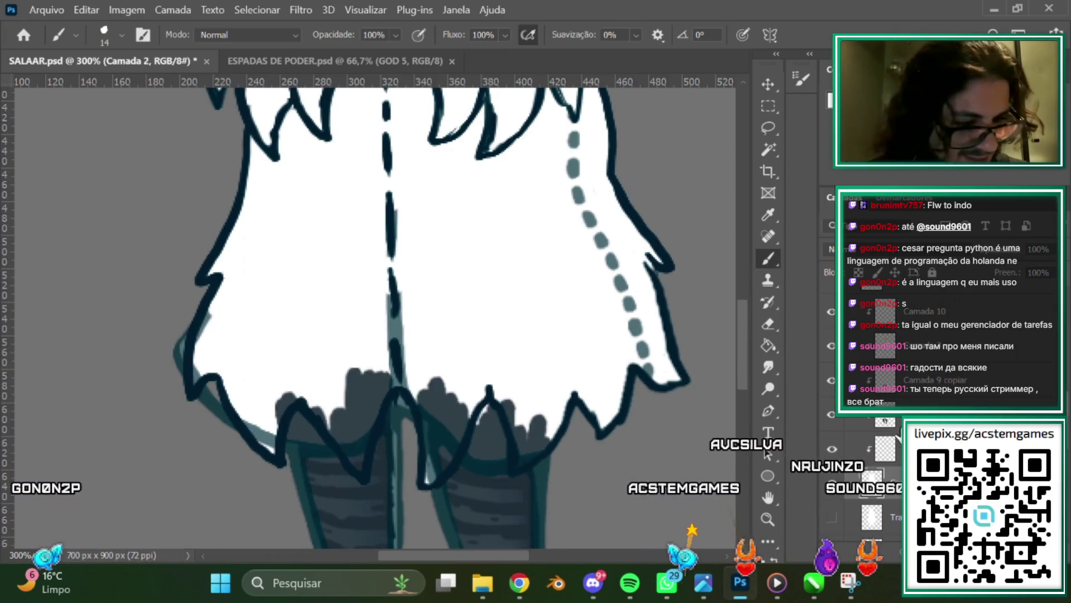
{"action": "scroll", "coordinate": [974, 372], "scroll_direction": "up", "scroll_amount": 2}
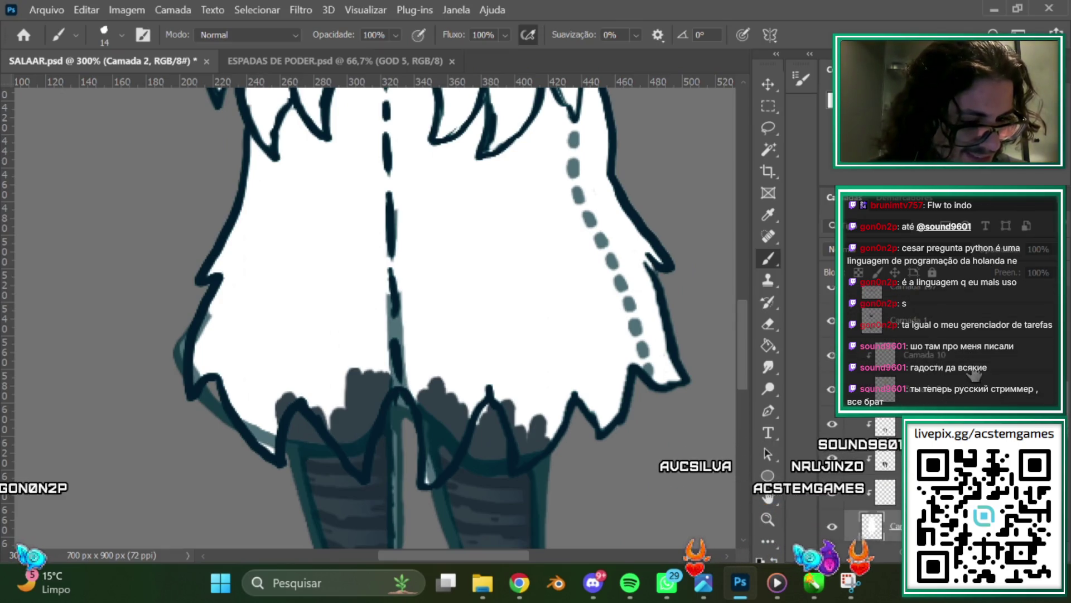
Select Camada 1, toggle the teal dashed-line layer's visibility, and take the Eraser.
{"action": "left_click", "coordinate": [864, 319]}
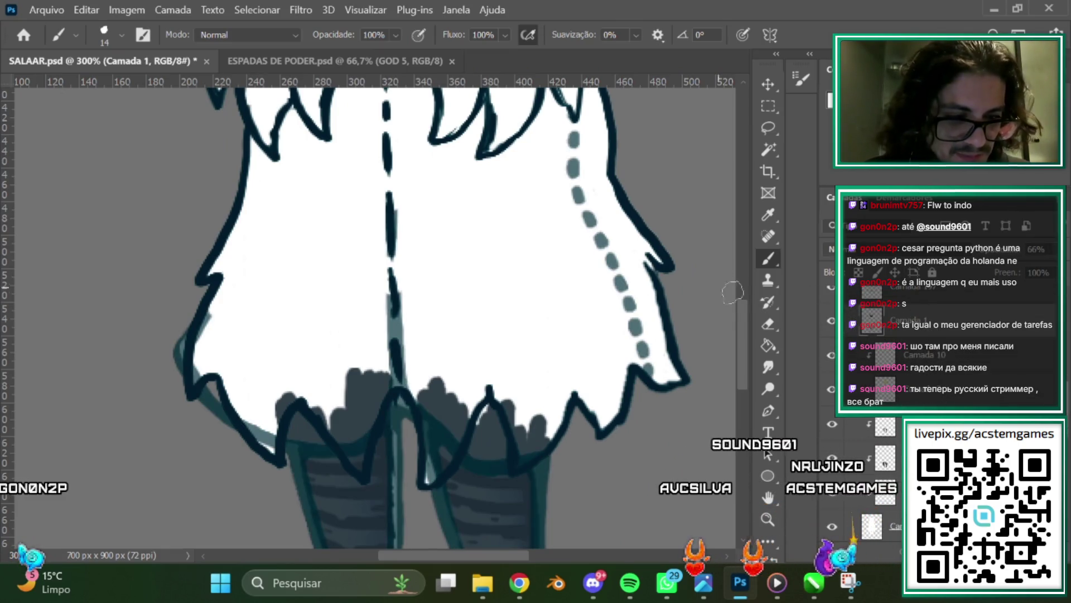
{"action": "scroll", "coordinate": [733, 291], "scroll_direction": "down", "scroll_amount": 1}
{"action": "left_click", "coordinate": [831, 321]}
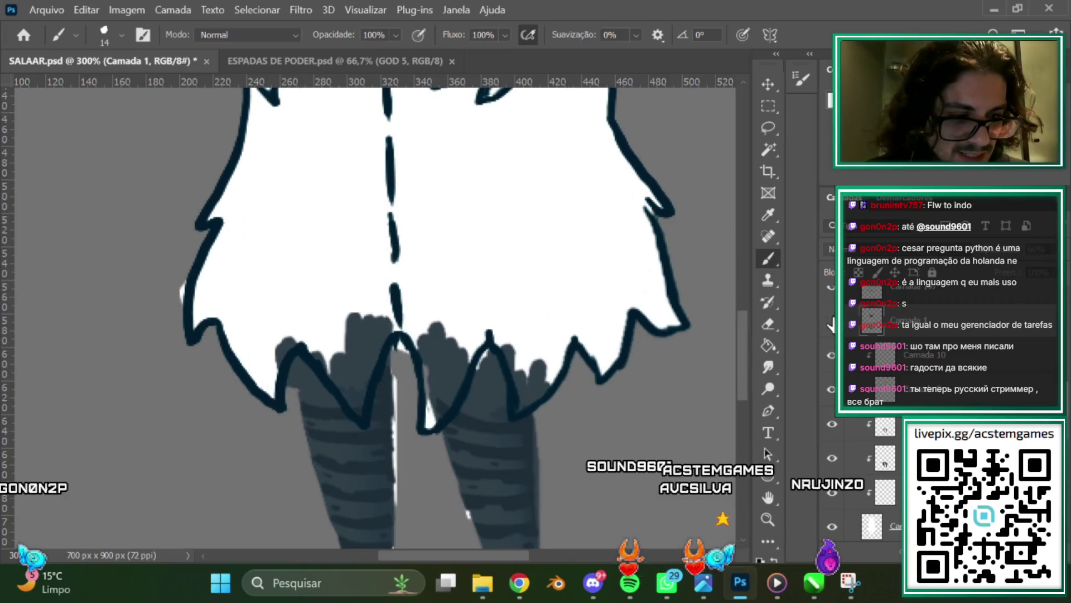
{"action": "left_click", "coordinate": [768, 323]}
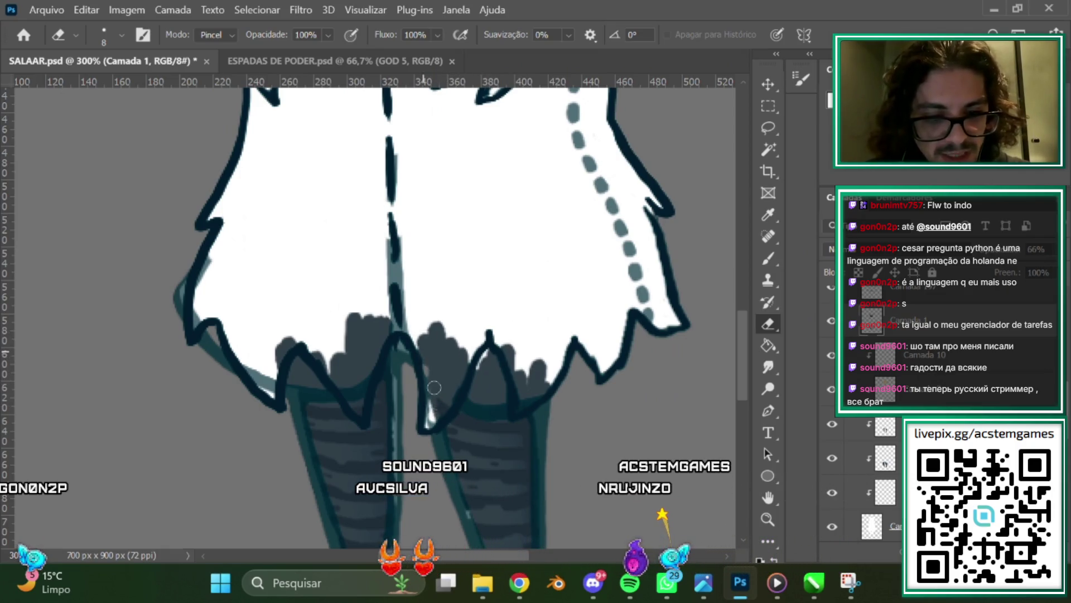
Erase the stray outline strokes between the legs below the skirt hem.
{"action": "left_click_drag", "start_coordinate": [427, 424], "coordinate": [431, 399]}
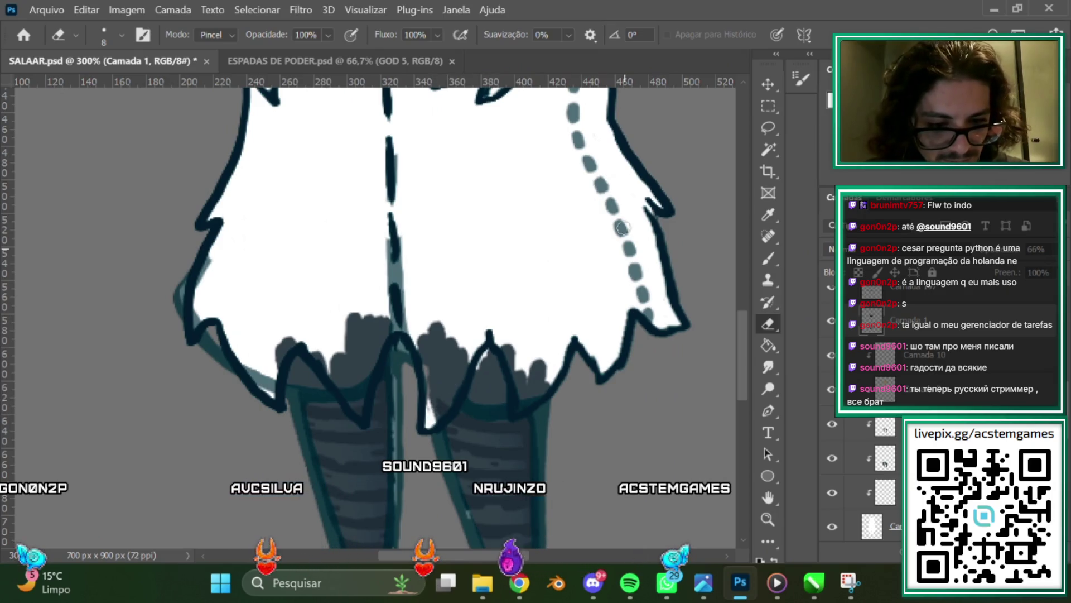
{"action": "scroll", "coordinate": [745, 308], "scroll_direction": "down", "scroll_amount": 2}
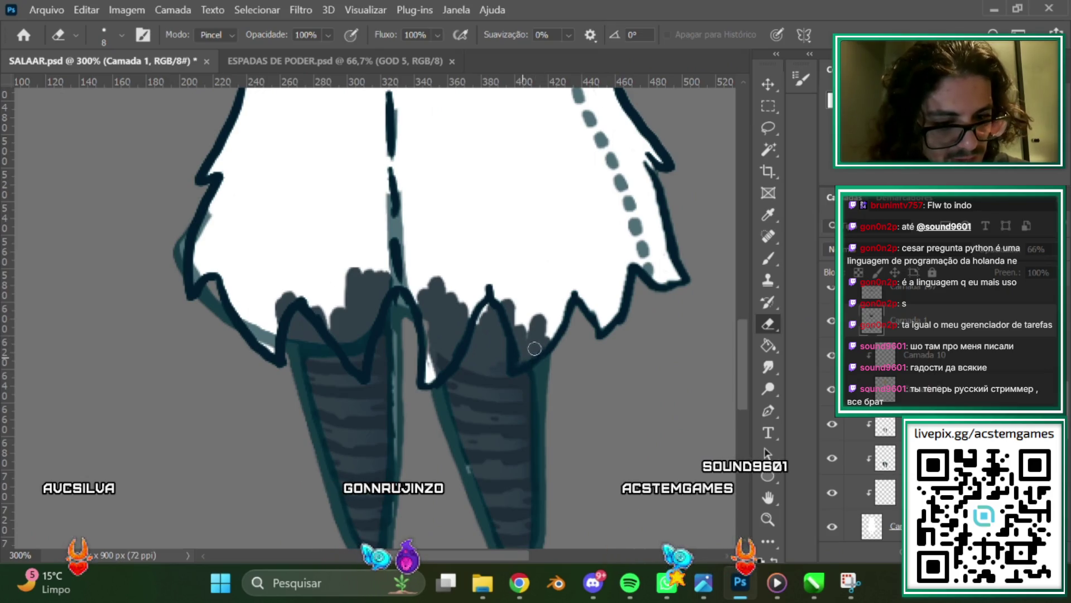
{"action": "scroll", "coordinate": [554, 355], "scroll_direction": "up", "scroll_amount": 3}
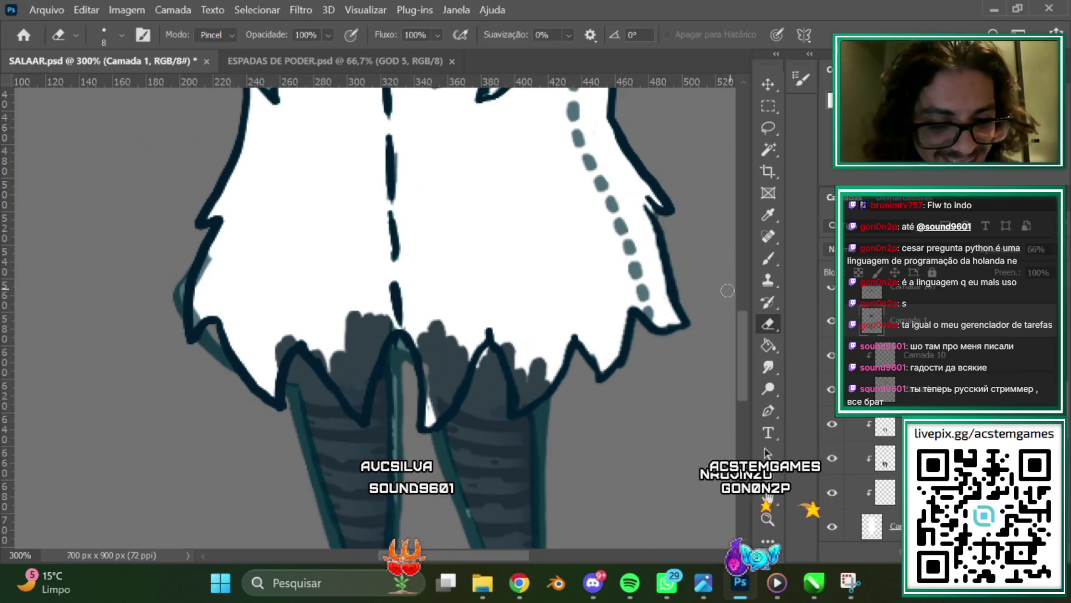
{"action": "scroll", "coordinate": [737, 318], "scroll_direction": "down", "scroll_amount": 2}
{"action": "scroll", "coordinate": [739, 323], "scroll_direction": "down", "scroll_amount": 2}
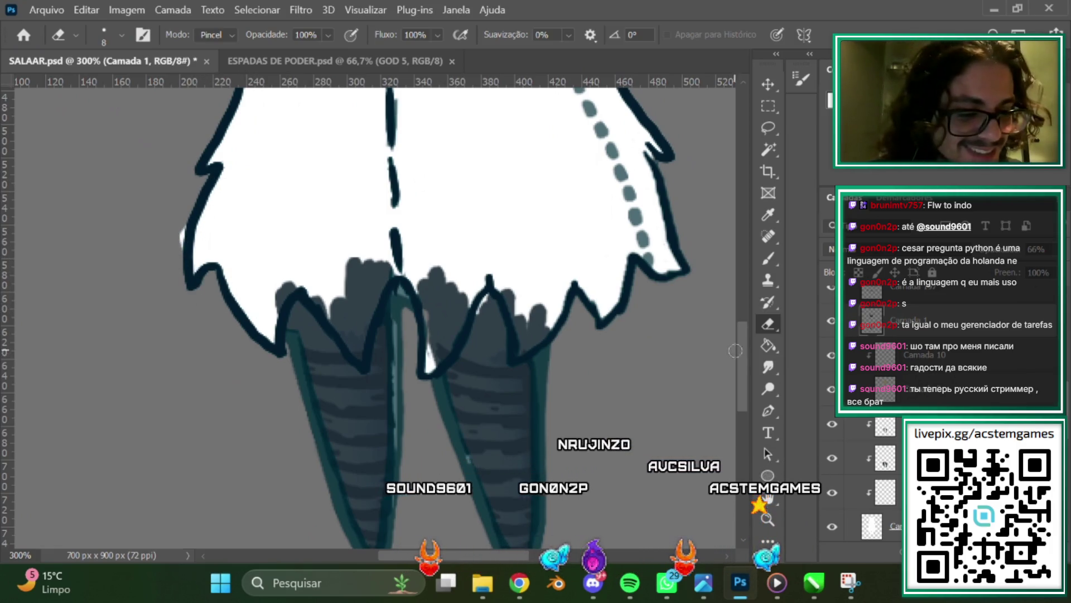
{"action": "scroll", "coordinate": [748, 283], "scroll_direction": "up", "scroll_amount": 8}
{"action": "scroll", "coordinate": [742, 339], "scroll_direction": "down", "scroll_amount": 6}
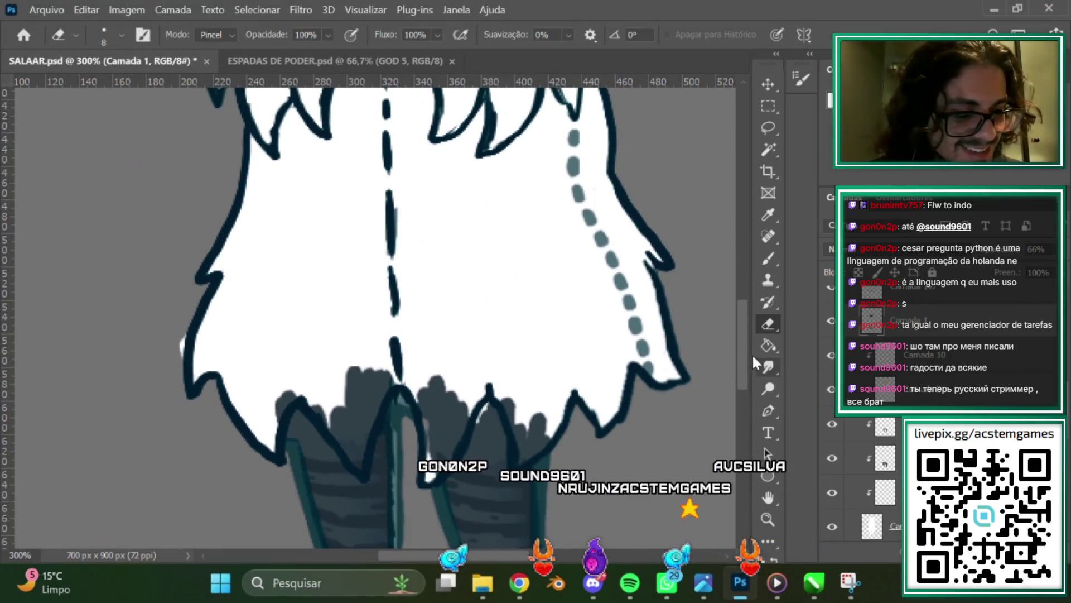
{"action": "scroll", "coordinate": [751, 352], "scroll_direction": "down", "scroll_amount": 4}
Select Camada 9 copiar and add a new empty layer, Camada 198, above it.
{"action": "left_click", "coordinate": [1028, 400]}
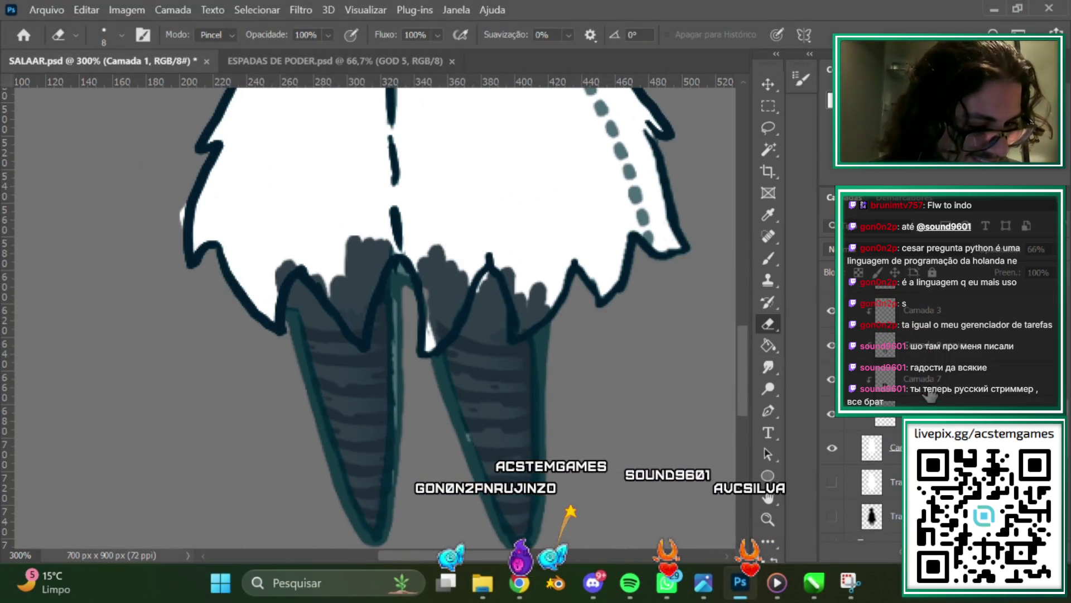
{"action": "scroll", "coordinate": [1028, 400], "scroll_direction": "down", "scroll_amount": 2}
{"action": "key", "text": "ctrl+shift+alt+n"}
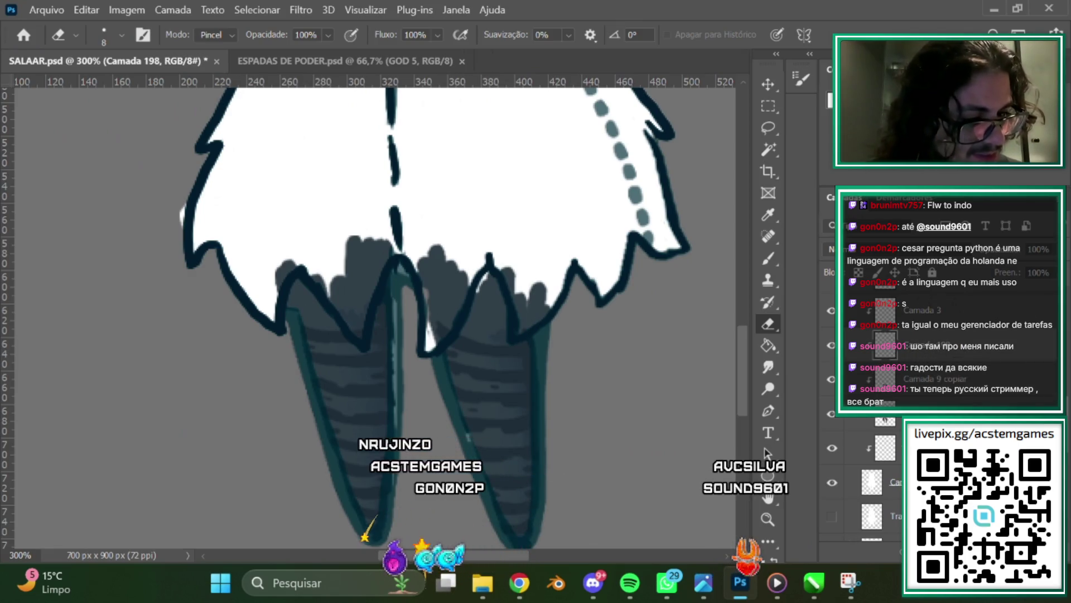